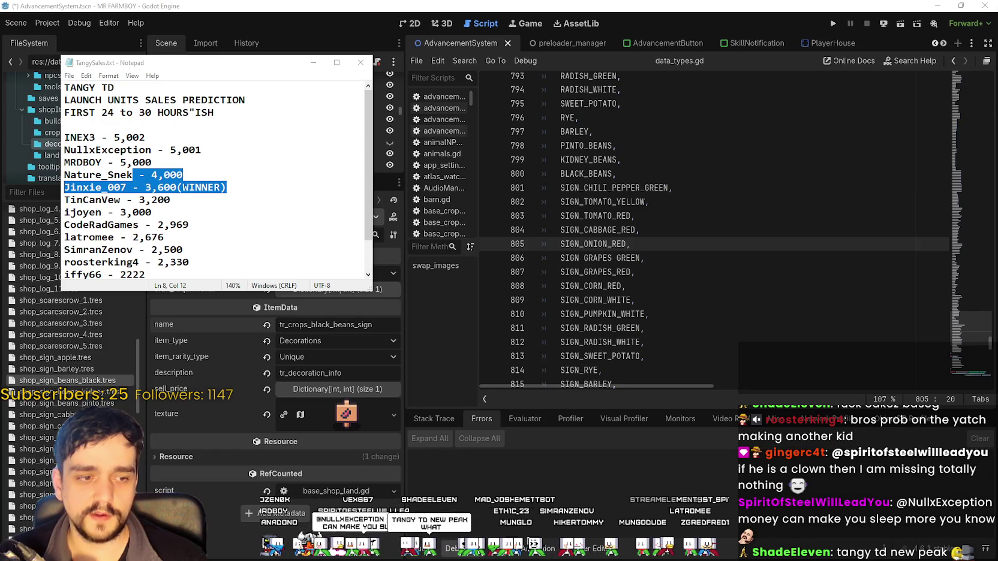
# Step: Highlight the 3,600 (WINNER) prediction line in TangySales.txt
pyautogui.hotkey('alt', 'Tab')
pyautogui.click(226, 188)
pyautogui.moveTo(226, 187); pyautogui.dragTo(60, 190)
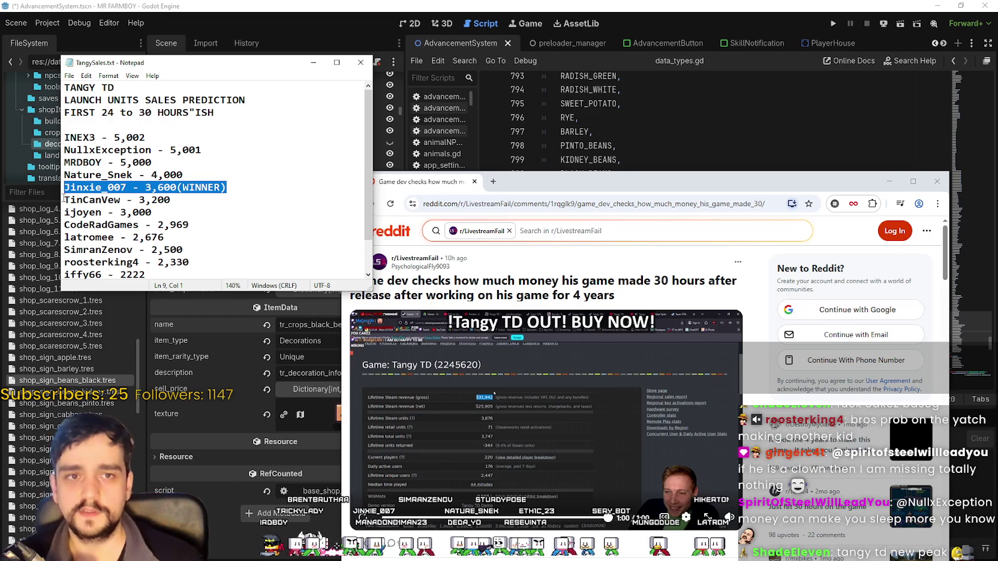
# Step: Move the Reddit window up beside the notes and minimize the TangySales notes
pyautogui.moveTo(535, 191)
pyautogui.mouseDown()
pyautogui.moveTo(527, 46)
pyautogui.moveTo(537, 56)
pyautogui.mouseUp()
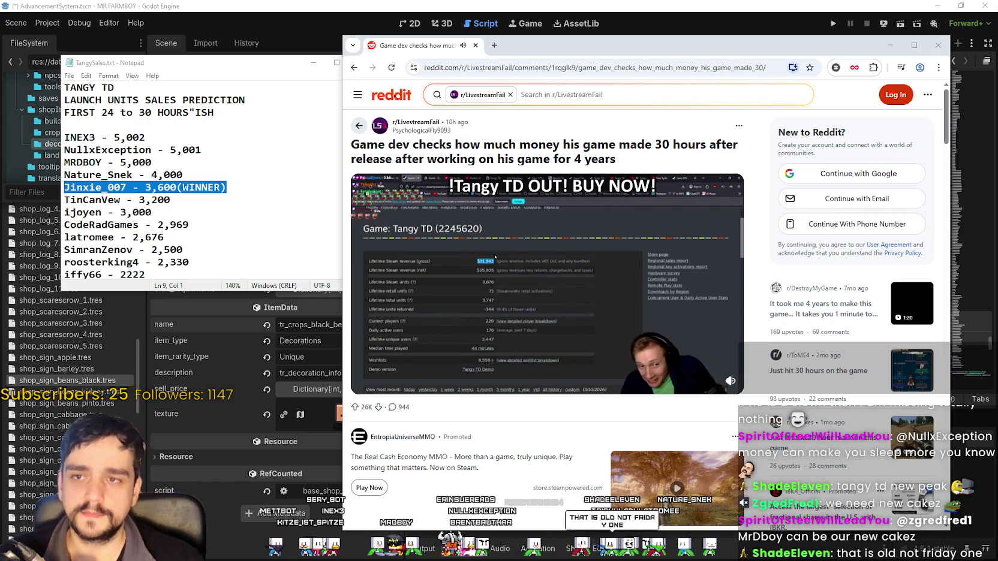
pyautogui.moveTo(689, 40); pyautogui.dragTo(684, 50)
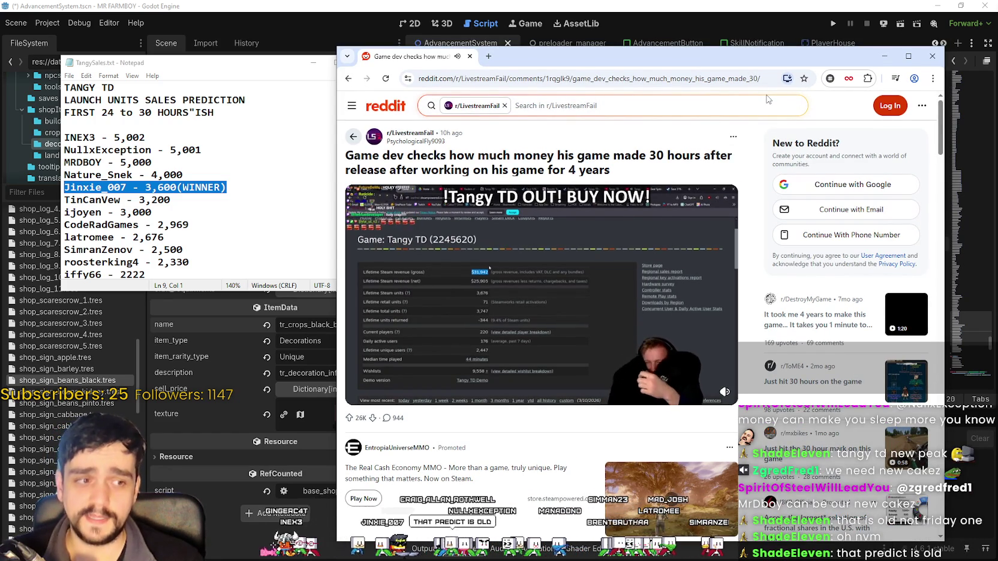
pyautogui.click(237, 188)
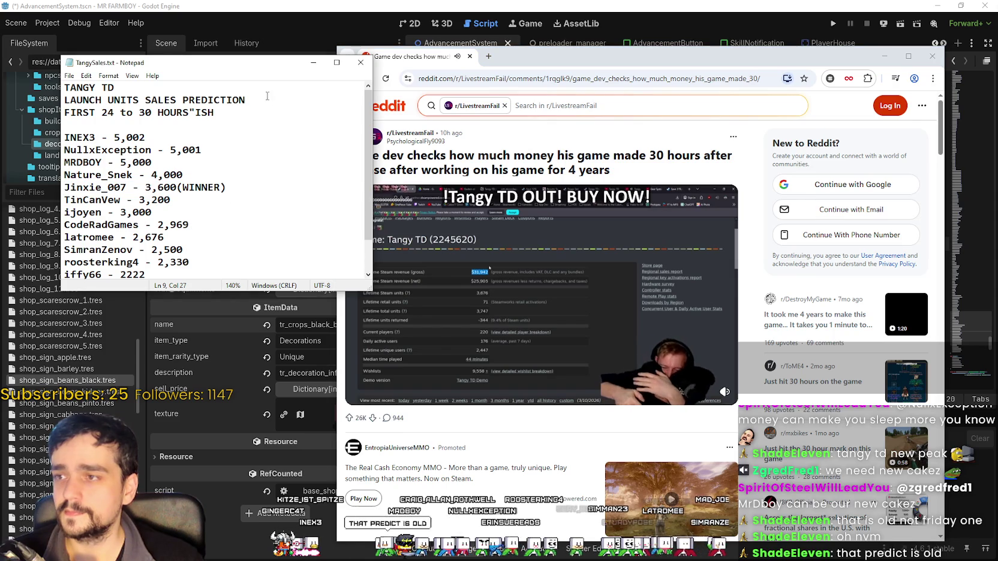
pyautogui.moveTo(211, 65); pyautogui.dragTo(157, 21)
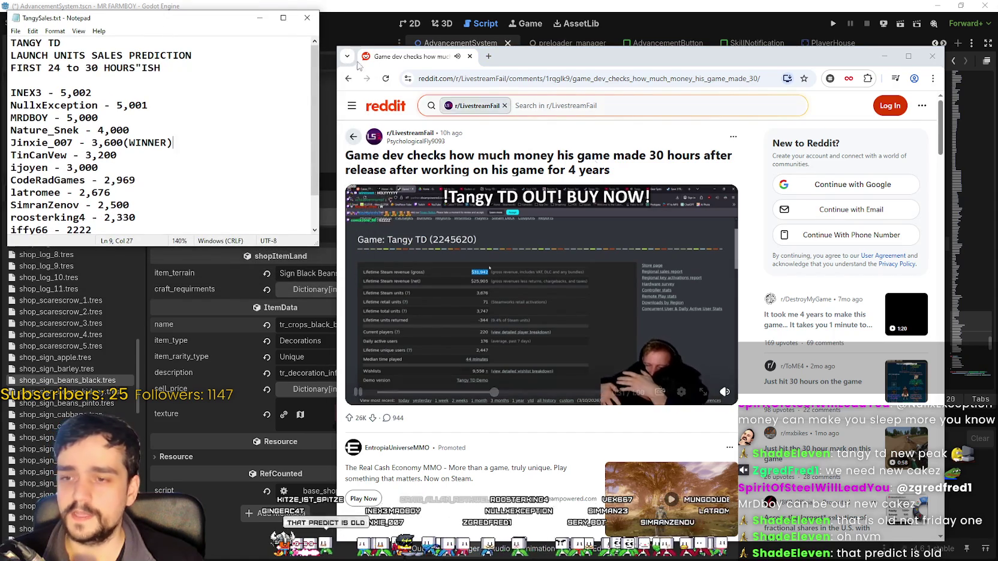
pyautogui.click(259, 18)
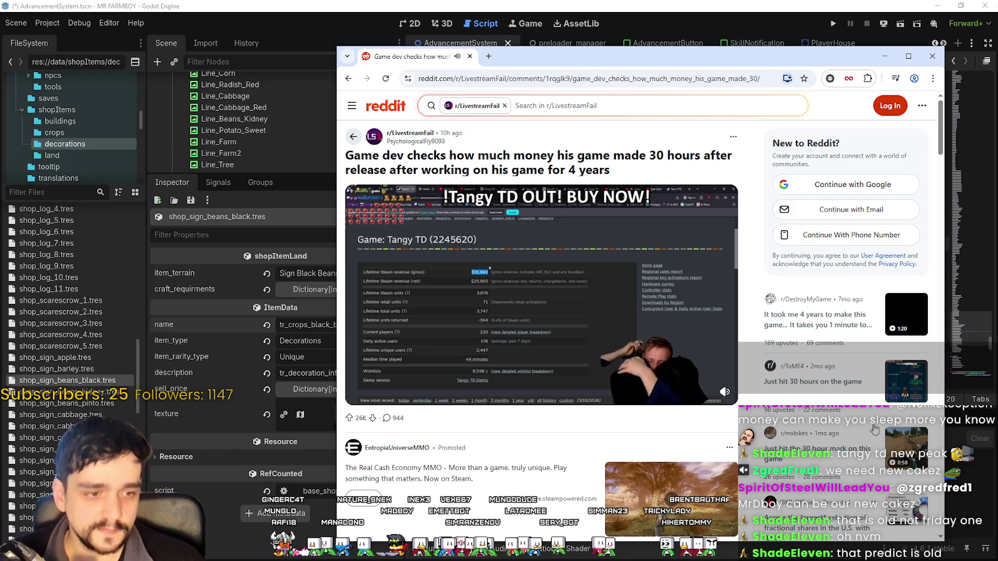
# Step: Watch the Tangy TD earnings clip to the end, then bring up TangyTDFridayPredictions.txt
pyautogui.scroll(-2, 401, 278)
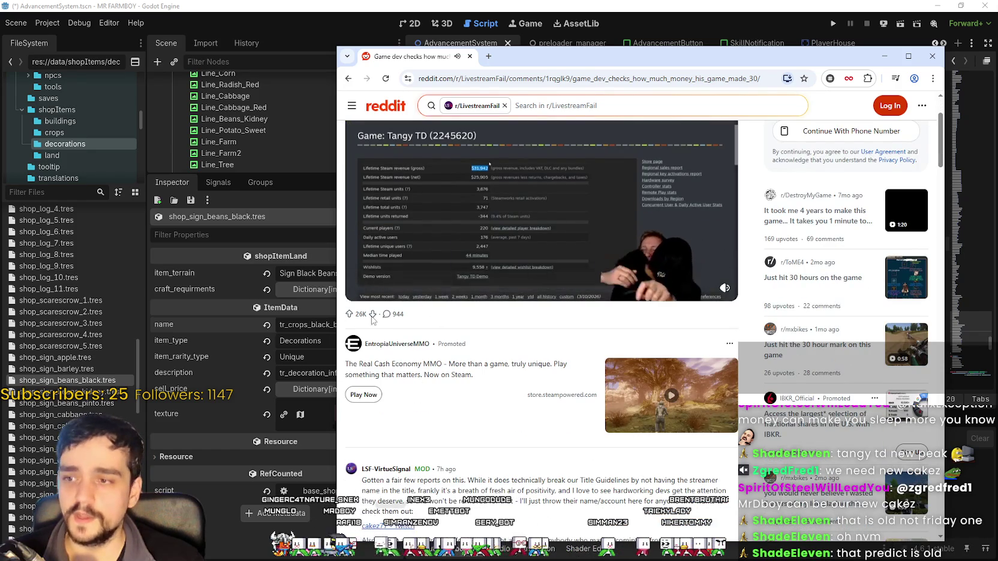
pyautogui.scroll(2, 387, 316)
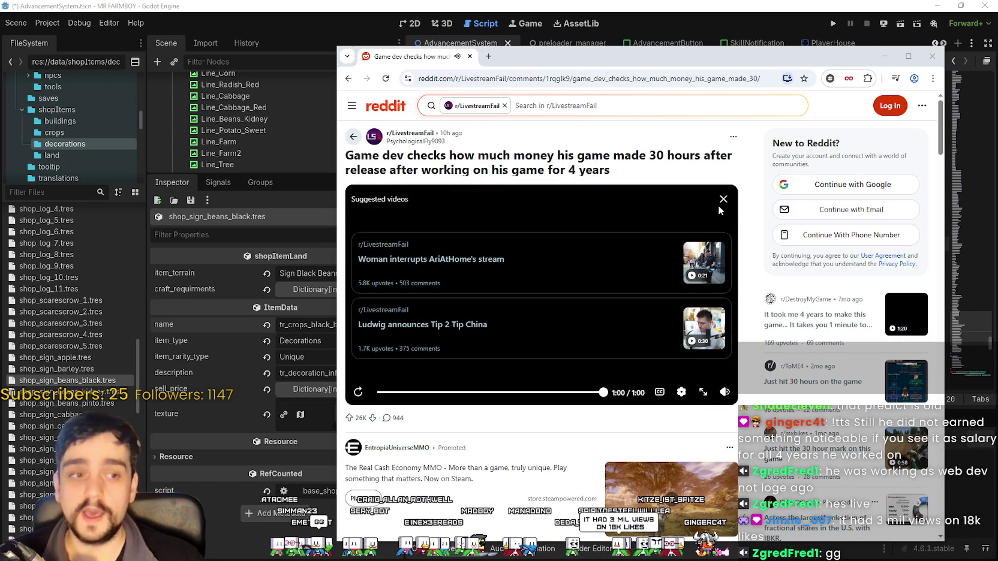
pyautogui.click(722, 211)
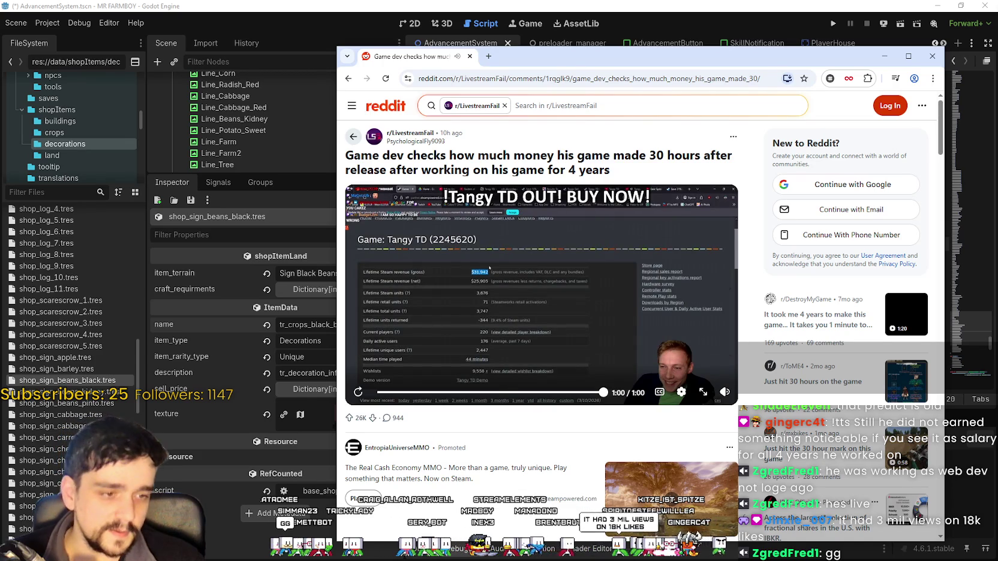
pyautogui.hotkey('alt', 'Tab')
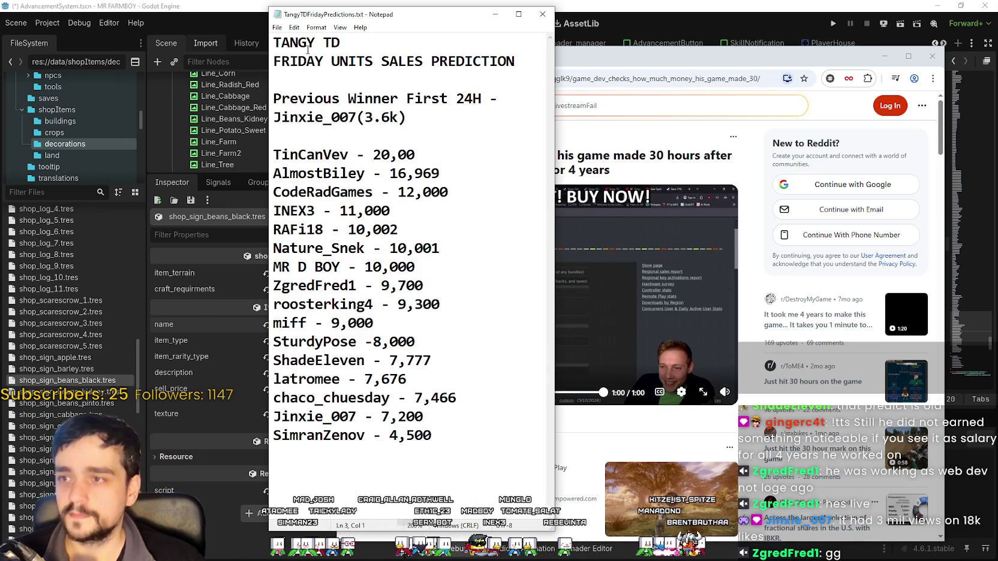
# Step: Insert a '- 6,670' entry after the 7,200 line in the Friday predictions and save
pyautogui.moveTo(358, 15); pyautogui.dragTo(211, 11)
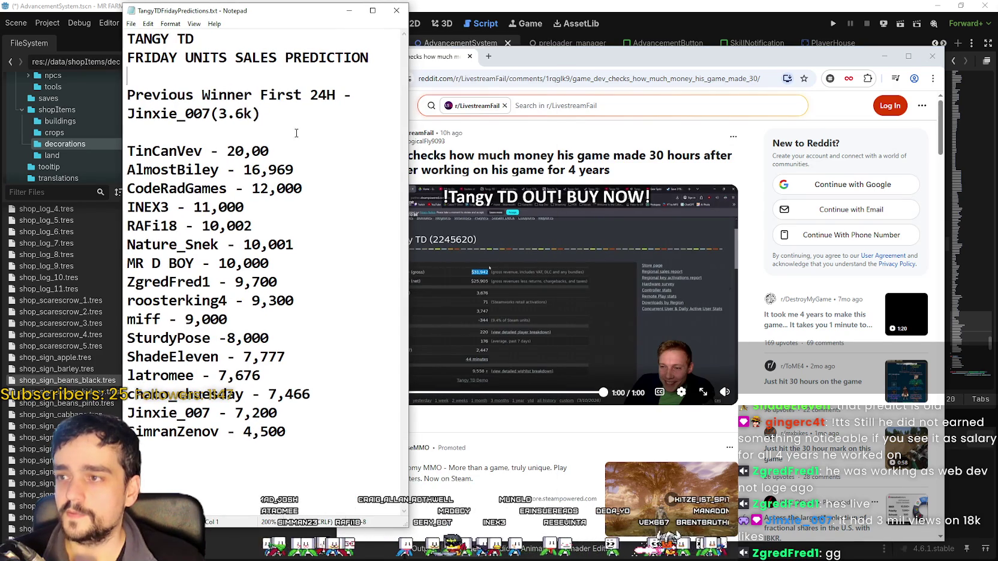
pyautogui.moveTo(286, 127); pyautogui.dragTo(102, 31)
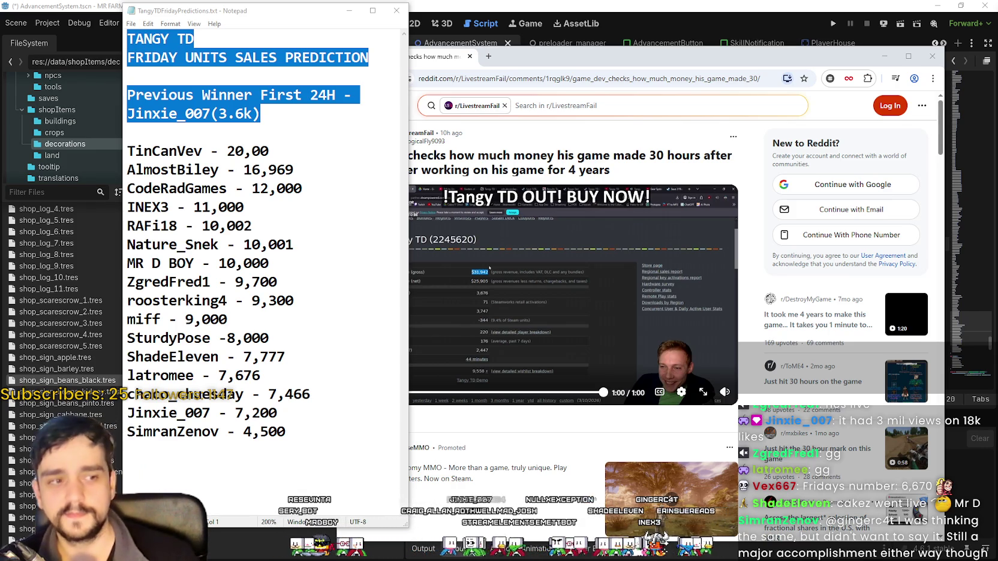
pyautogui.click(401, 430)
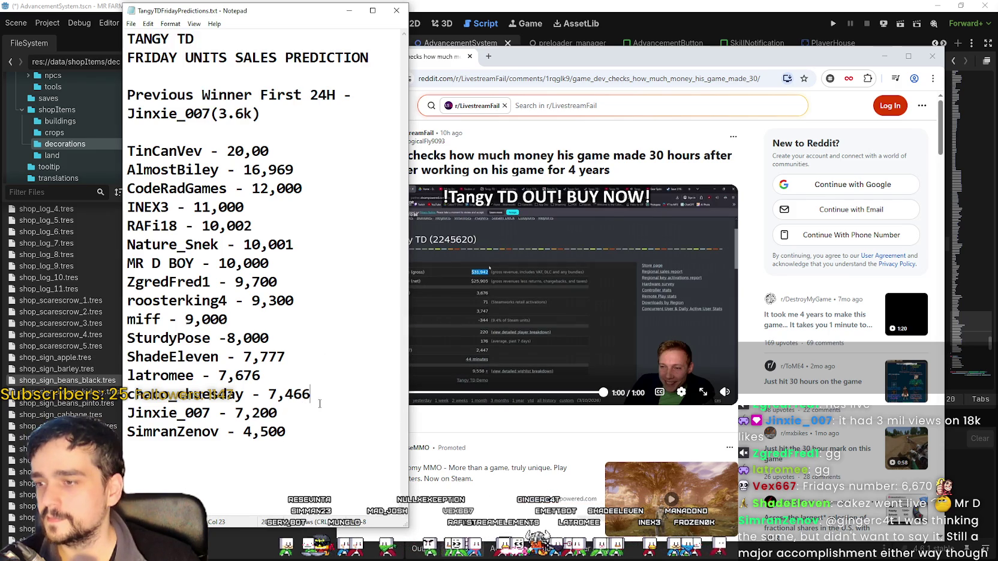
pyautogui.click(310, 419)
pyautogui.press('Return')
pyautogui.write('Vex667 -')
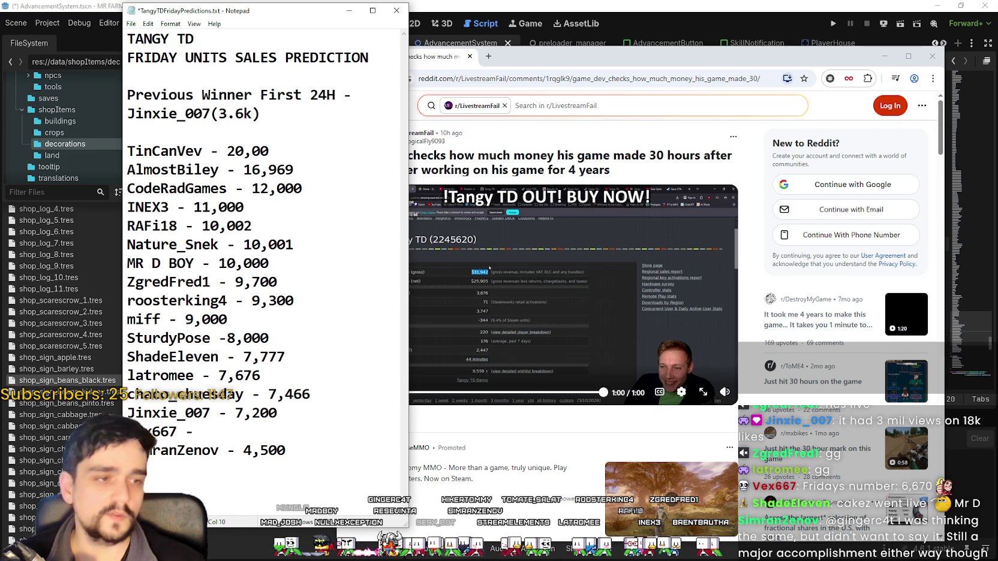
pyautogui.write('- 6,6')
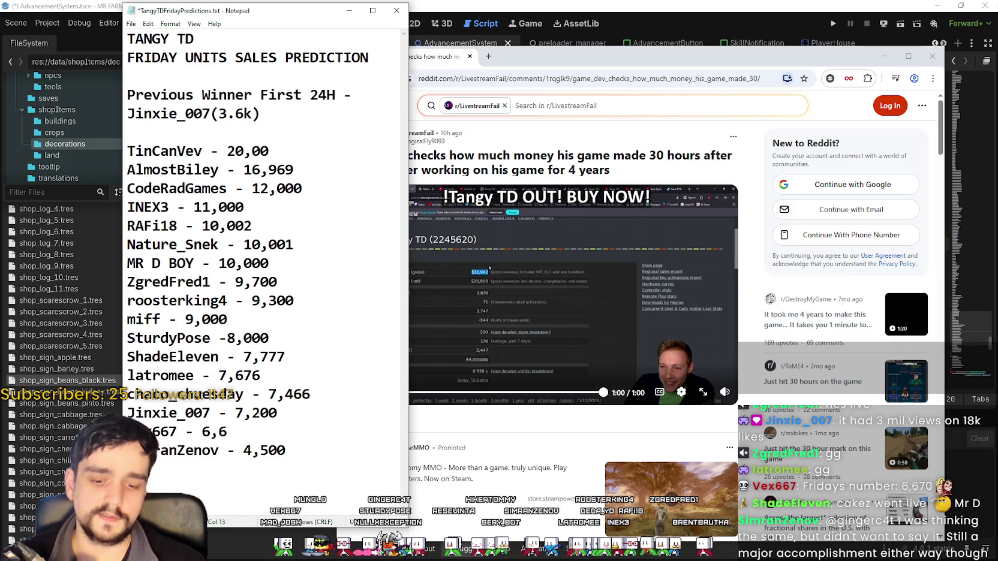
pyautogui.write('70')
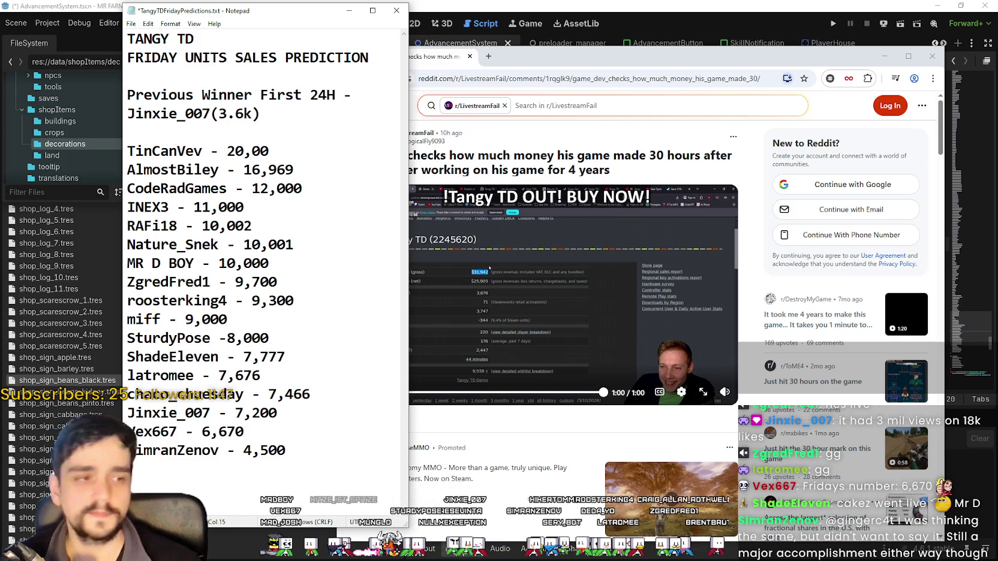
pyautogui.hotkey('ctrl', 's')
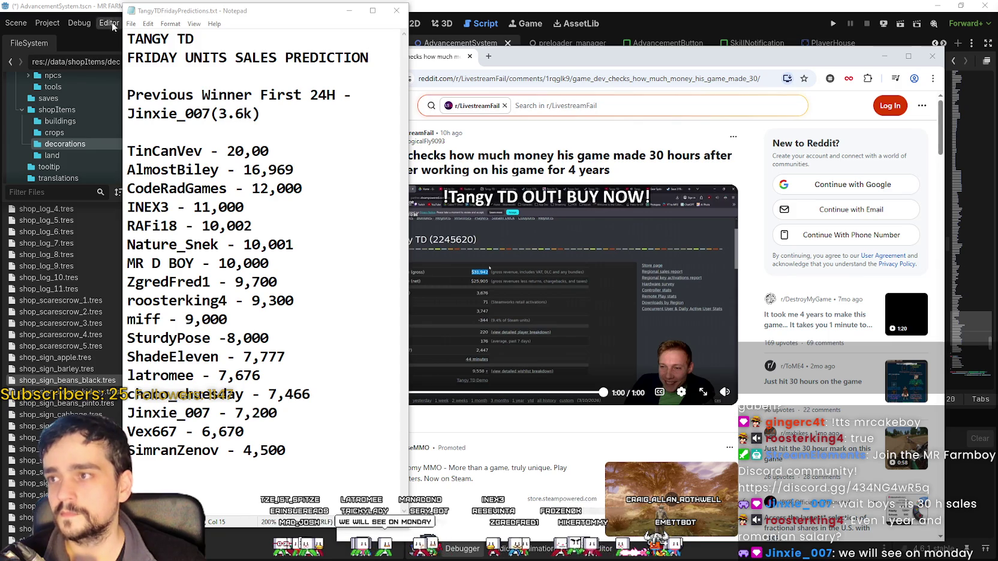
pyautogui.moveTo(154, 6); pyautogui.dragTo(120, 7)
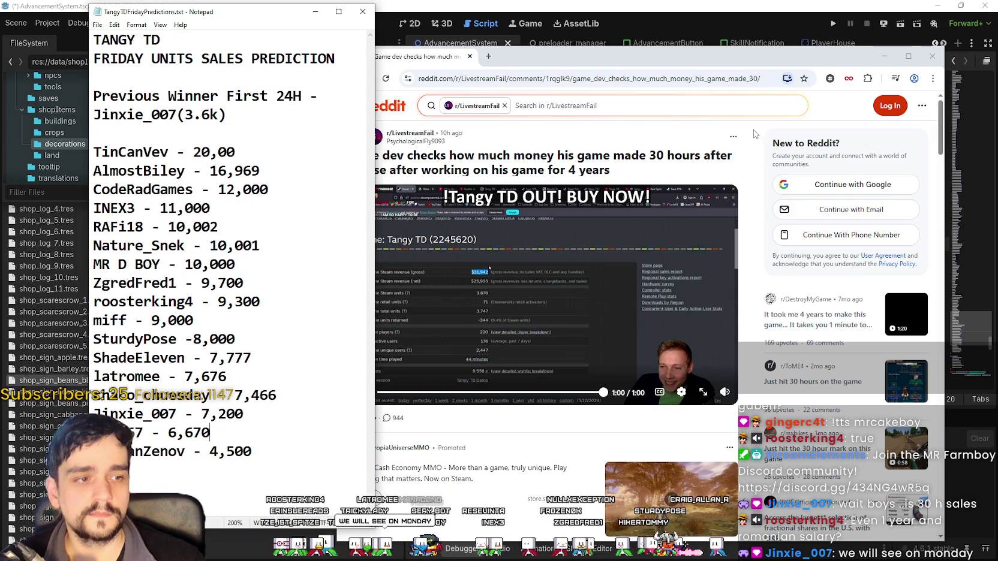
# Step: Minimize Reddit and place a narrowed mrFarmboy1Week.txt window beside the Tangy TD list
pyautogui.moveTo(702, 60); pyautogui.dragTo(672, 37)
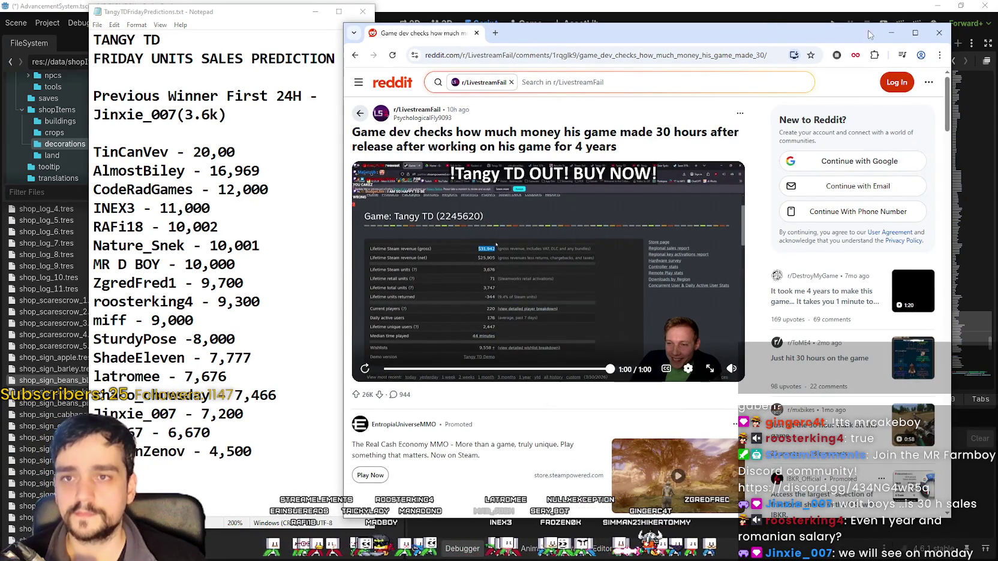
pyautogui.click(891, 32)
pyautogui.moveTo(223, 14); pyautogui.dragTo(227, 12)
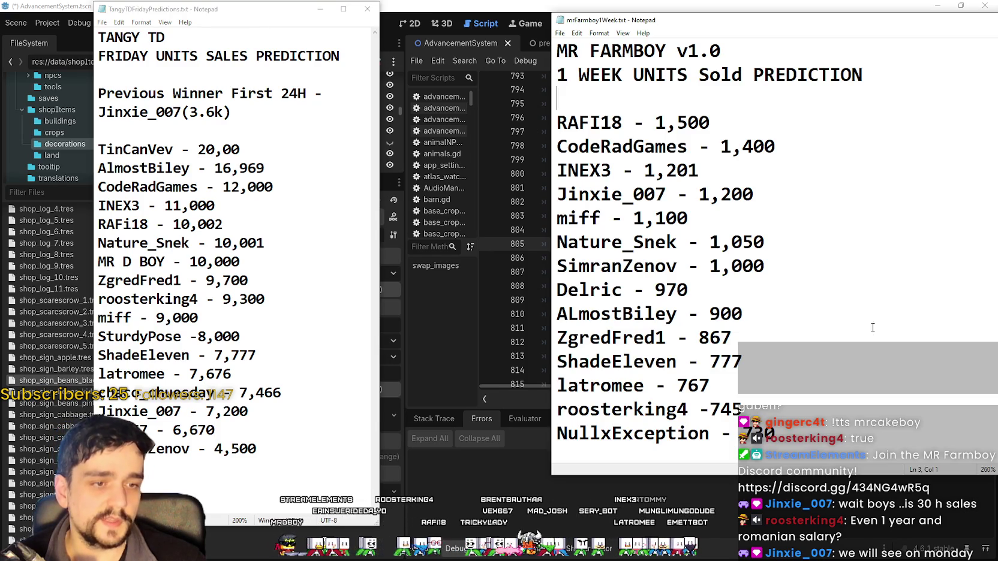
pyautogui.moveTo(649, 22); pyautogui.dragTo(501, 20)
pyautogui.moveTo(627, 430); pyautogui.dragTo(406, 108)
pyautogui.click(629, 254)
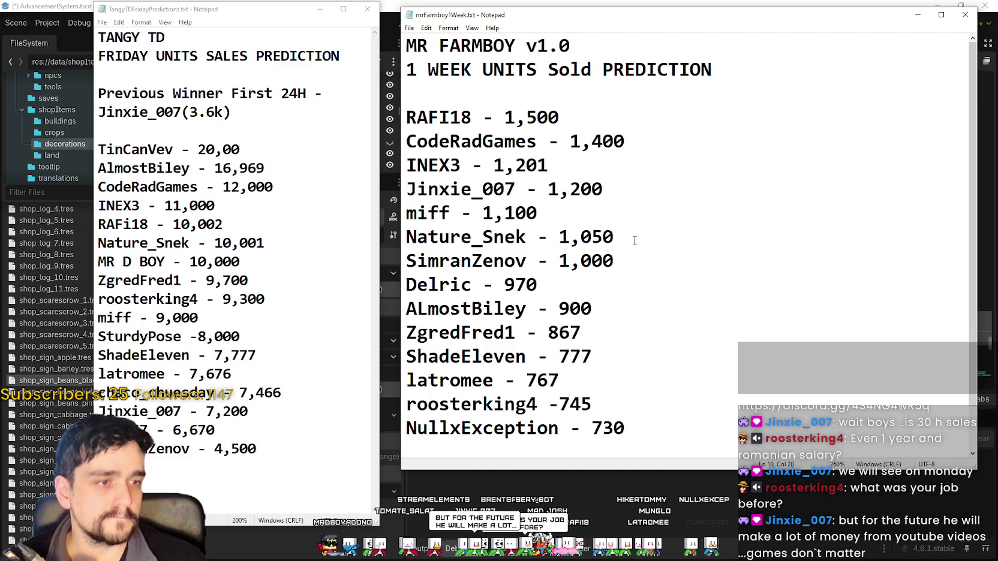
pyautogui.moveTo(971, 465); pyautogui.dragTo(739, 468)
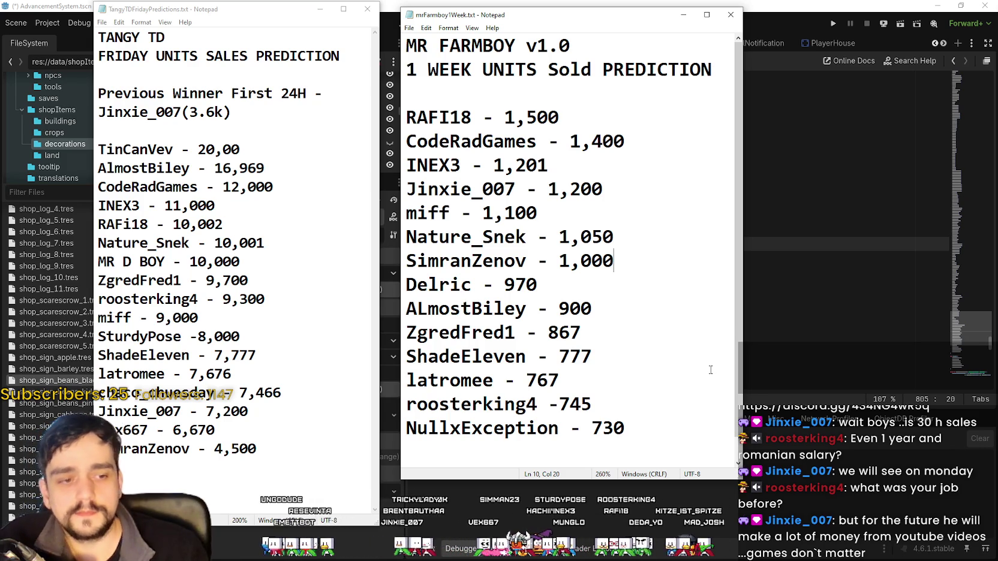
# Step: Minimize the MR FARMBOY one-week predictions notes
pyautogui.hotkey('alt', 'Tab')
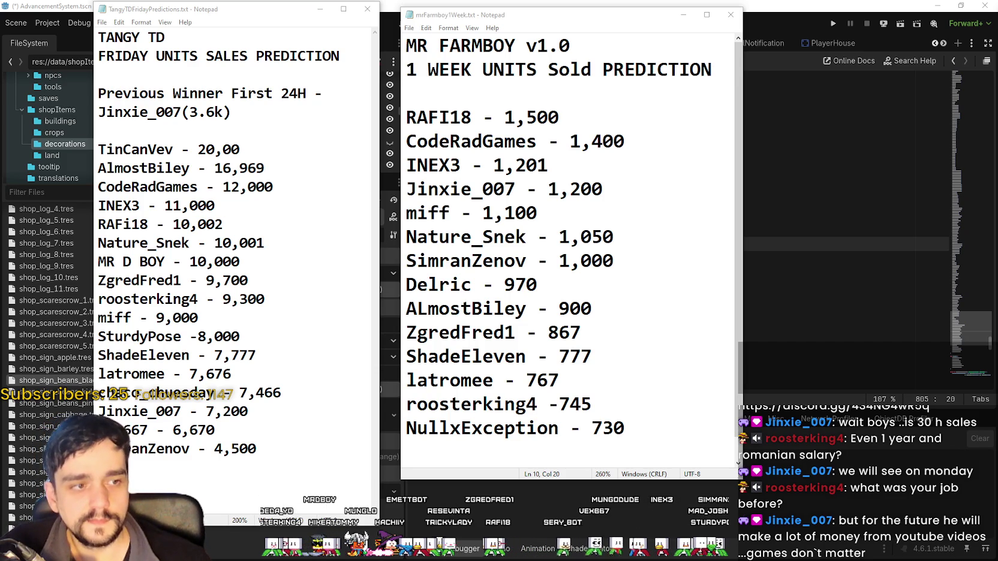
pyautogui.click(180, 9)
pyautogui.click(683, 15)
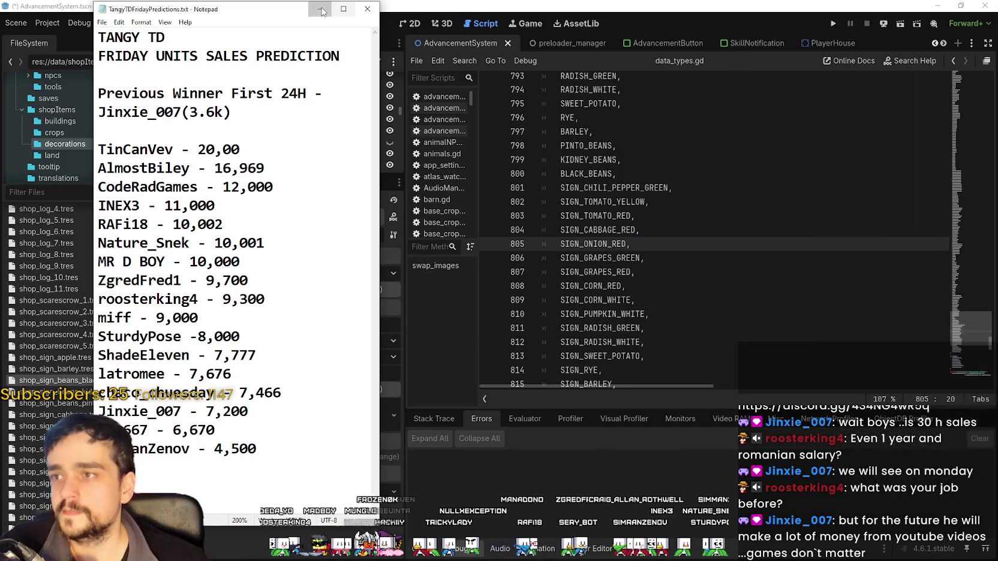
# Step: Minimize the Tangy TD notes and put the caret after SIGN_BLACK_BEANS in data_types.gd
pyautogui.click(320, 9)
pyautogui.click(692, 271)
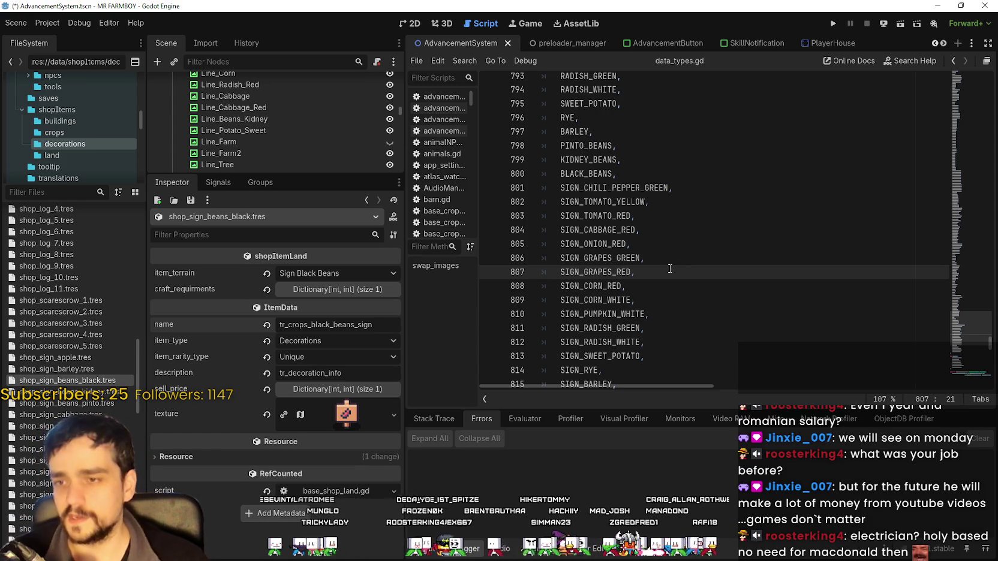
pyautogui.click(675, 301)
pyautogui.scroll(-1, 671, 300)
pyautogui.click(666, 315)
pyautogui.scroll(-1, 666, 312)
pyautogui.scroll(1, 664, 307)
pyautogui.scroll(-2, 664, 307)
pyautogui.click(657, 314)
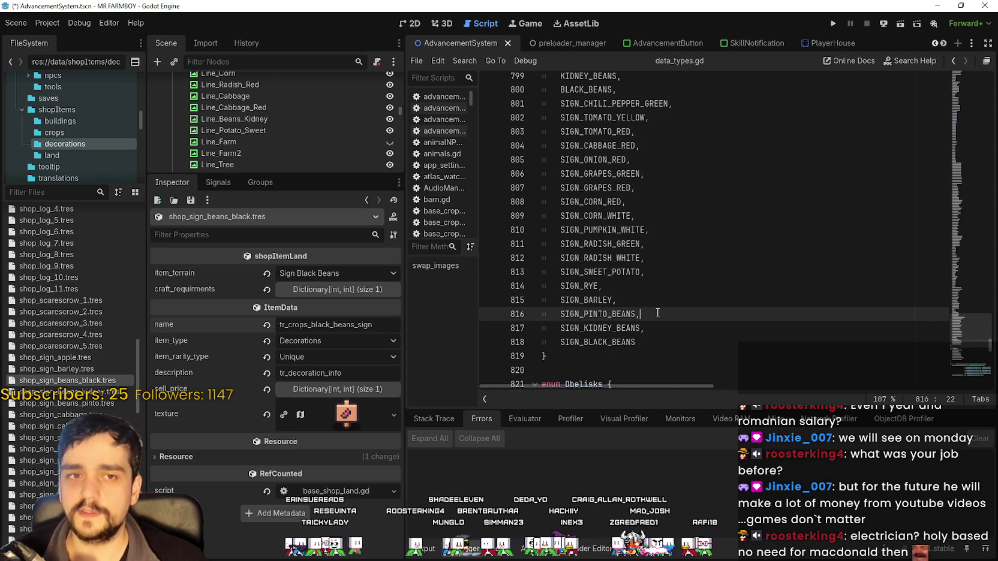
pyautogui.click(647, 342)
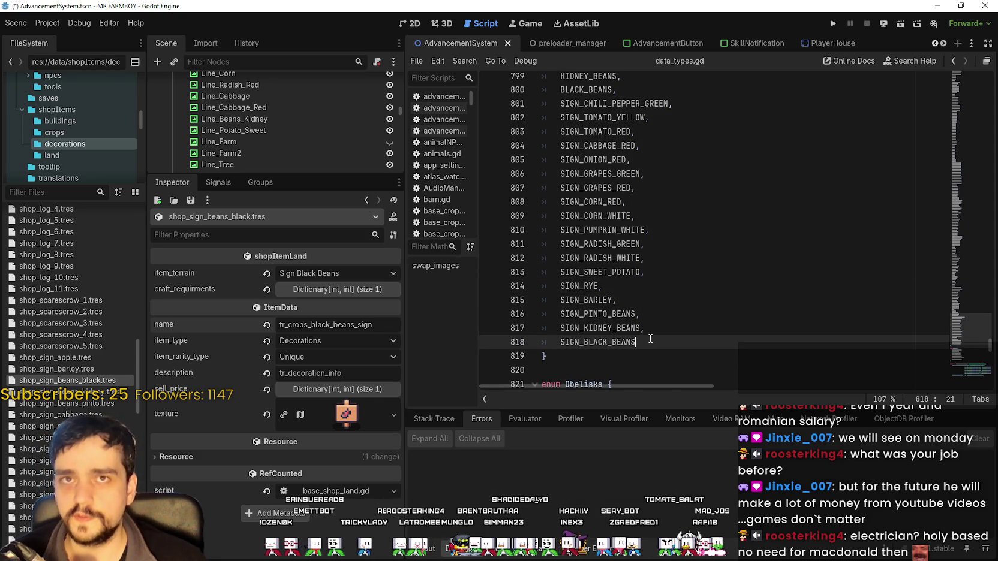
# Step: Select the final sign lines, SIGN_RYE through SIGN_BLACK_BEANS (lines 814–818)
pyautogui.hotkey('shift', 'Up')
pyautogui.hotkey('shift', 'Up')
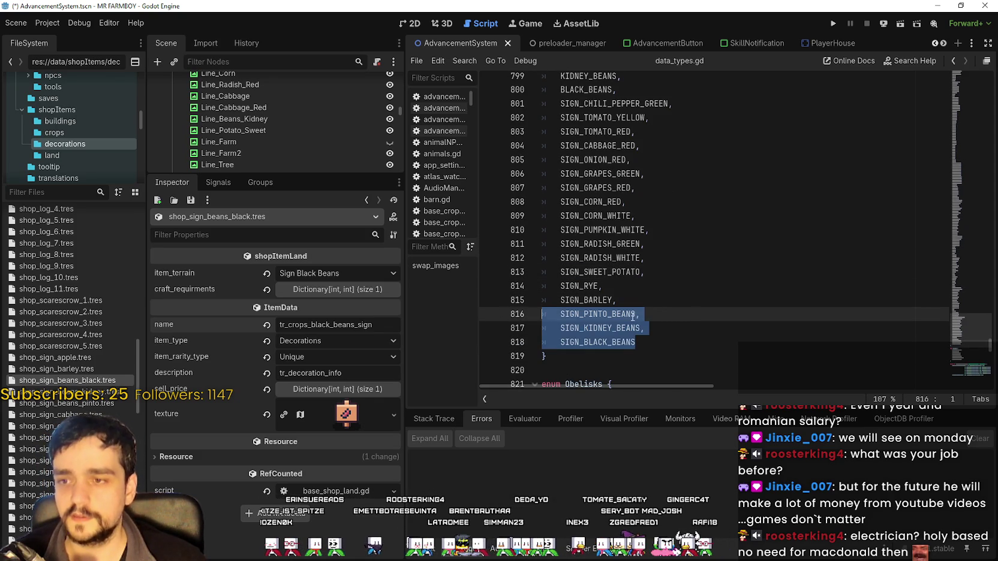
pyautogui.press('End')
pyautogui.press('Down')
pyautogui.press('Down')
pyautogui.hotkey('shift', 'Up')
pyautogui.hotkey('shift', 'Up')
pyautogui.hotkey('shift', 'Up')
pyautogui.hotkey('shift', 'Home')
pyautogui.press('Down')
pyautogui.press('Up')
pyautogui.hotkey('shift', 'Down')
pyautogui.hotkey('shift', 'Down')
pyautogui.hotkey('shift', 'Down')
pyautogui.hotkey('shift', 'End')
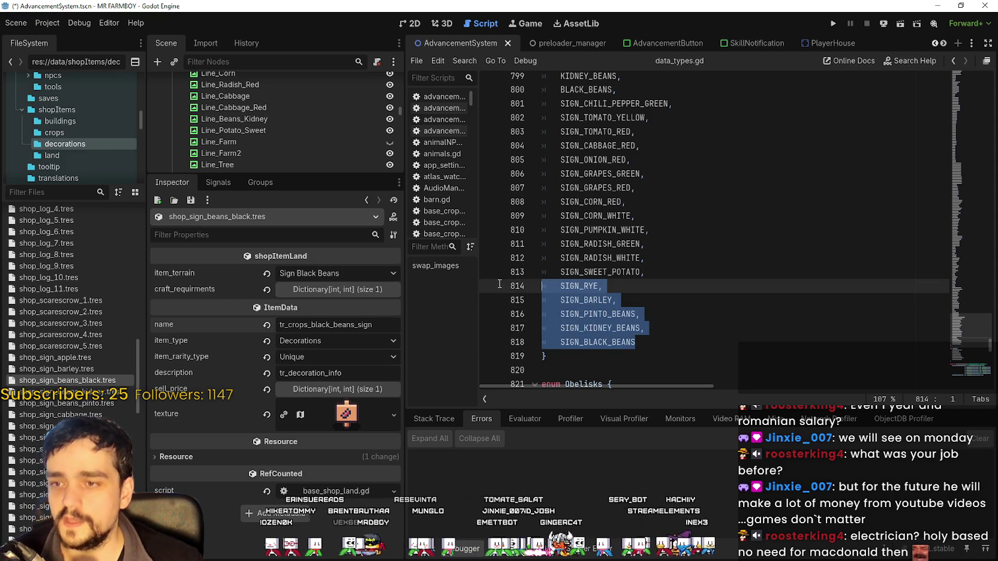
pyautogui.press('Up')
pyautogui.press('Up')
pyautogui.press('End')
pyautogui.click(657, 346)
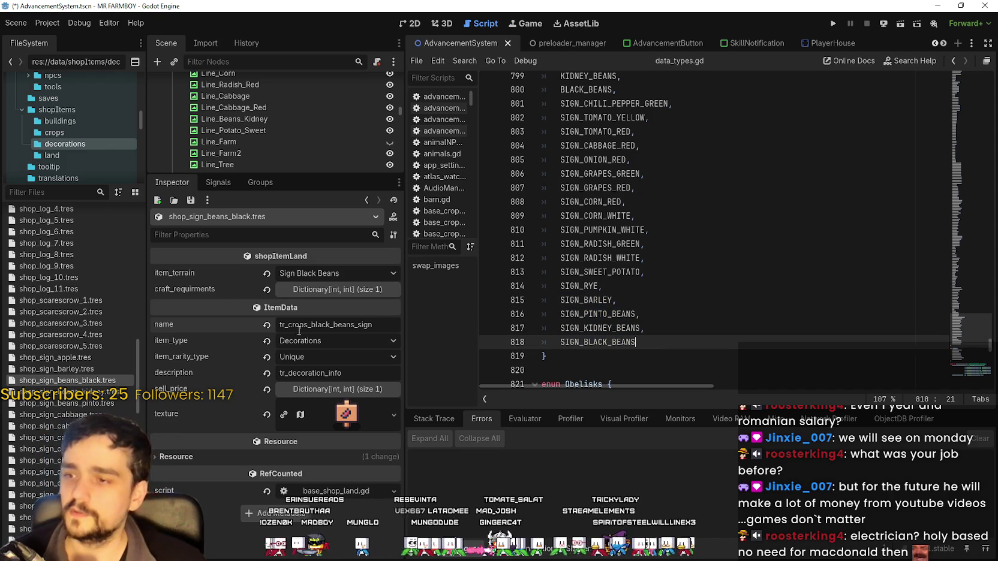
# Step: Select shop_sign_beans_black.tres and inspect its crafting requirements and texture
pyautogui.scroll(2, 72, 360)
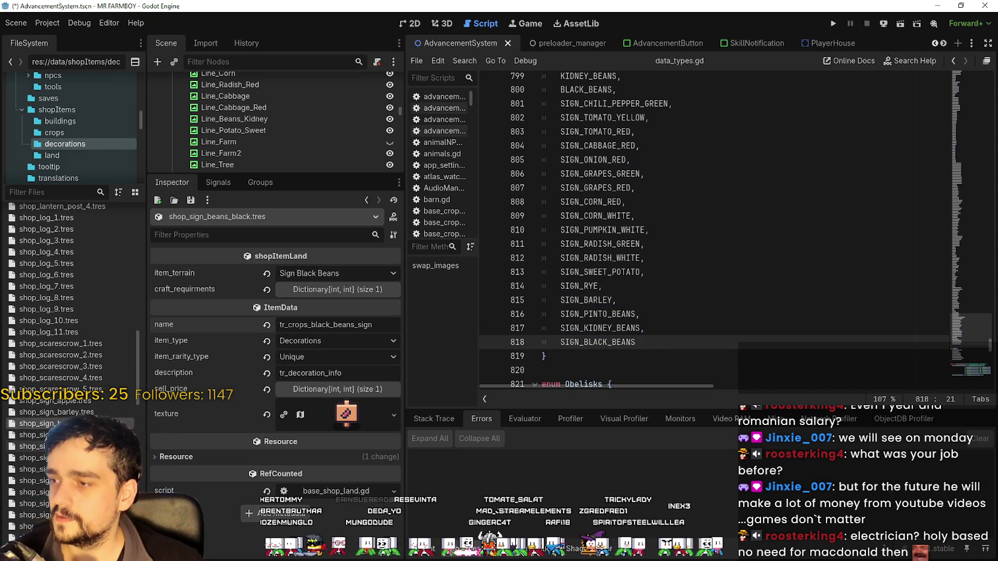
pyautogui.click(36, 435)
pyautogui.click(36, 424)
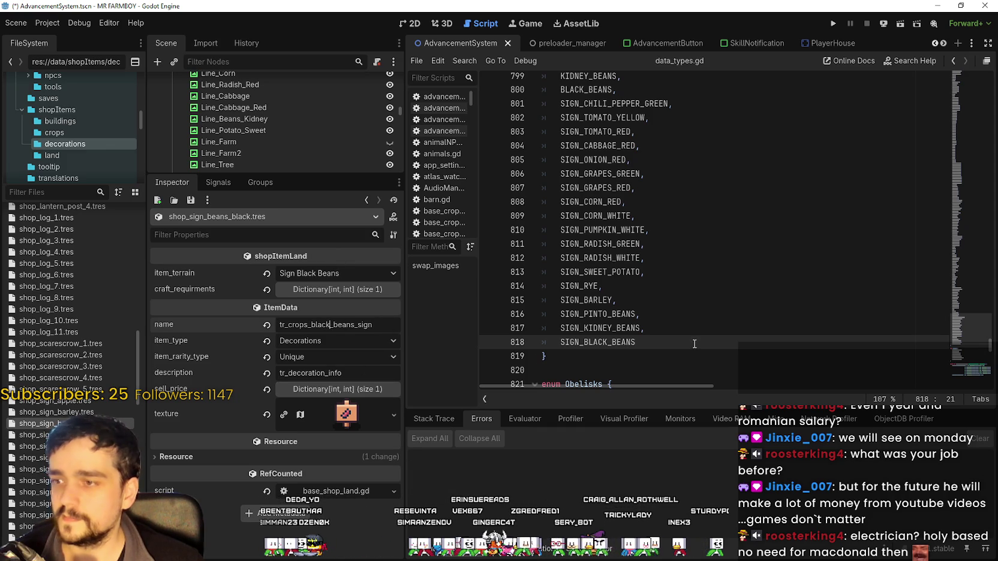
pyautogui.click(40, 422)
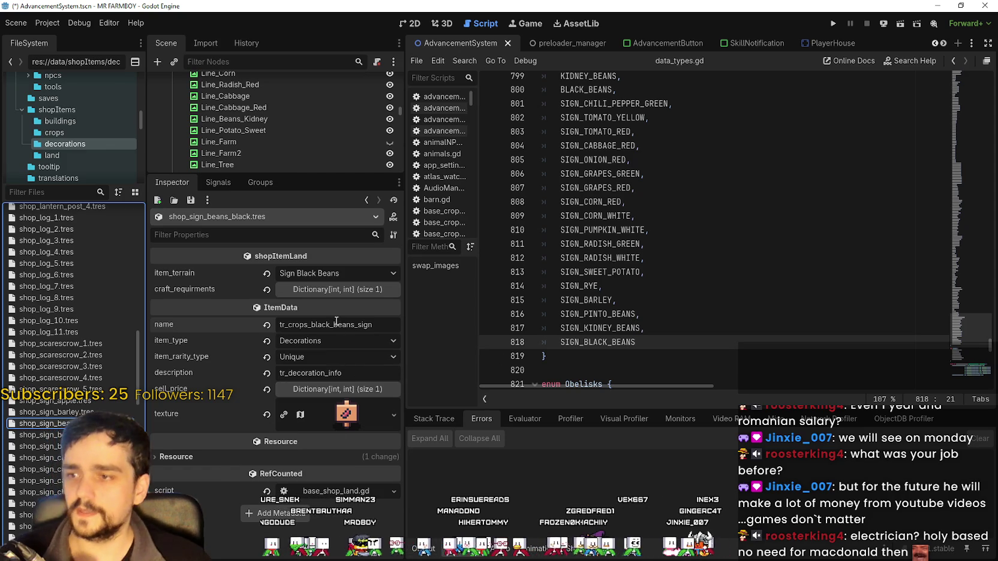
pyautogui.click(333, 289)
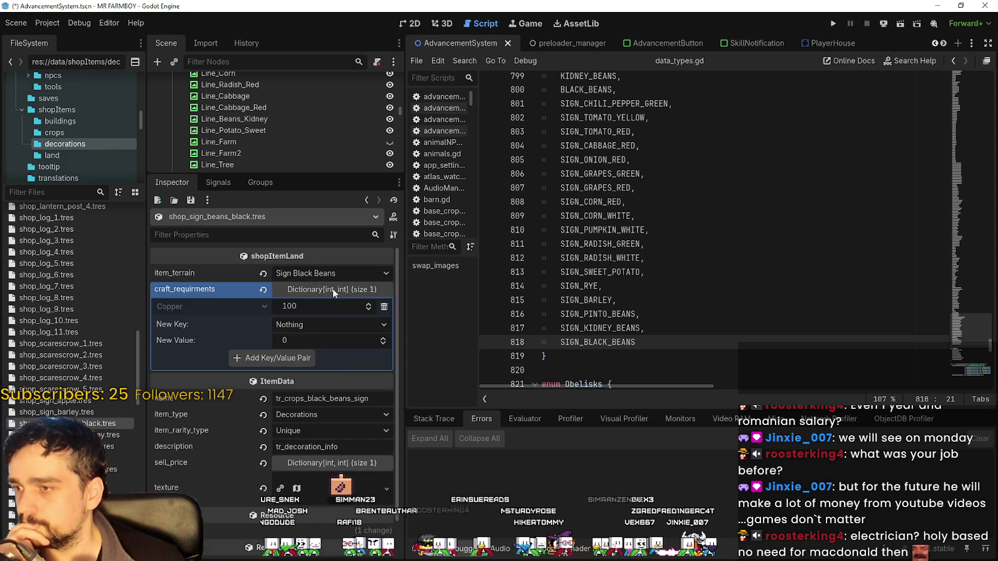
pyautogui.click(332, 289)
pyautogui.click(346, 423)
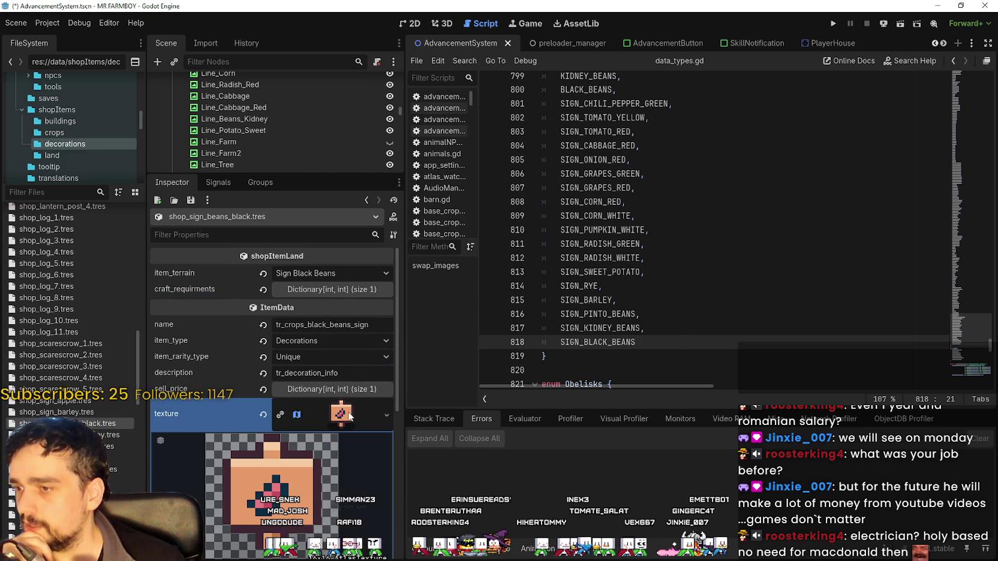
# Step: Set the texture region to the black beans sign sprite in the atlas and save
pyautogui.scroll(-5, 288, 422)
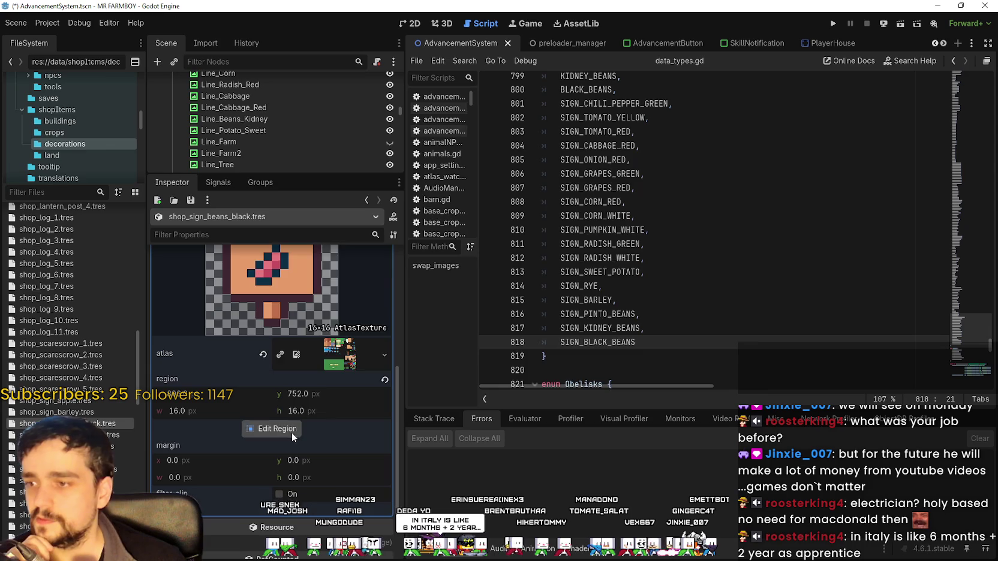
pyautogui.click(281, 429)
pyautogui.scroll(-8, 630, 331)
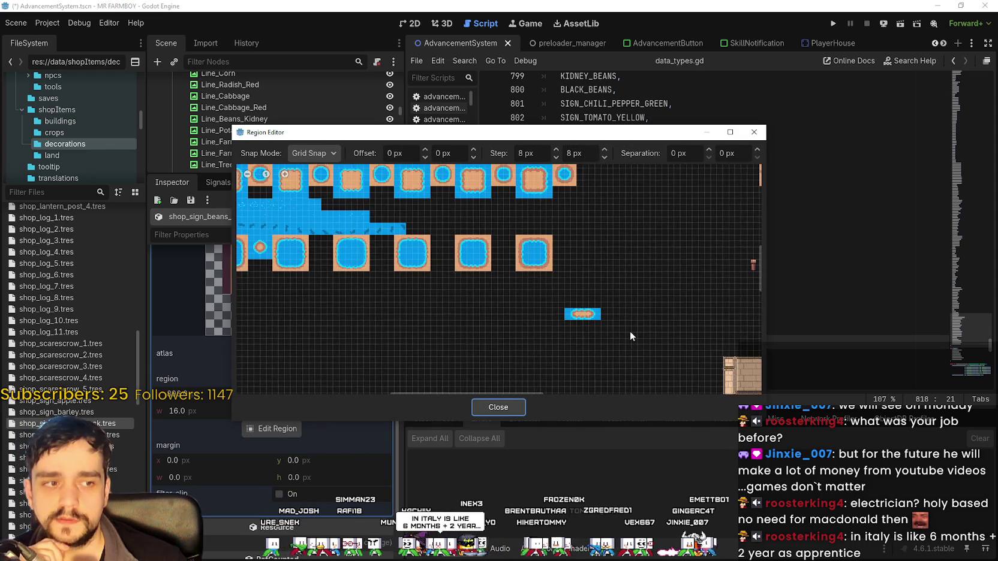
pyautogui.scroll(8, 531, 293)
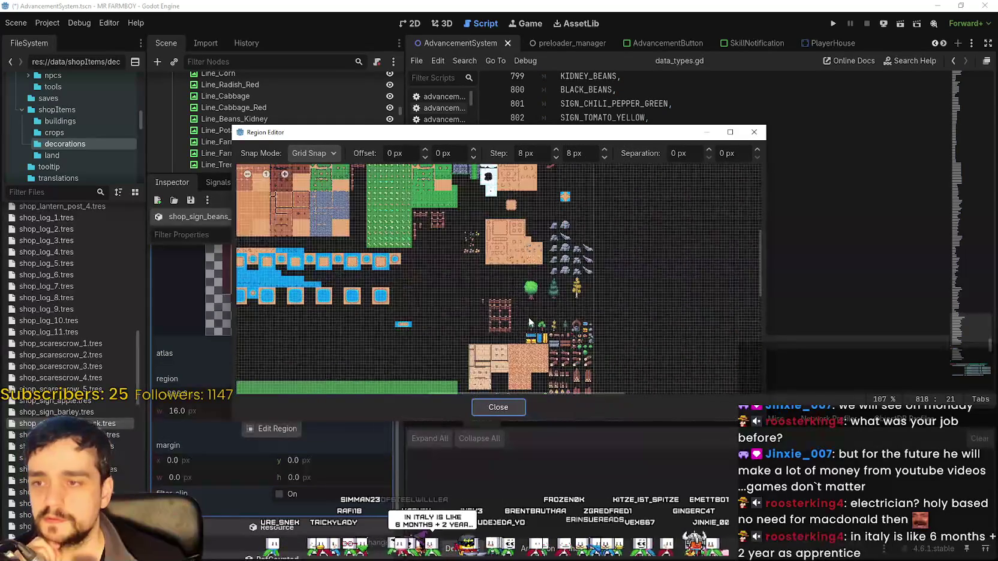
pyautogui.scroll(3, 549, 340)
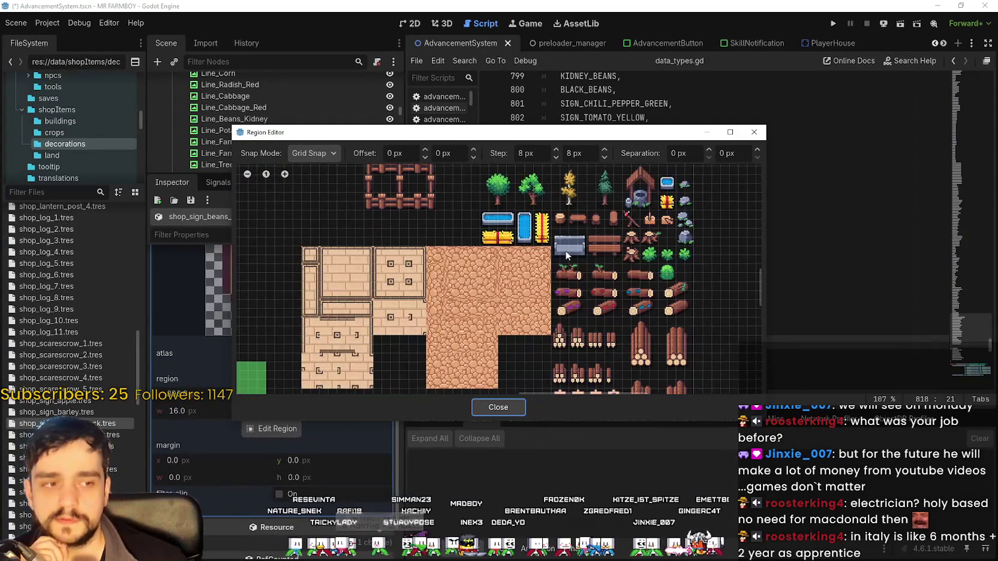
pyautogui.scroll(-3, 565, 250)
pyautogui.scroll(6, 609, 331)
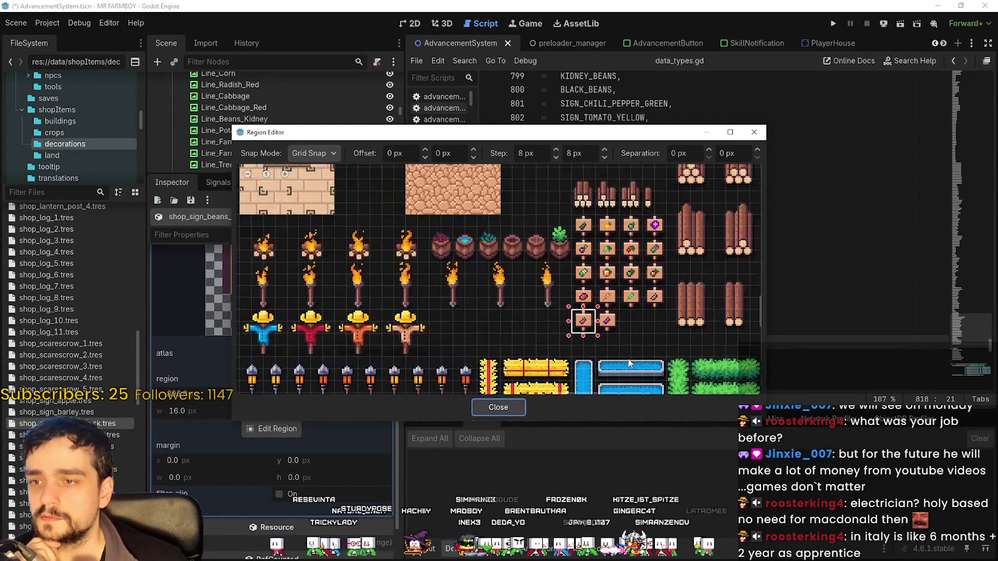
pyautogui.moveTo(608, 328)
pyautogui.mouseDown()
pyautogui.moveTo(528, 246)
pyautogui.moveTo(507, 272)
pyautogui.mouseUp()
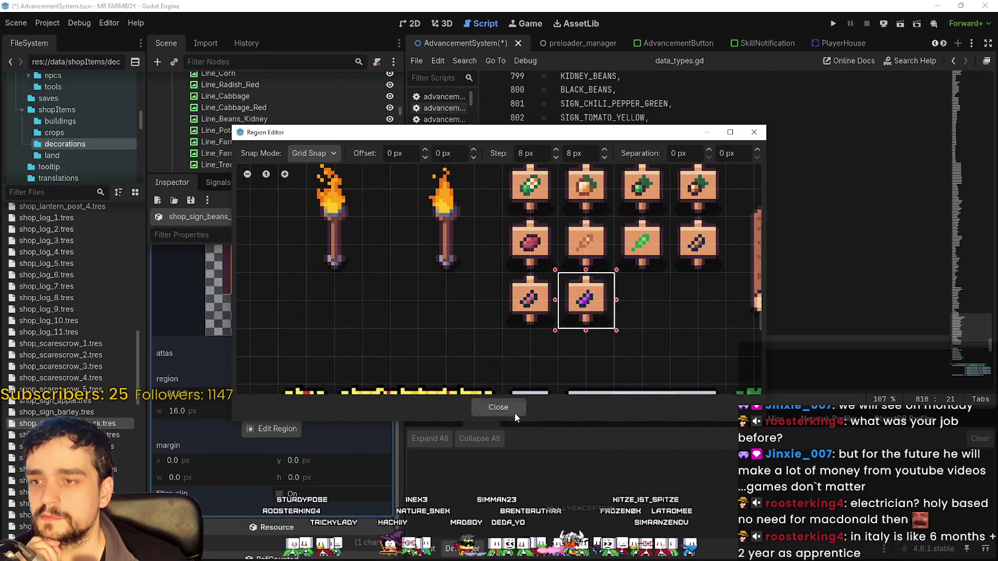
pyautogui.click(515, 408)
pyautogui.click(347, 346)
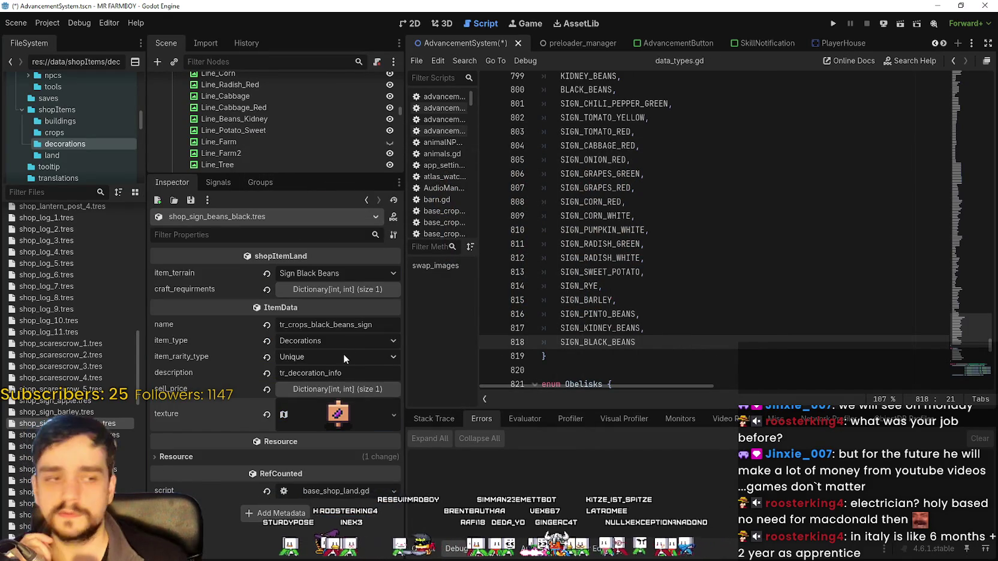
pyautogui.hotkey('ctrl', 's')
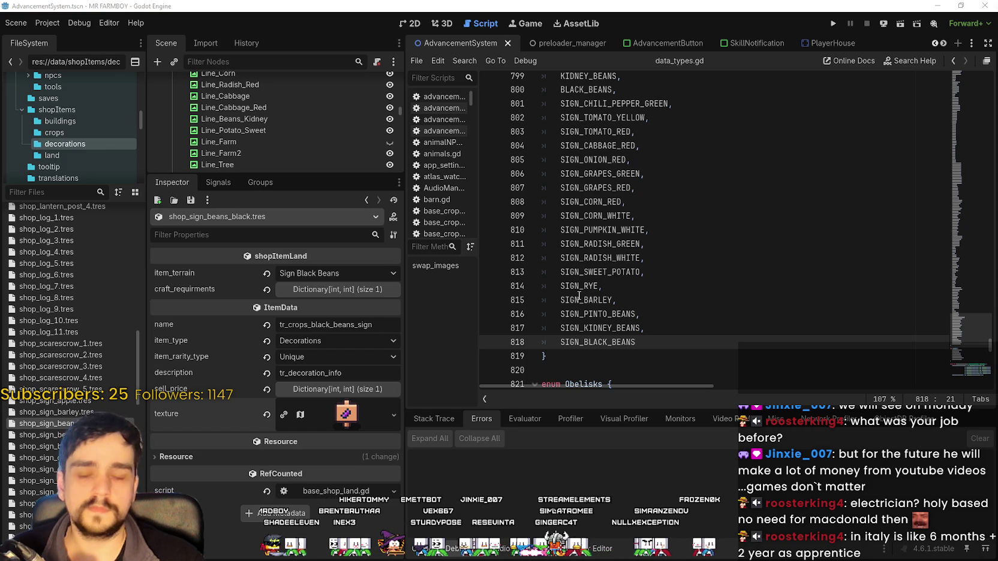
# Step: Compare with the kidney beans sign, then filter files by 'craft' and open crafting_panel.tscn
pyautogui.click(624, 278)
pyautogui.click(18, 435)
pyautogui.click(18, 423)
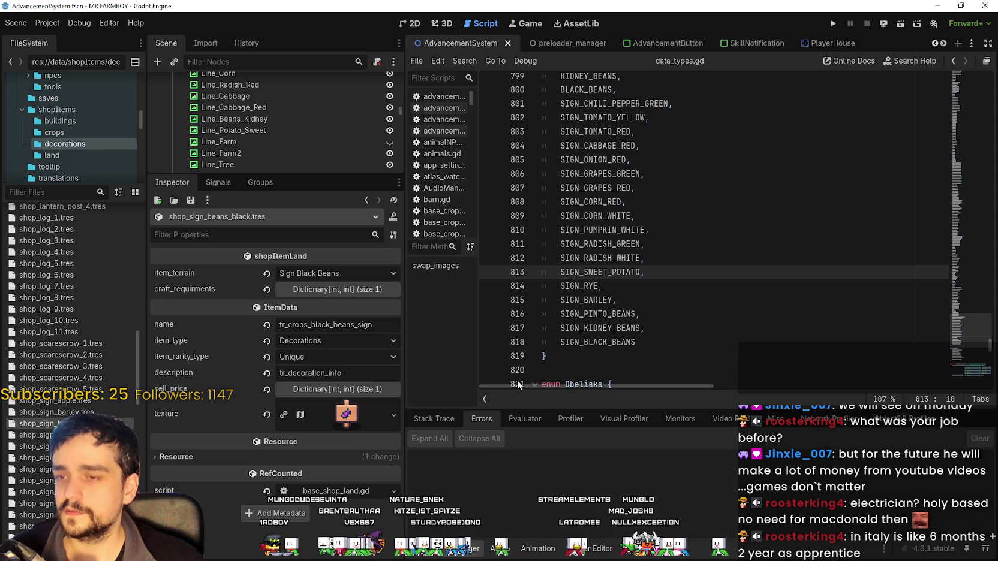
pyautogui.click(645, 341)
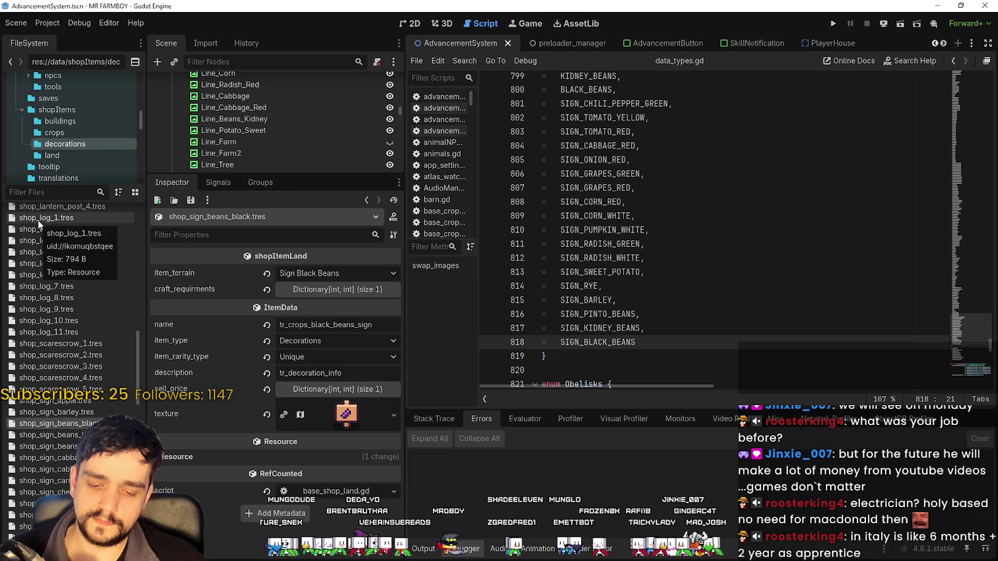
pyautogui.write('craft')
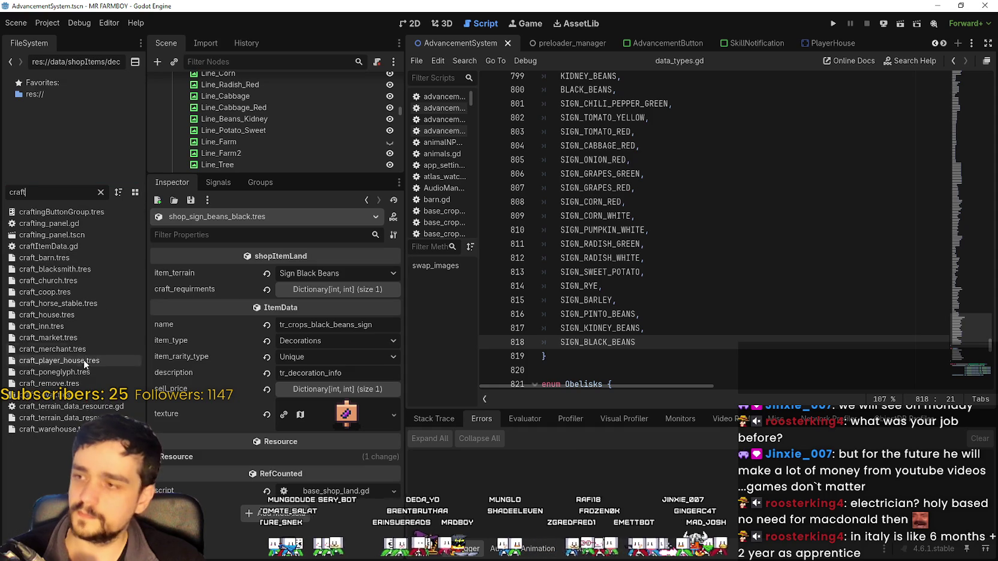
pyautogui.doubleClick(76, 234)
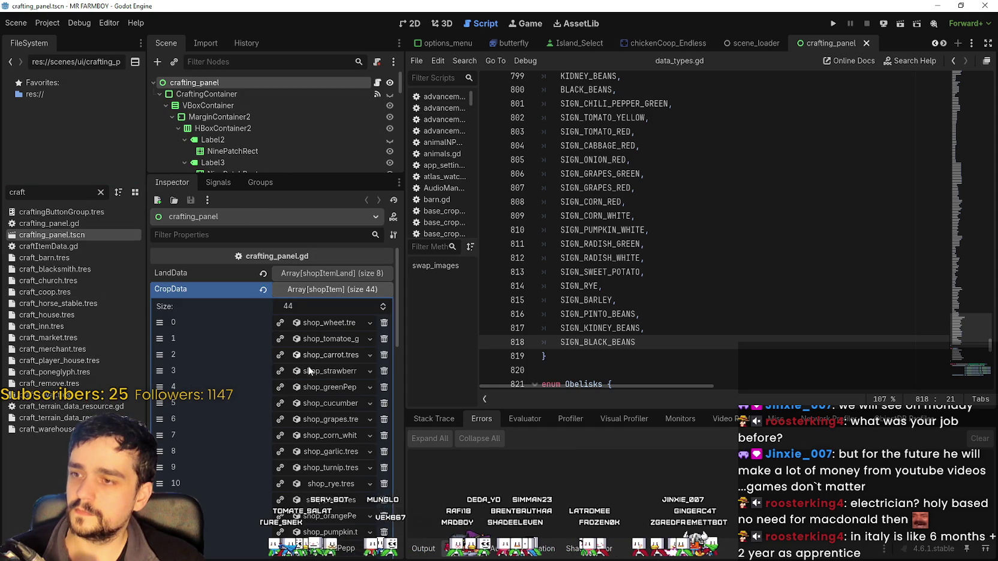
# Step: Expand the SignsData list in crafting_panel and widen the property panel to browse its entries
pyautogui.click(334, 288)
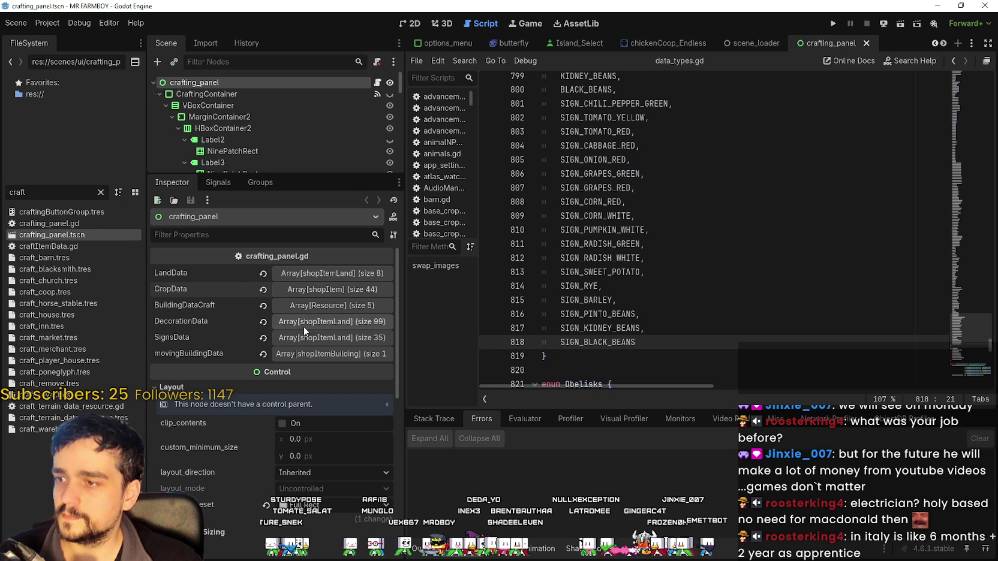
pyautogui.click(313, 324)
pyautogui.click(315, 322)
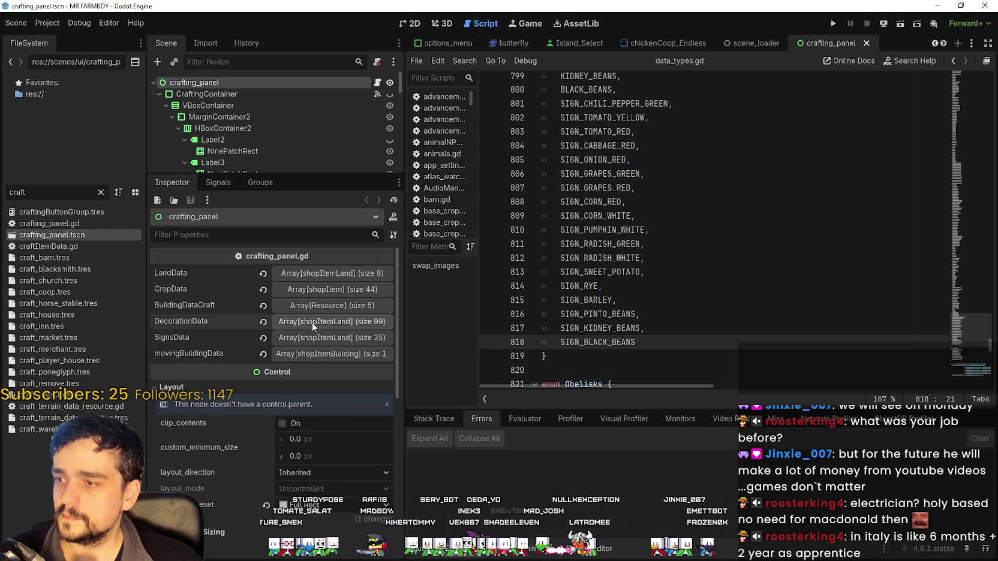
pyautogui.click(324, 336)
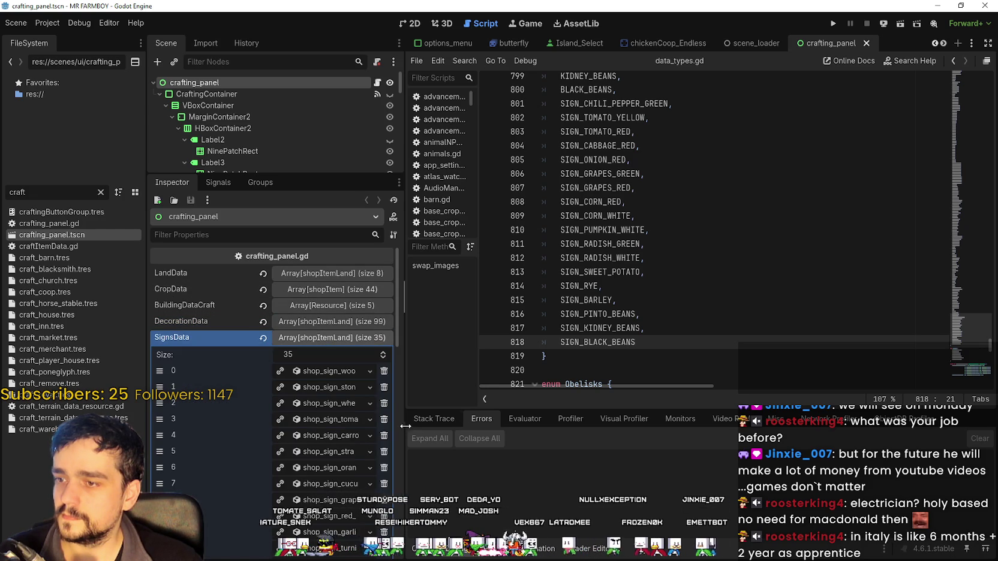
pyautogui.moveTo(406, 424); pyautogui.dragTo(463, 423)
pyautogui.scroll(-3, 420, 423)
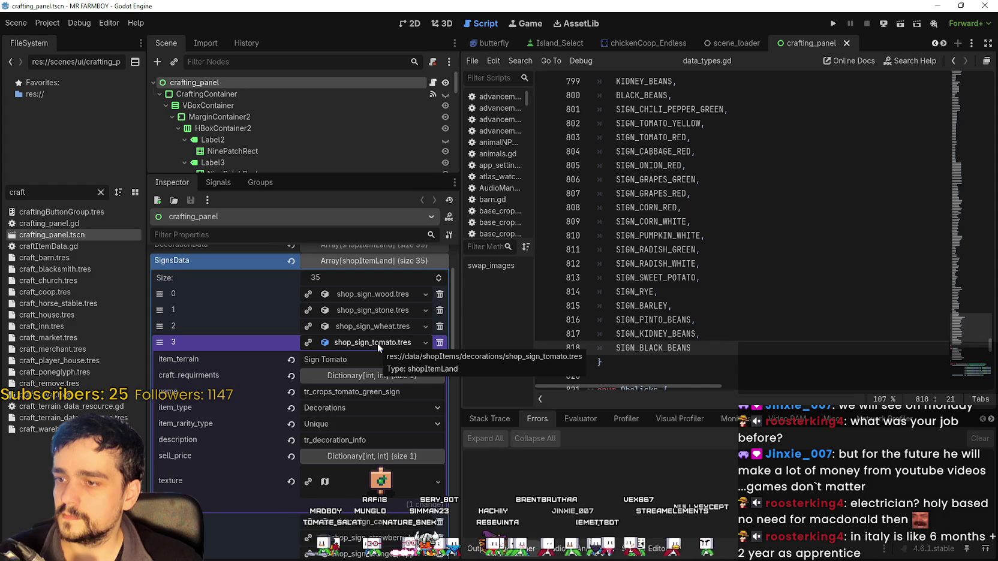
pyautogui.scroll(-2, 395, 438)
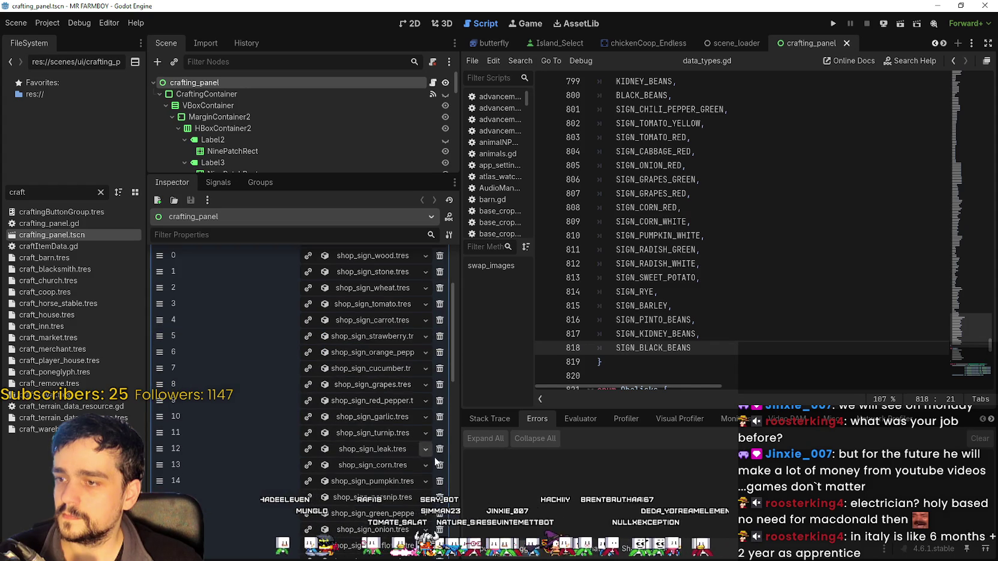
pyautogui.moveTo(459, 483); pyautogui.dragTo(523, 482)
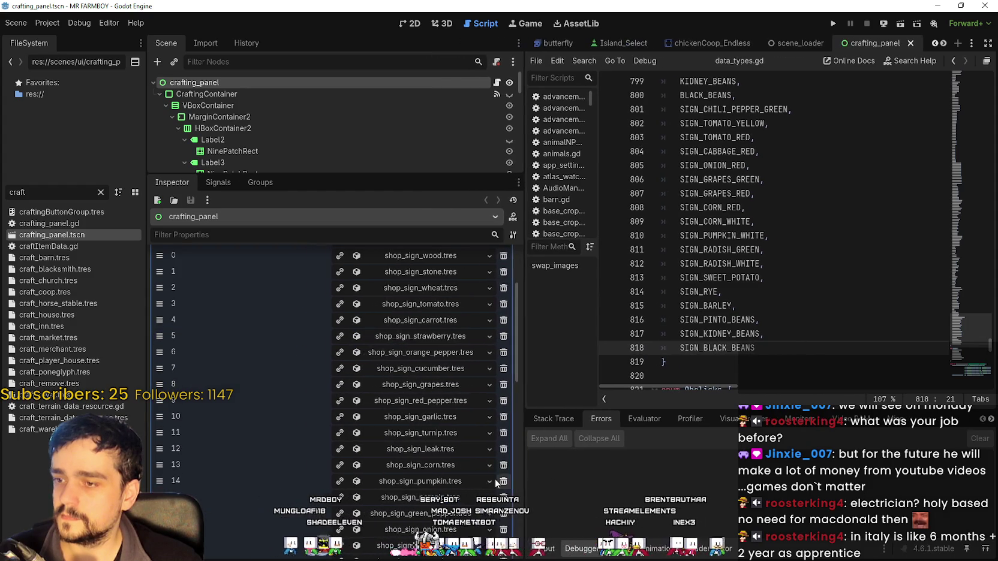
pyautogui.scroll(-5, 497, 479)
pyautogui.click(361, 424)
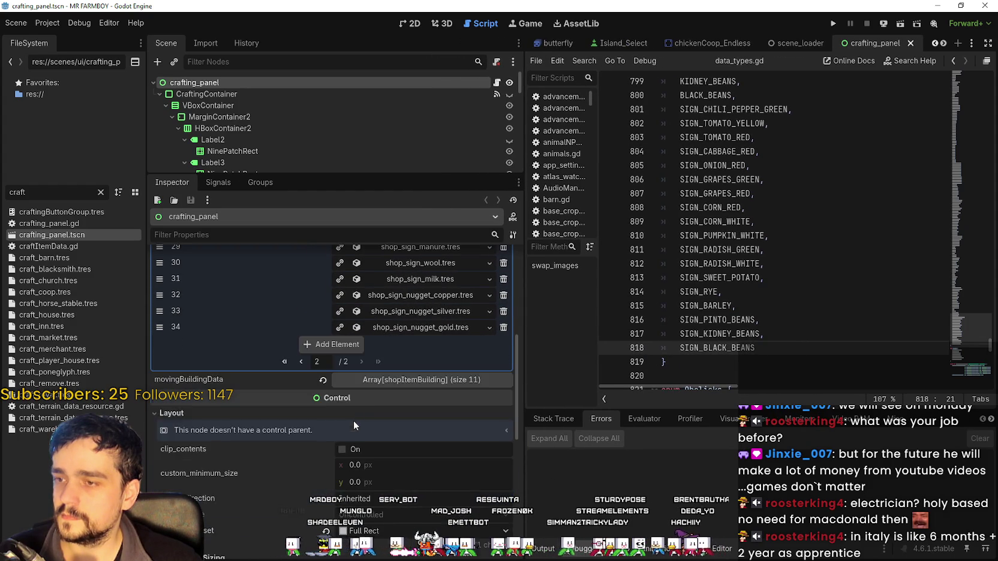
pyautogui.scroll(4, 518, 496)
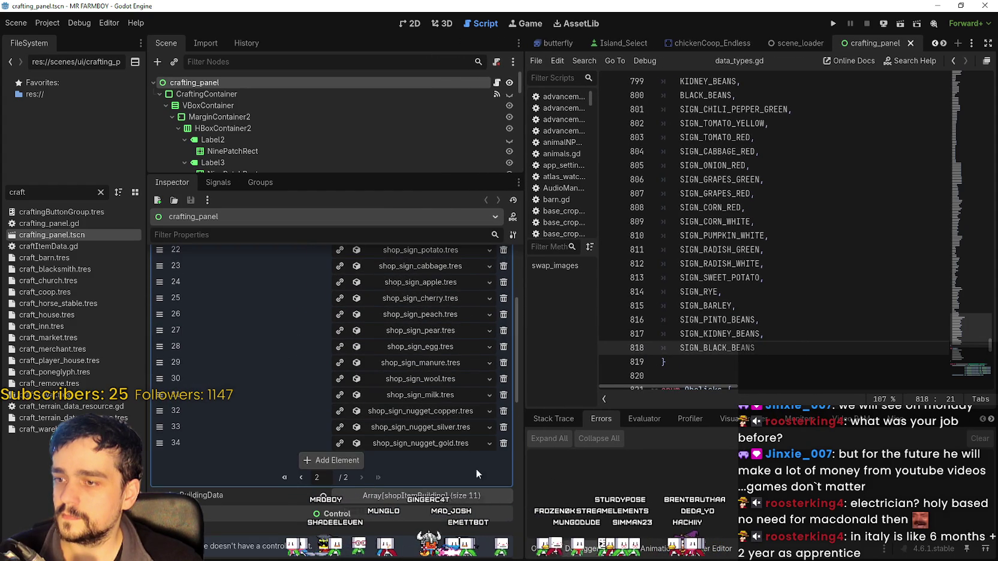
# Step: Remove the gold, silver and copper nugget signs from SignsData and save the scene
pyautogui.click(503, 444)
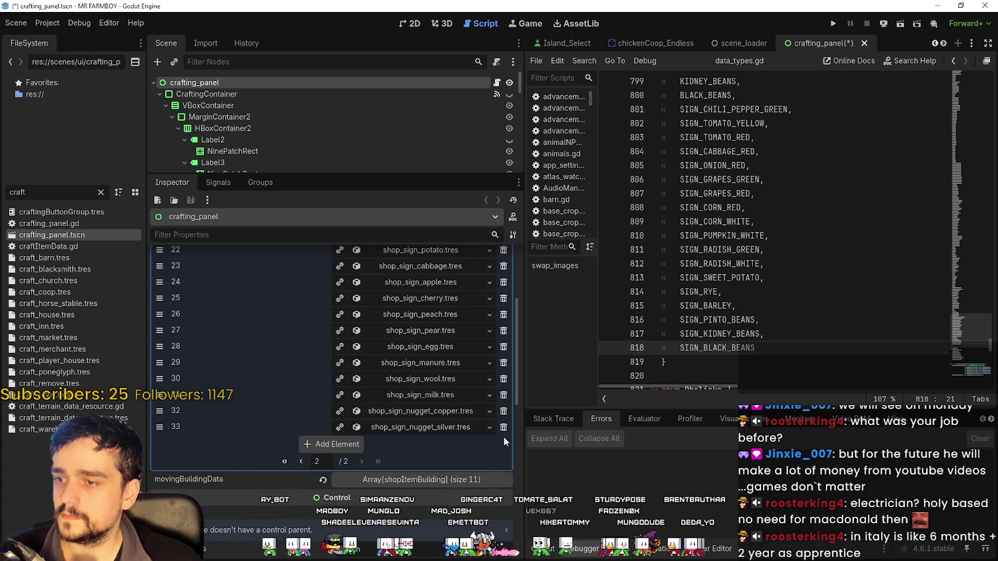
pyautogui.click(503, 427)
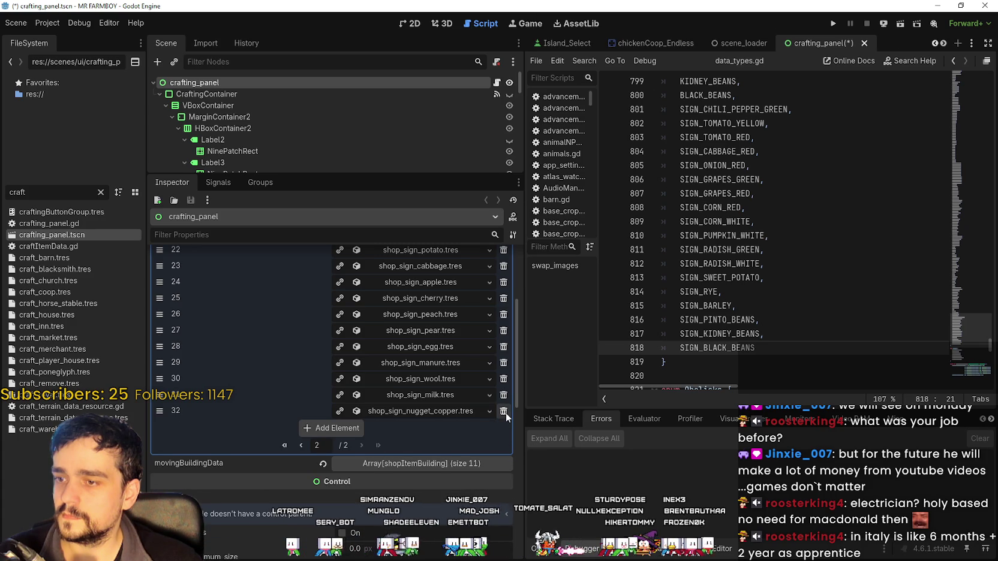
pyautogui.click(503, 412)
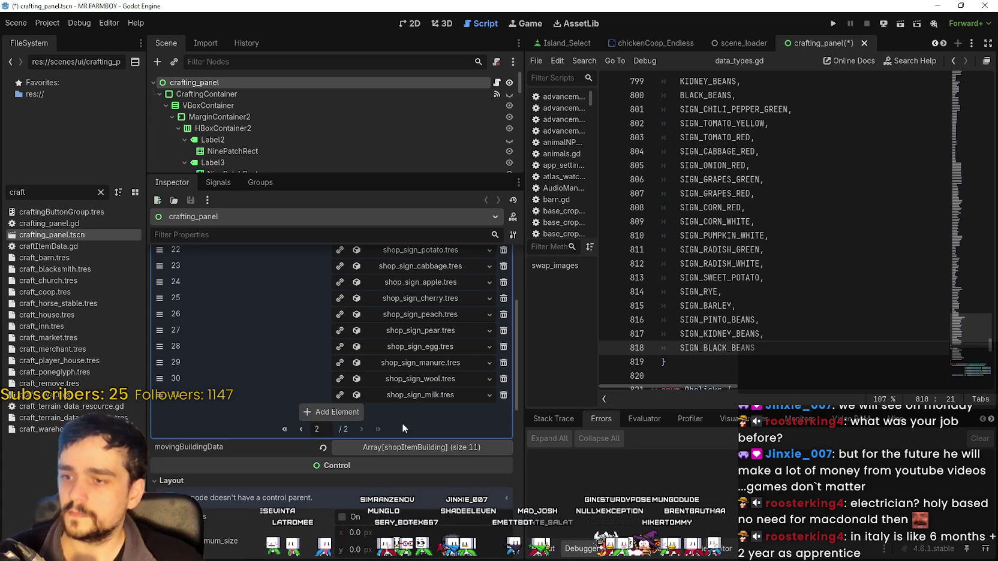
pyautogui.scroll(1, 403, 416)
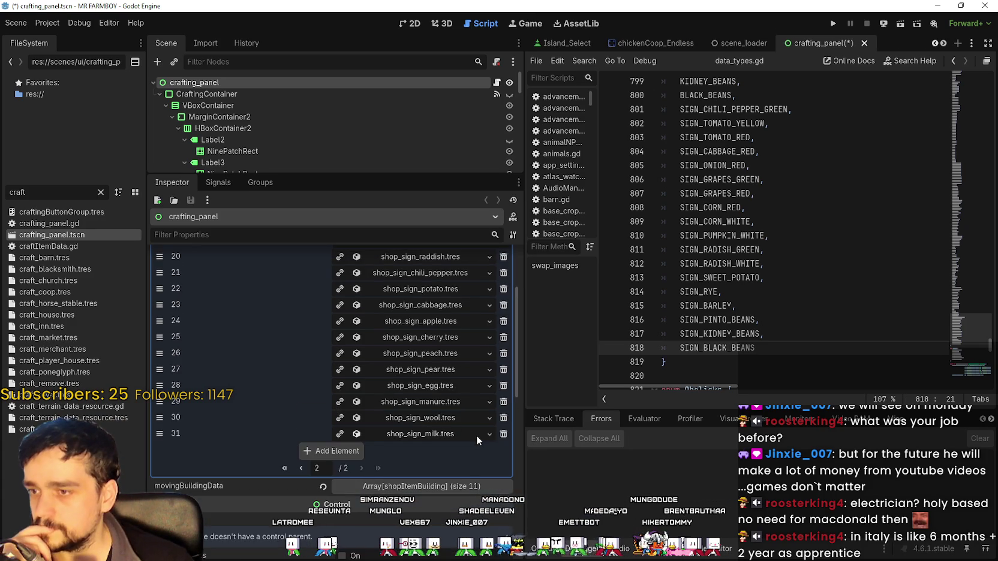
pyautogui.scroll(1, 465, 457)
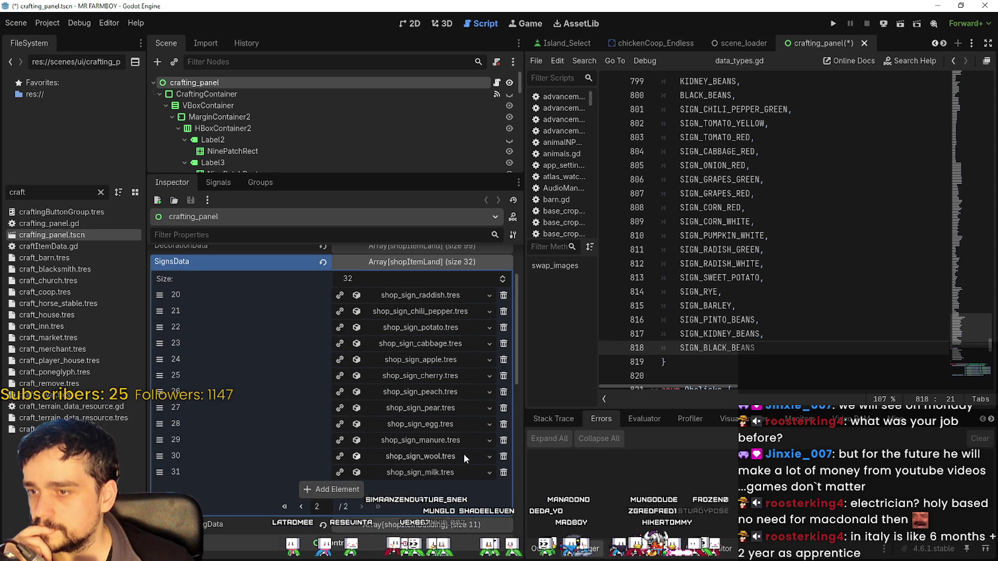
pyautogui.scroll(1, 464, 454)
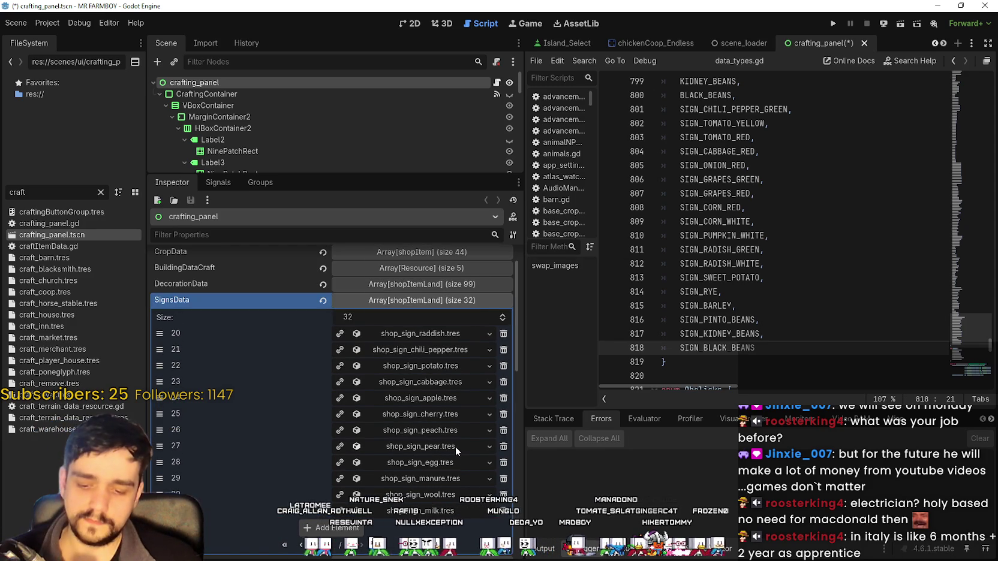
pyautogui.hotkey('ctrl', 's')
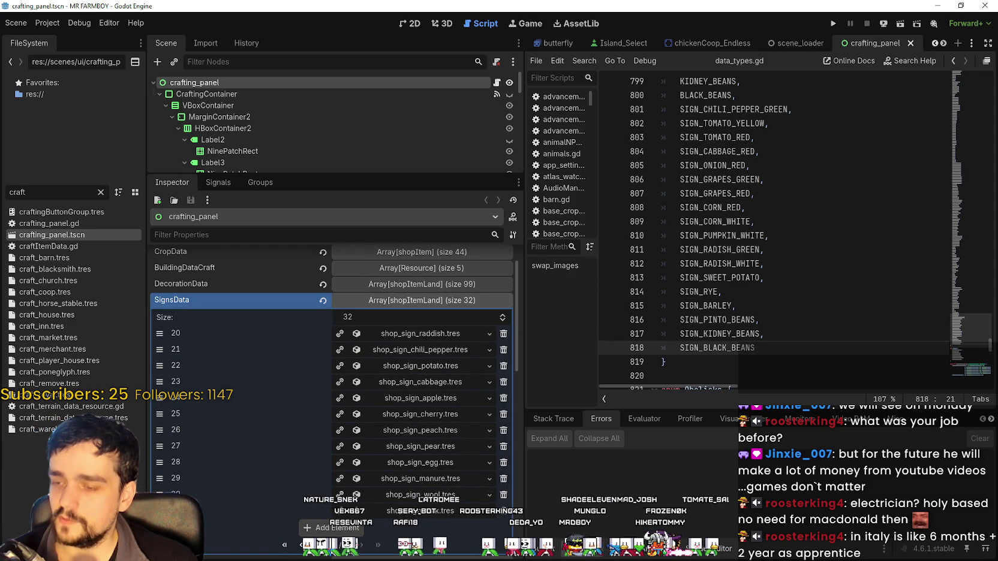
# Step: Go to the SIGN_PINTO_BEANS line and widen the script editor beside the Inspector
pyautogui.scroll(-5, 339, 484)
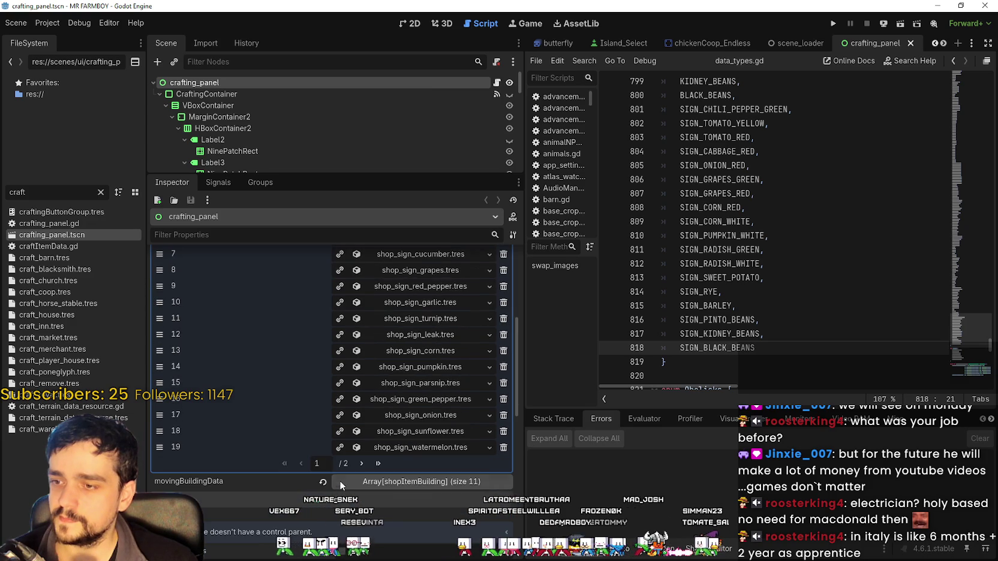
pyautogui.scroll(2, 348, 444)
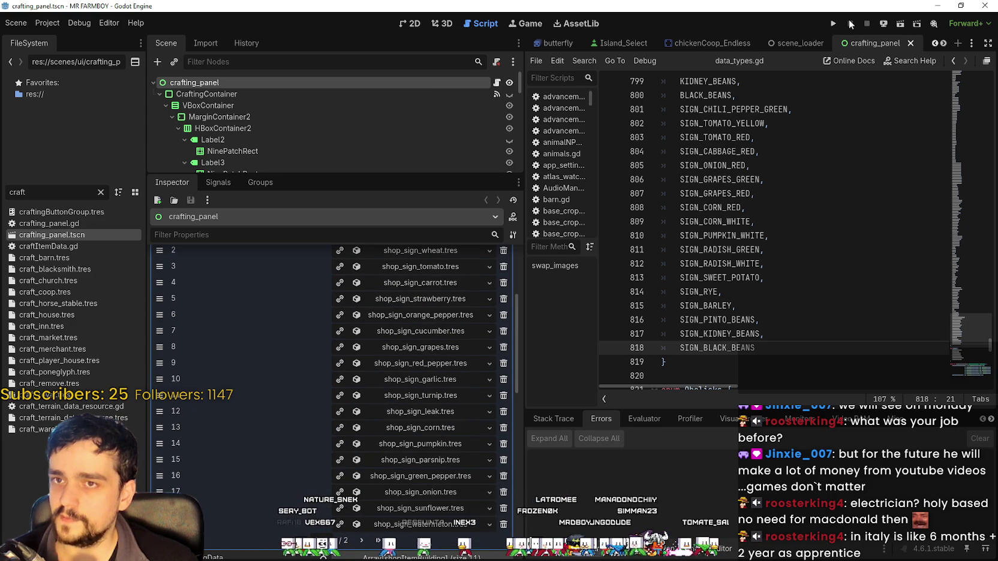
pyautogui.click(777, 319)
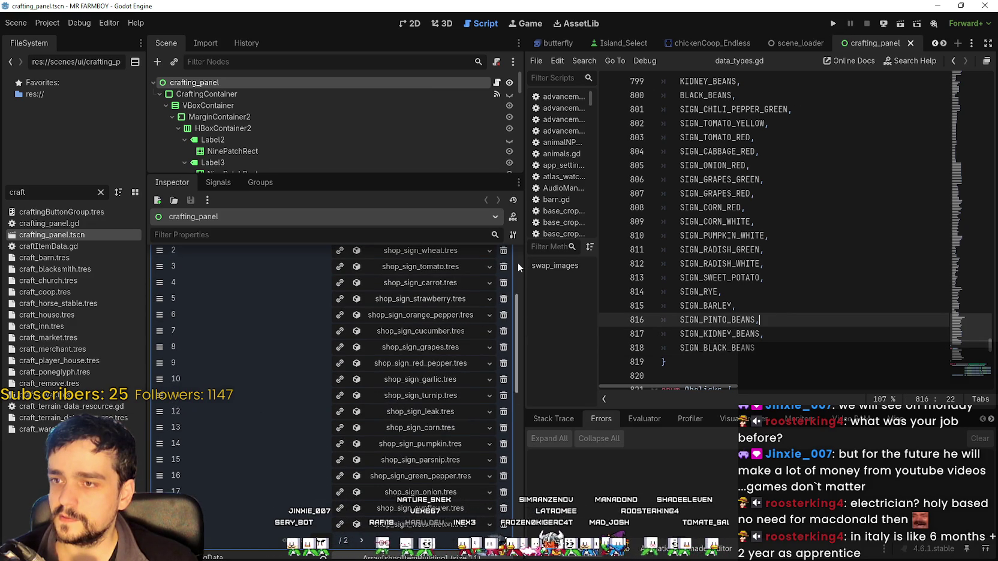
pyautogui.moveTo(514, 262); pyautogui.dragTo(384, 262)
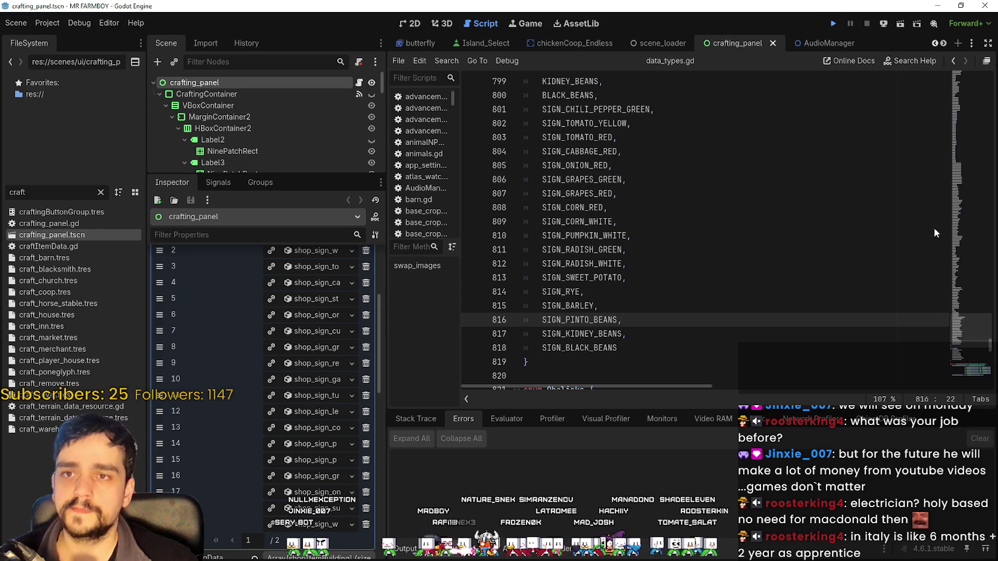
pyautogui.press('F5')
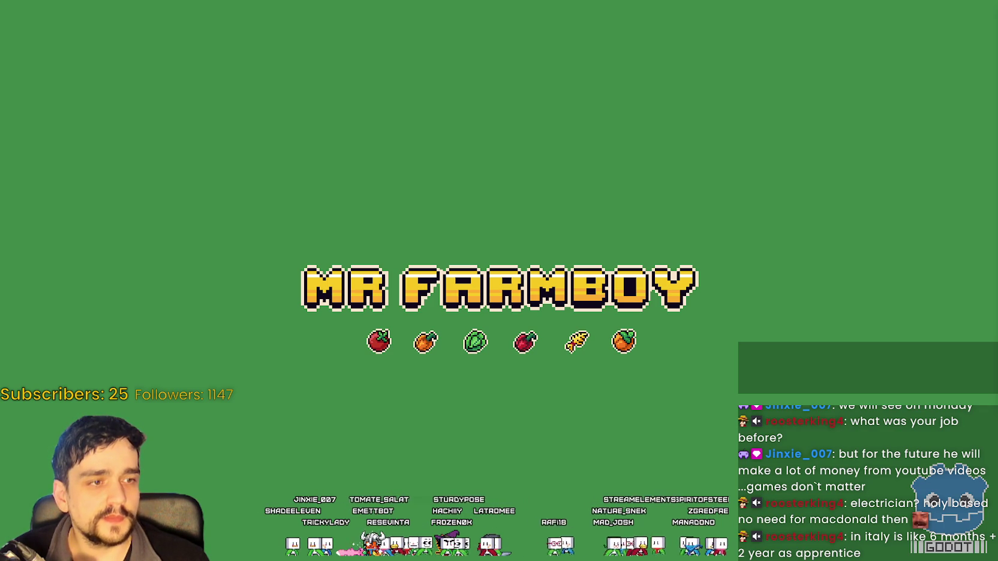
# Step: Switch the running MR FARMBOY game from fullscreen into a window with F11
pyautogui.press('F11')
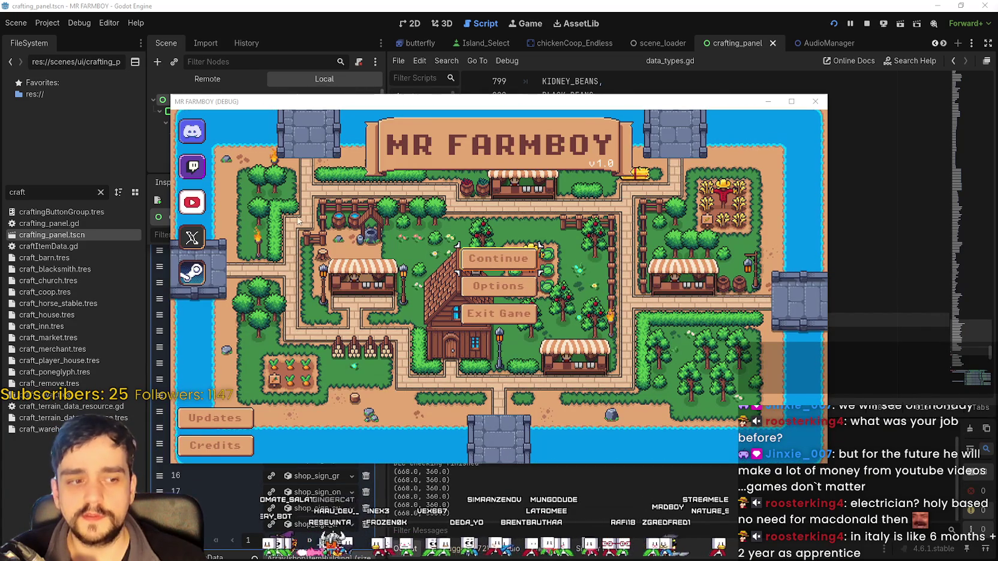
# Step: Load Save 1 (Normal) via Continue and maximize the MR FARMBOY (DEBUG) window
pyautogui.click(513, 258)
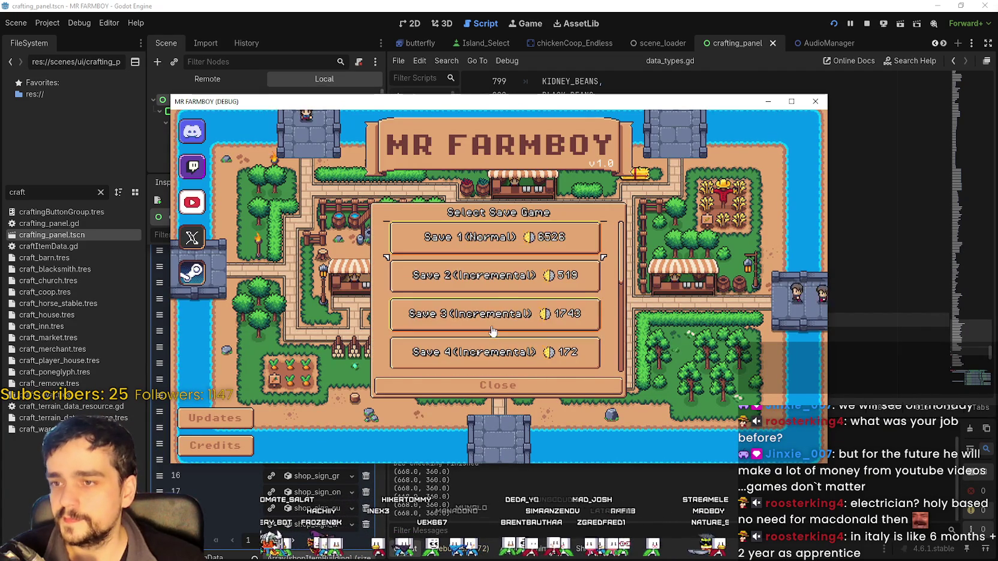
pyautogui.click(459, 237)
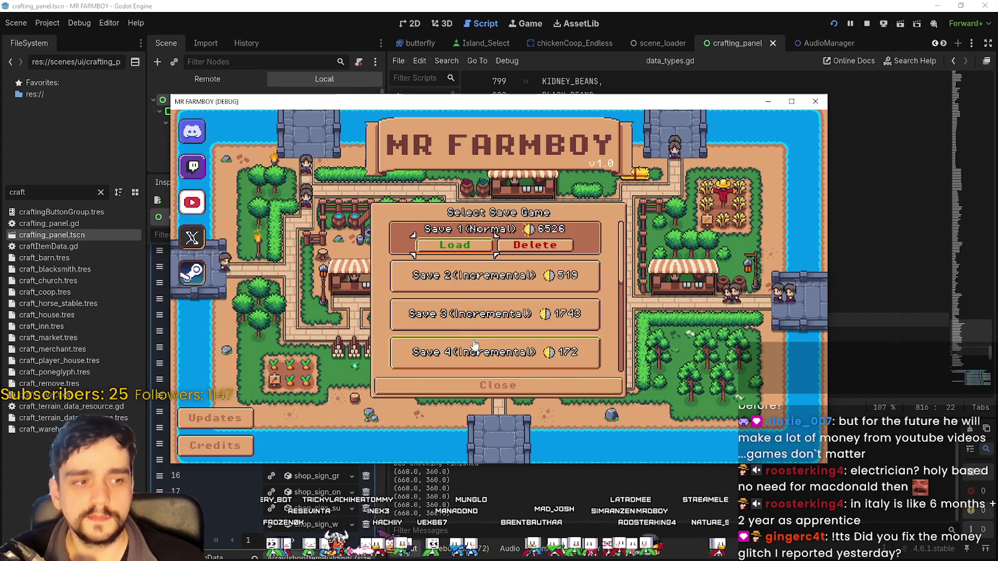
pyautogui.click(460, 247)
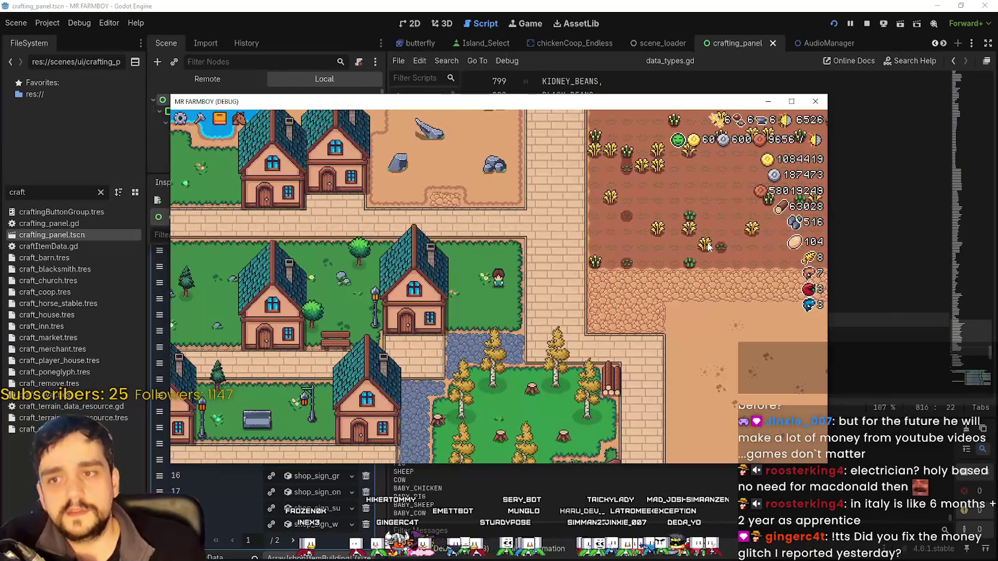
pyautogui.click(789, 101)
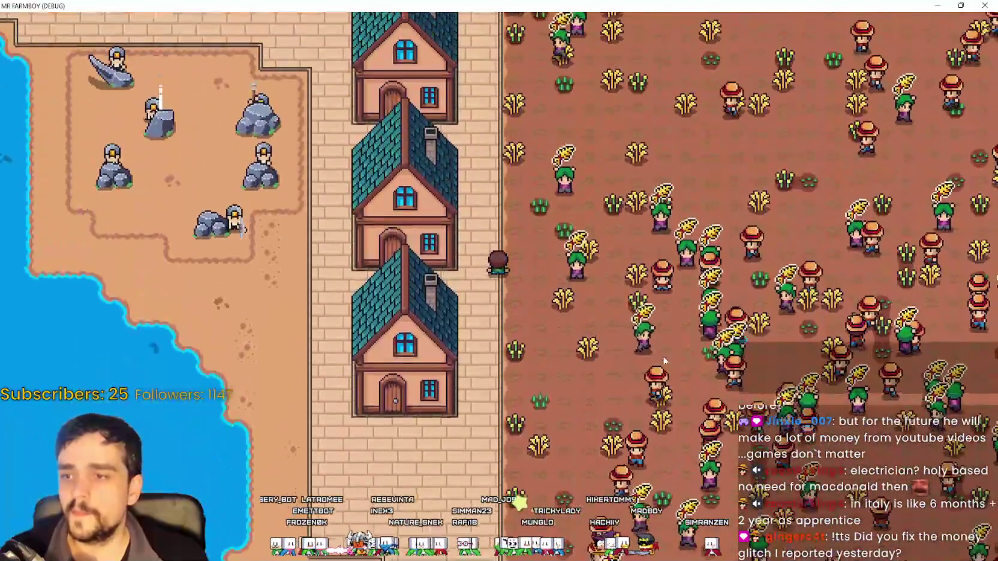
# Step: Check the crop advancements and Turnip requirements, then zoom the map out and back in
pyautogui.press('Tab')
pyautogui.click(303, 129)
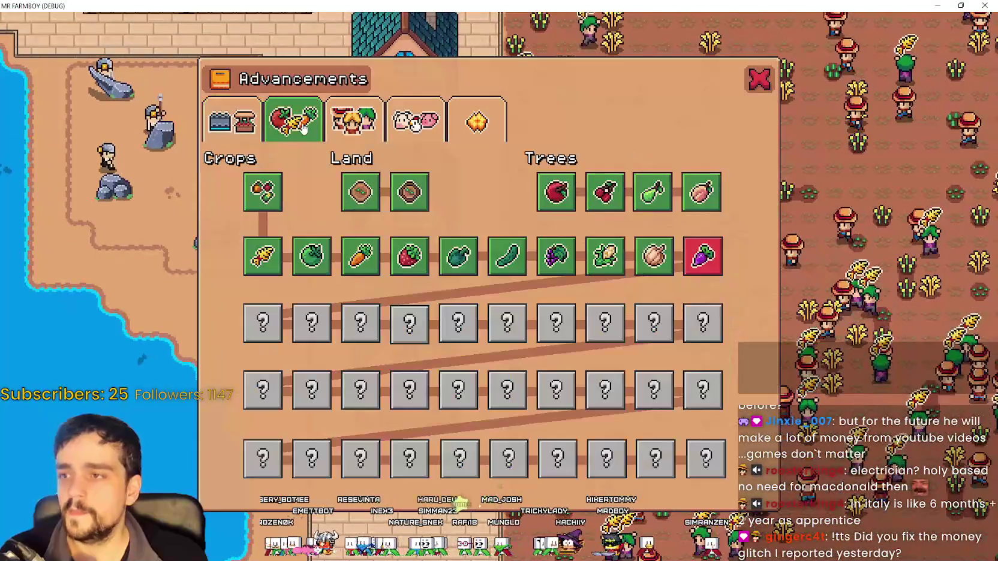
pyautogui.moveTo(714, 242)
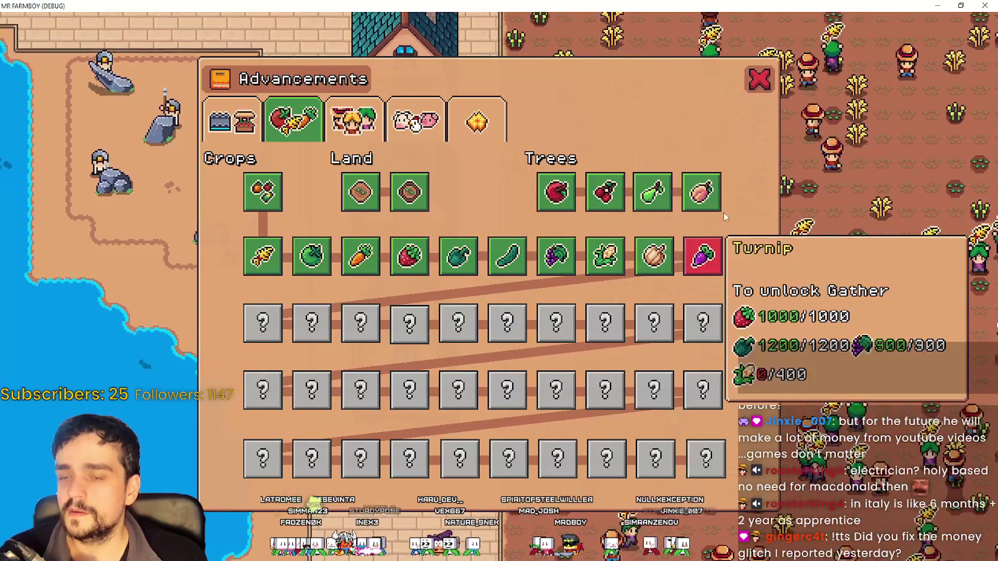
pyautogui.click(759, 78)
pyautogui.scroll(-5, 661, 268)
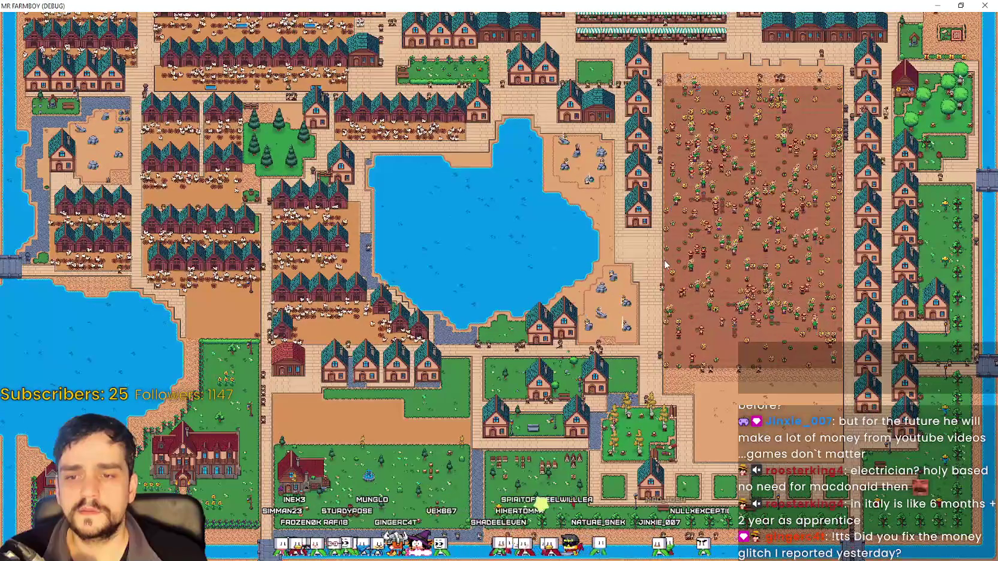
pyautogui.scroll(5, 665, 264)
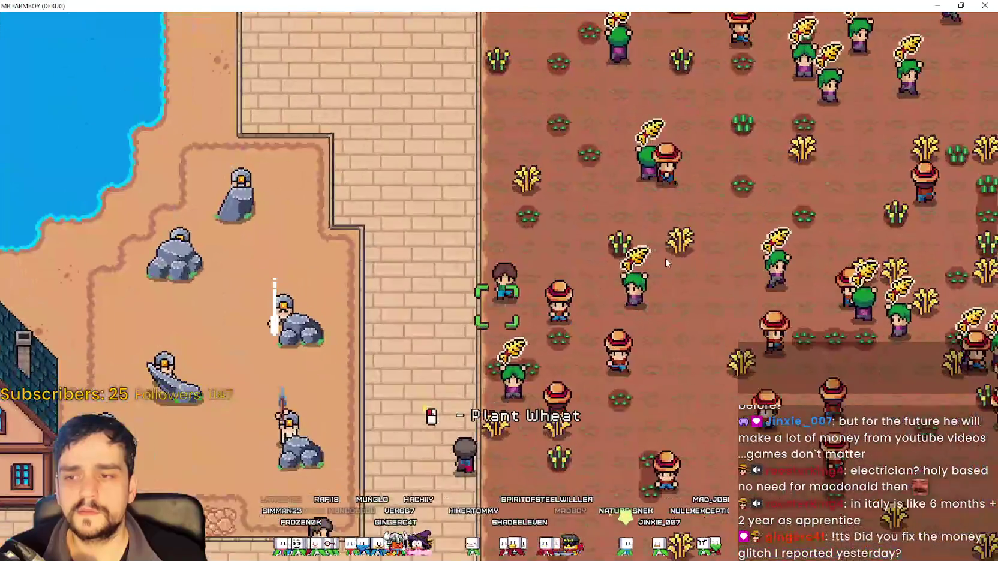
pyautogui.scroll(-5, 665, 258)
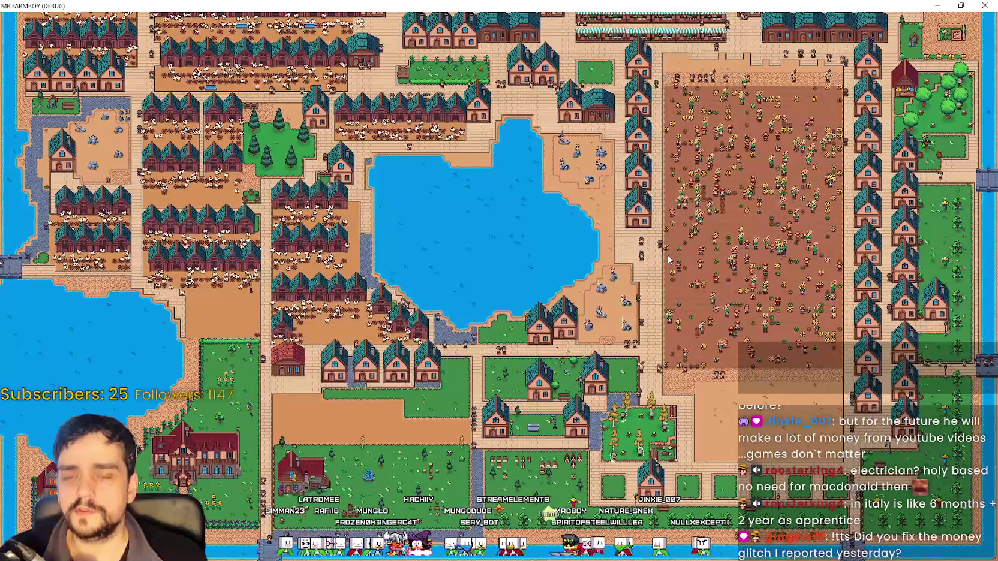
# Step: Walk north and review the worker and land/building advancements
pyautogui.press('w')
pyautogui.press('l')
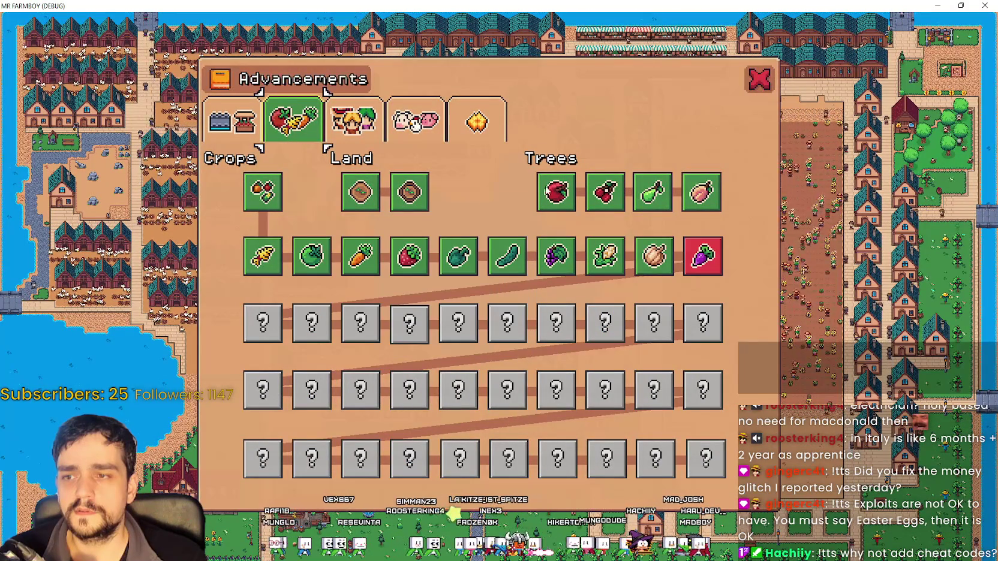
pyautogui.press('Escape')
pyautogui.scroll(5, 683, 264)
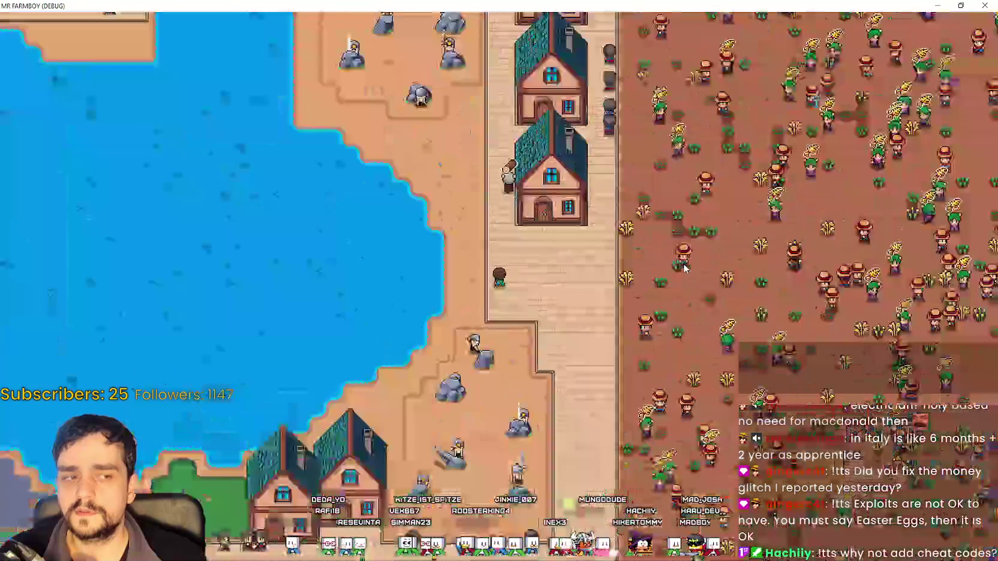
pyautogui.scroll(-5, 682, 259)
pyautogui.press('a')
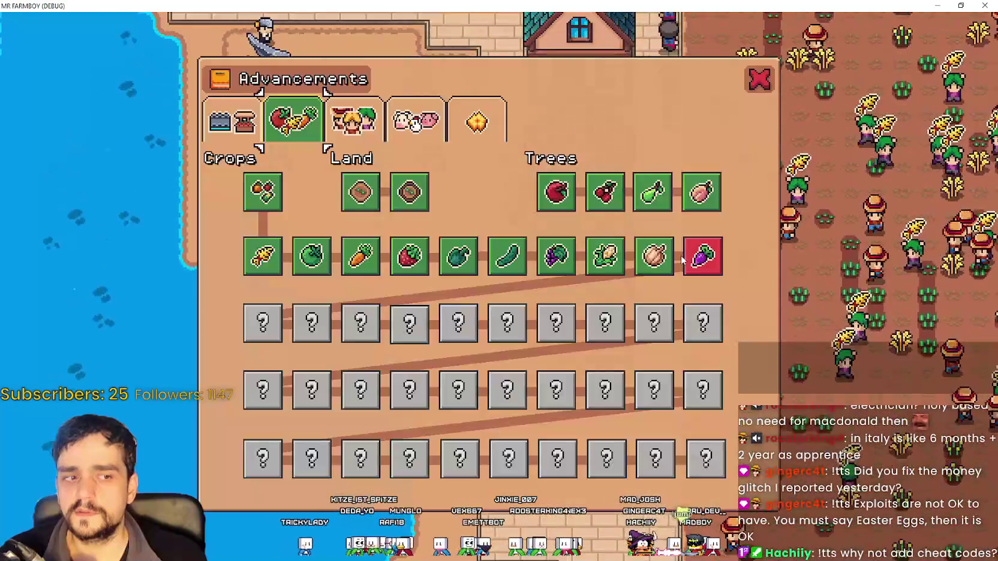
pyautogui.click(354, 120)
pyautogui.click(233, 120)
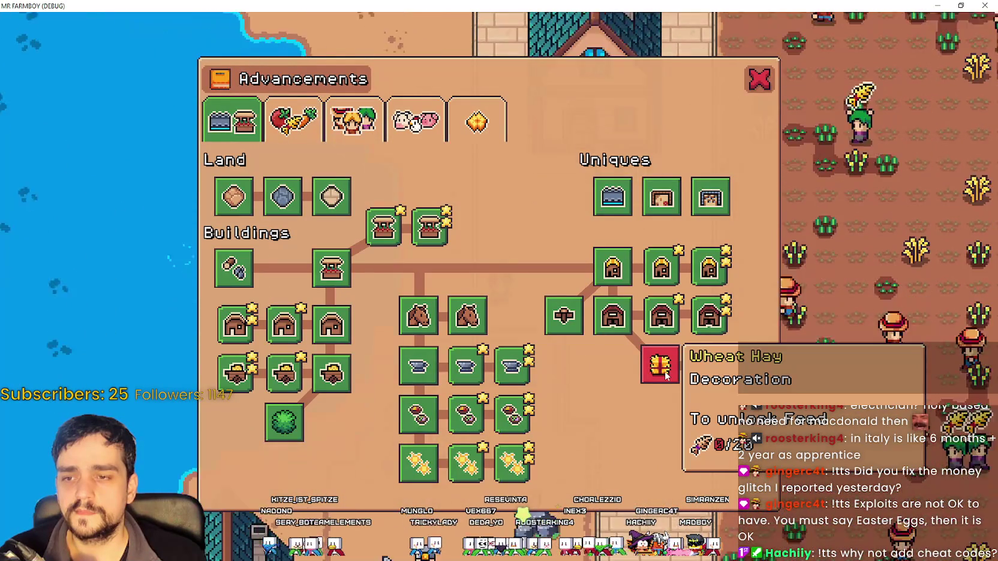
pyautogui.press('Escape')
# Step: Ride south, west and north-west around town, recheck worker and crop advancements, then pause
pyautogui.scroll(-2, 659, 365)
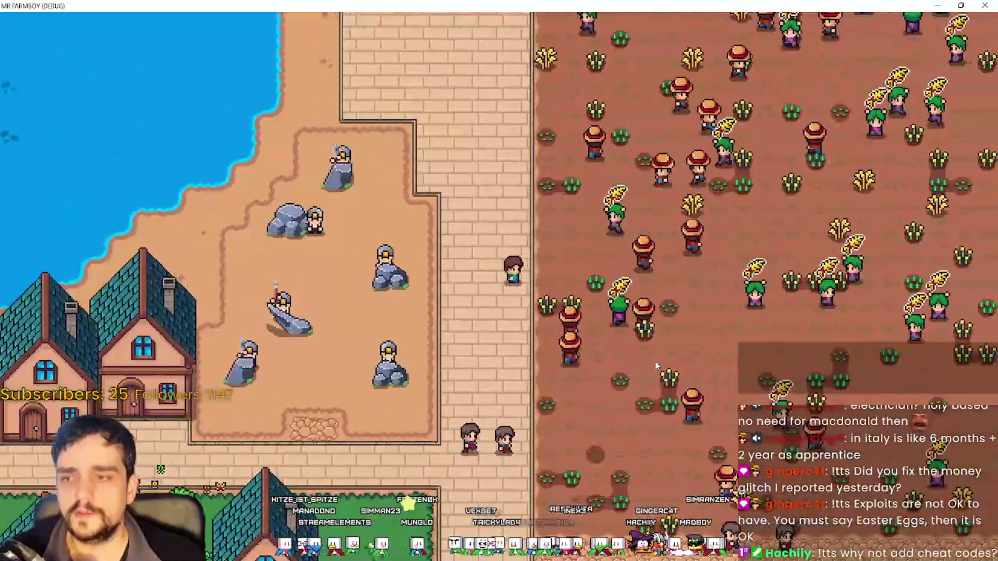
pyautogui.press('s')
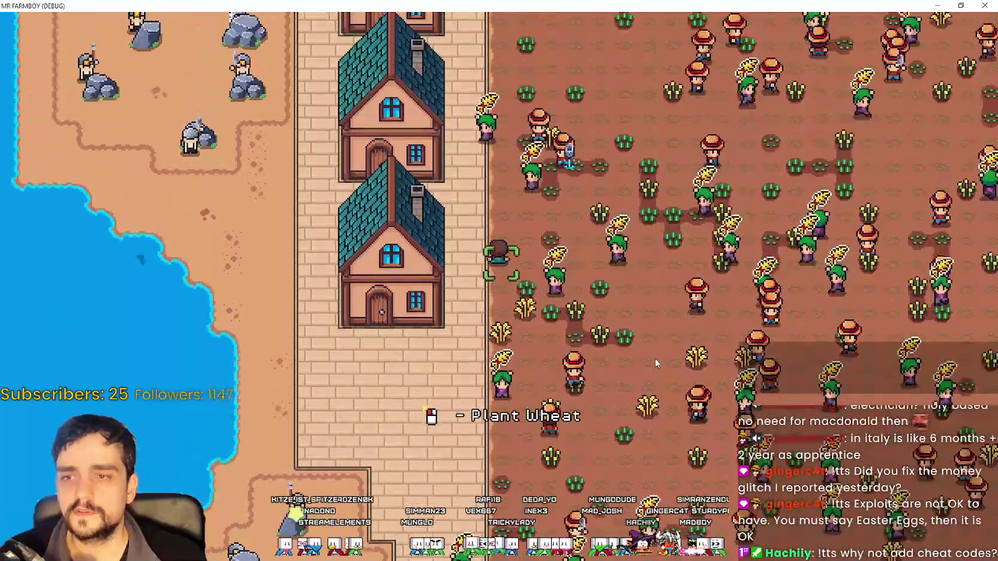
pyautogui.press('a')
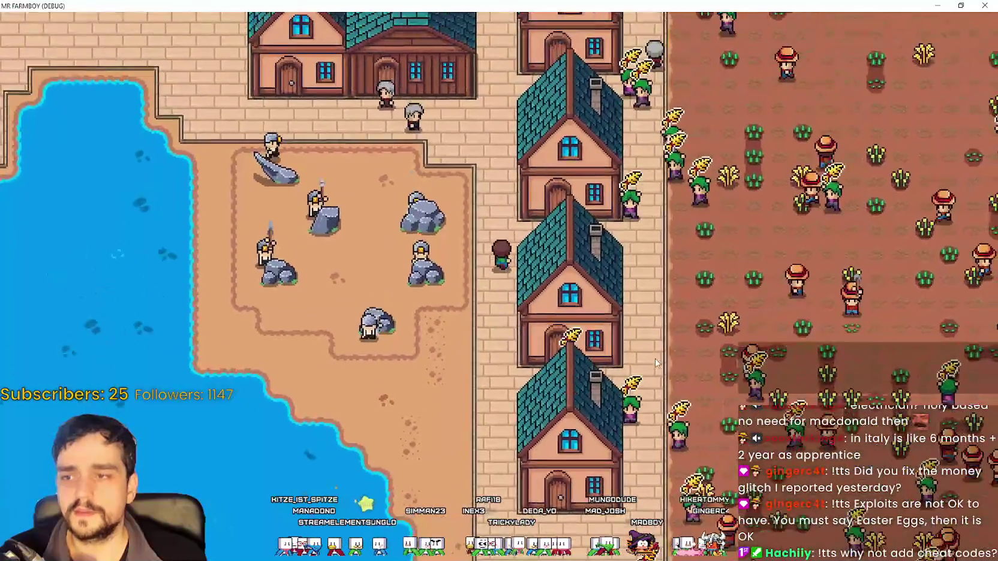
pyautogui.press('w')
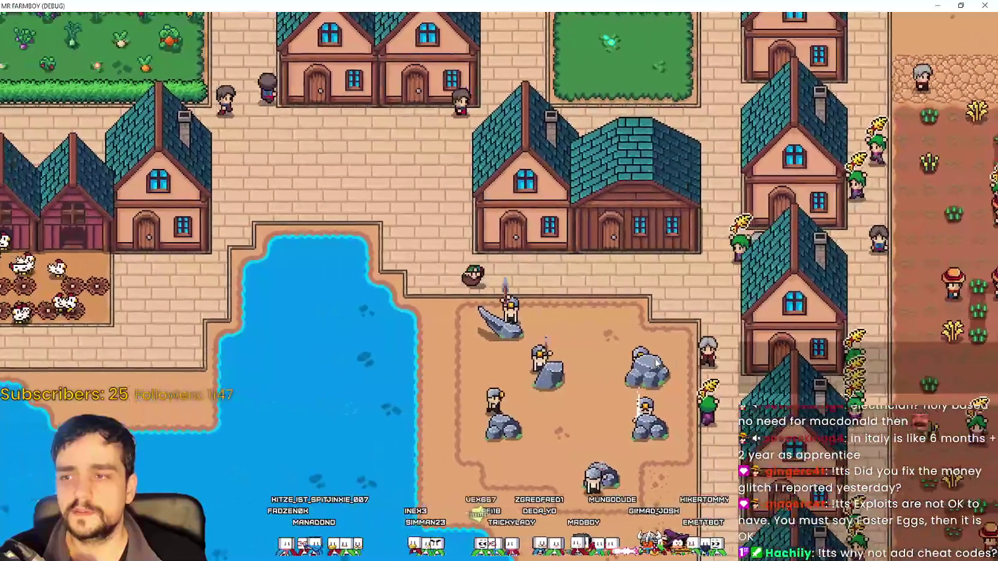
pyautogui.press('Tab')
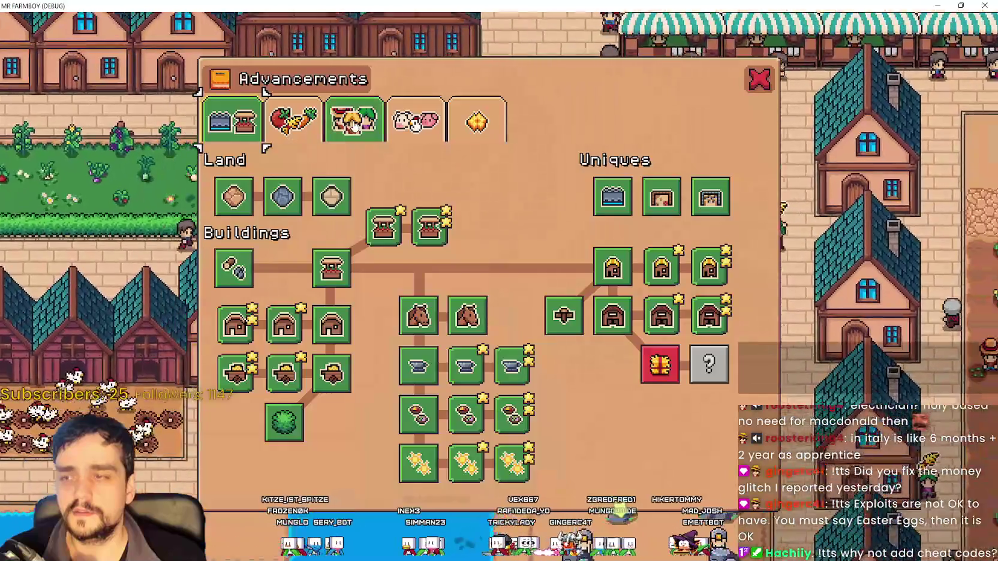
pyautogui.click(353, 120)
pyautogui.click(294, 120)
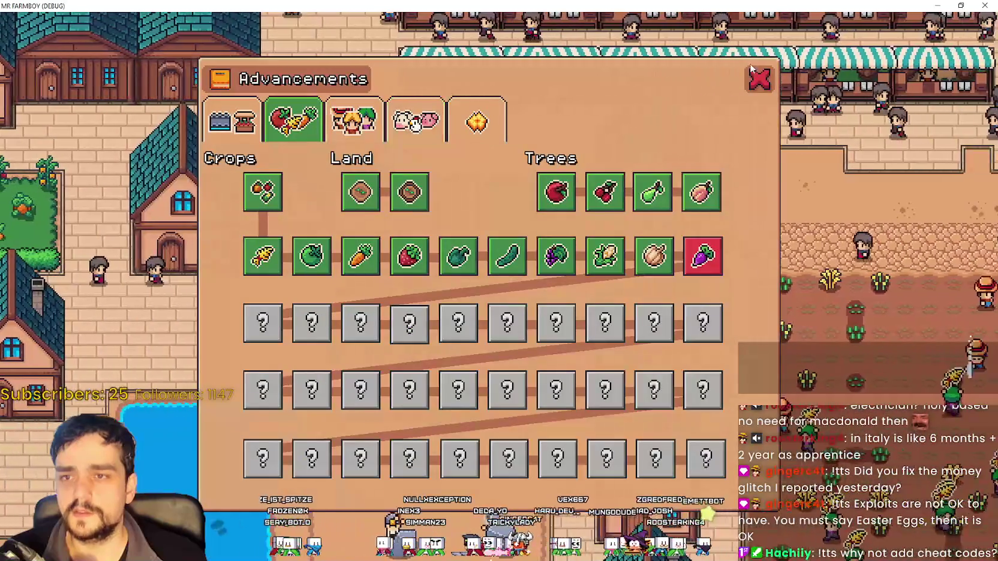
pyautogui.click(758, 77)
pyautogui.press('Escape')
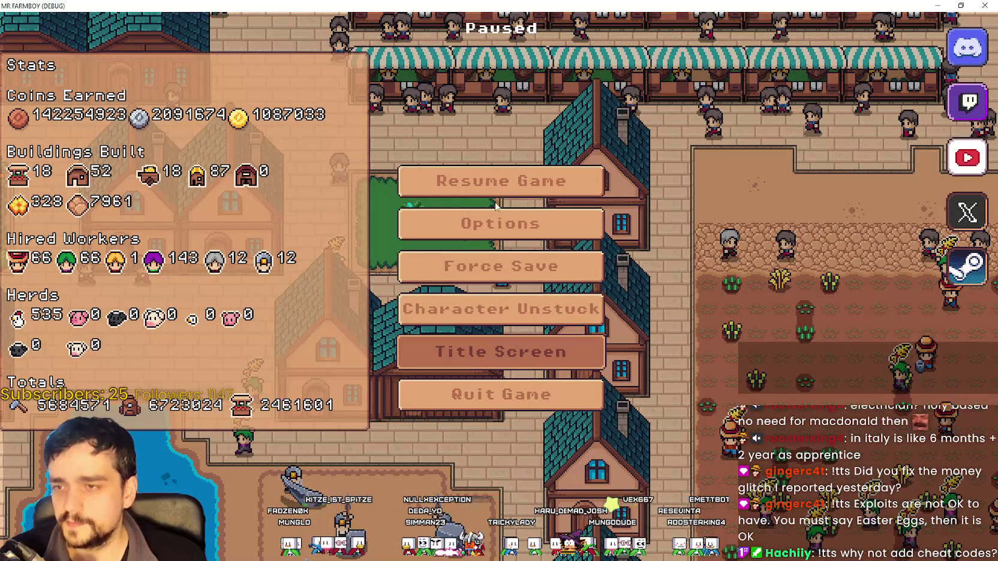
# Step: Close the running MR FARMBOY game and relaunch it from the editor
pyautogui.press('Return')
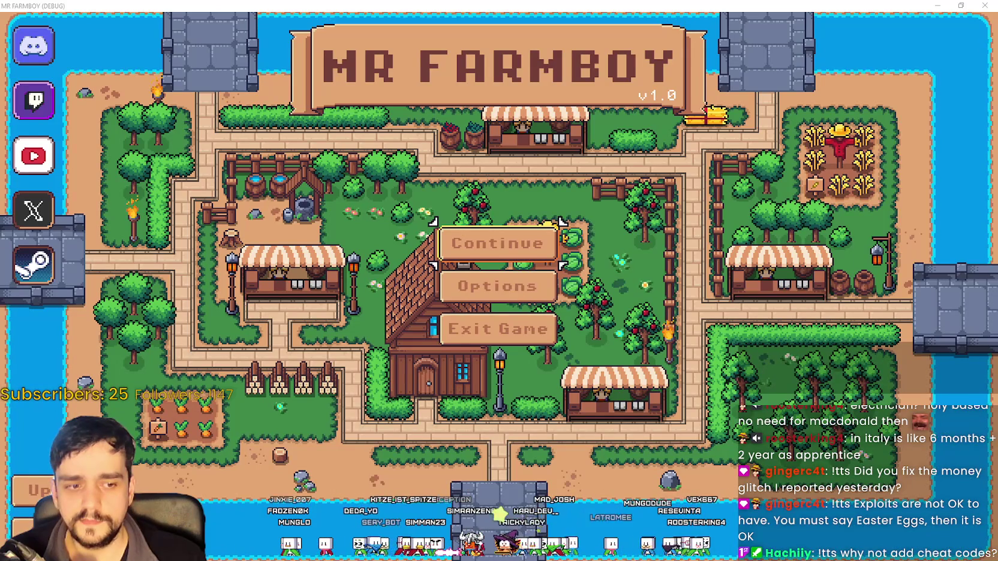
pyautogui.press('F8')
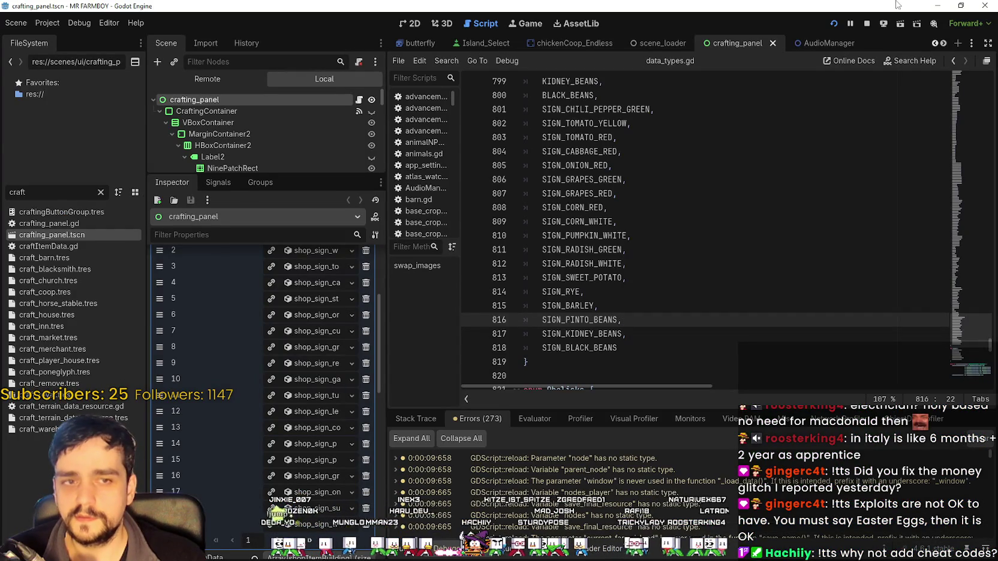
pyautogui.press('F5')
# Step: Browse the Select Save Game list, expanding Save 10 and then Save 1
pyautogui.click(499, 240)
pyautogui.scroll(-2, 526, 339)
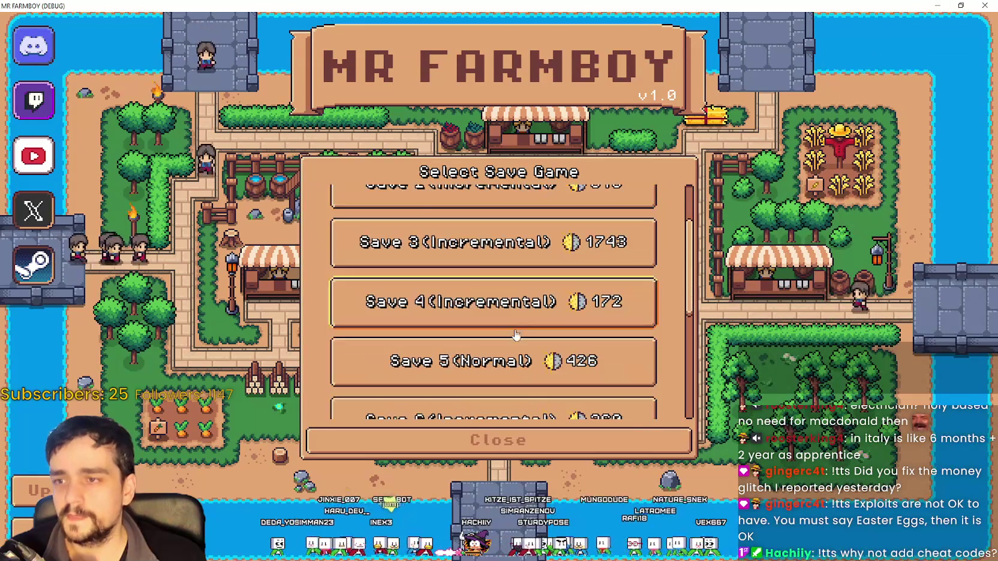
pyautogui.scroll(2, 526, 338)
pyautogui.scroll(-5, 528, 330)
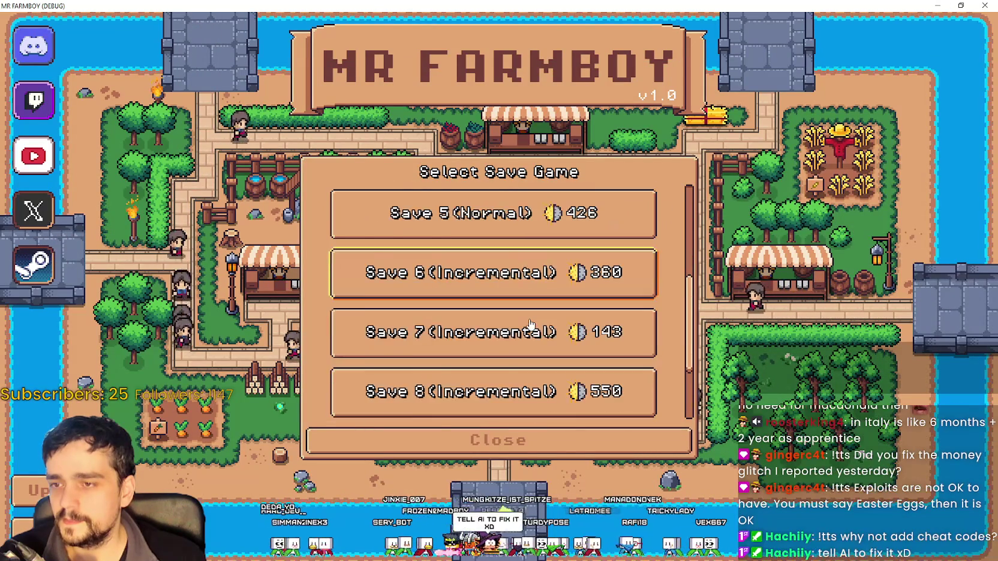
pyautogui.scroll(-1, 531, 323)
pyautogui.click(414, 407)
pyautogui.scroll(6, 504, 327)
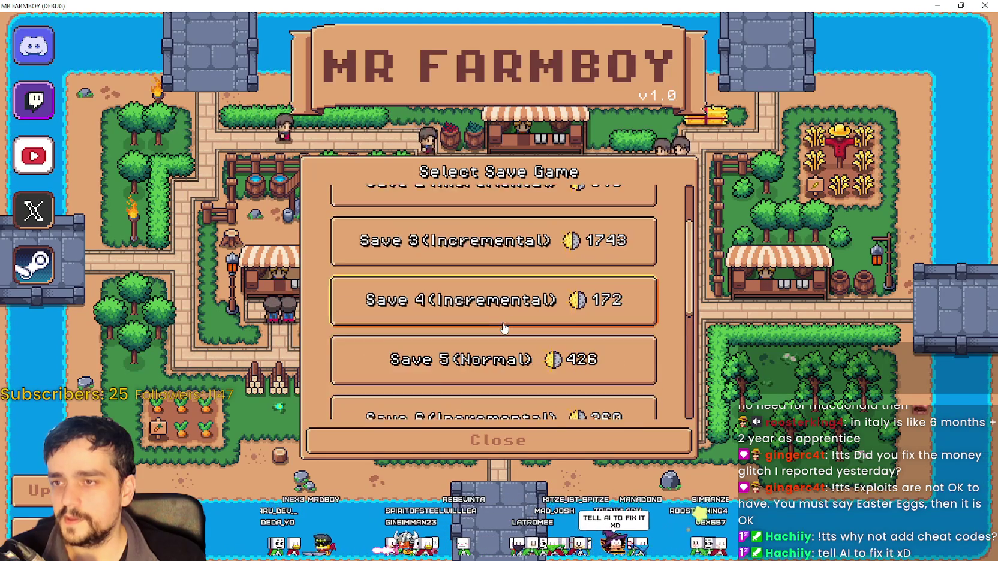
pyautogui.click(492, 215)
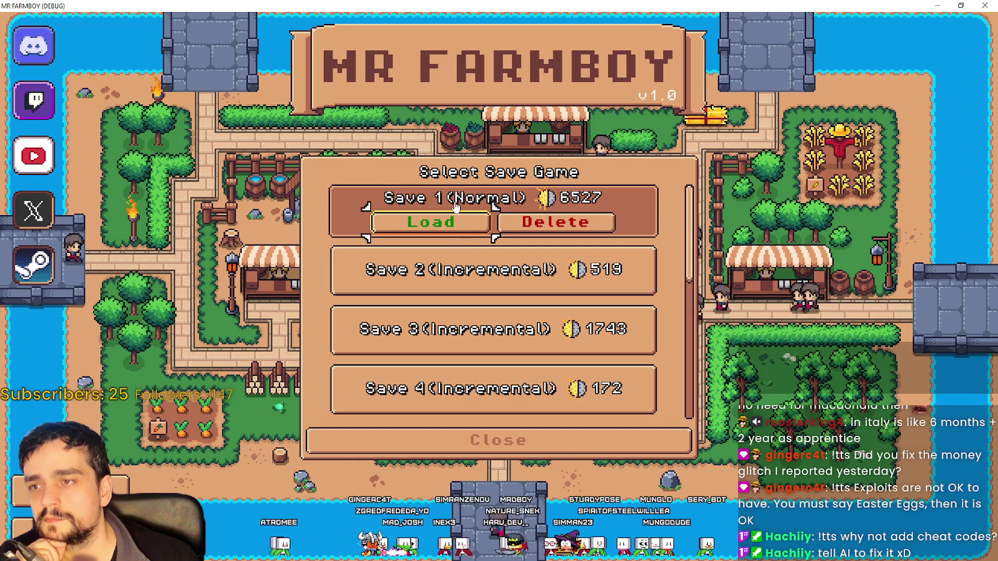
# Step: Load Save 10, which breaks on an out-of-bounds index error in preload_manager.gd
pyautogui.scroll(-4, 447, 331)
pyautogui.scroll(-2, 444, 331)
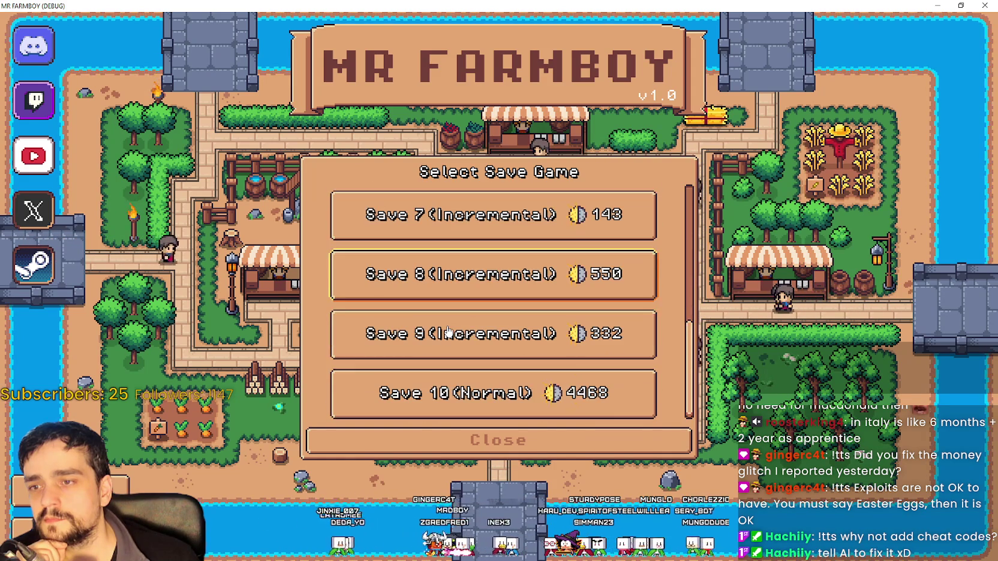
pyautogui.click(426, 414)
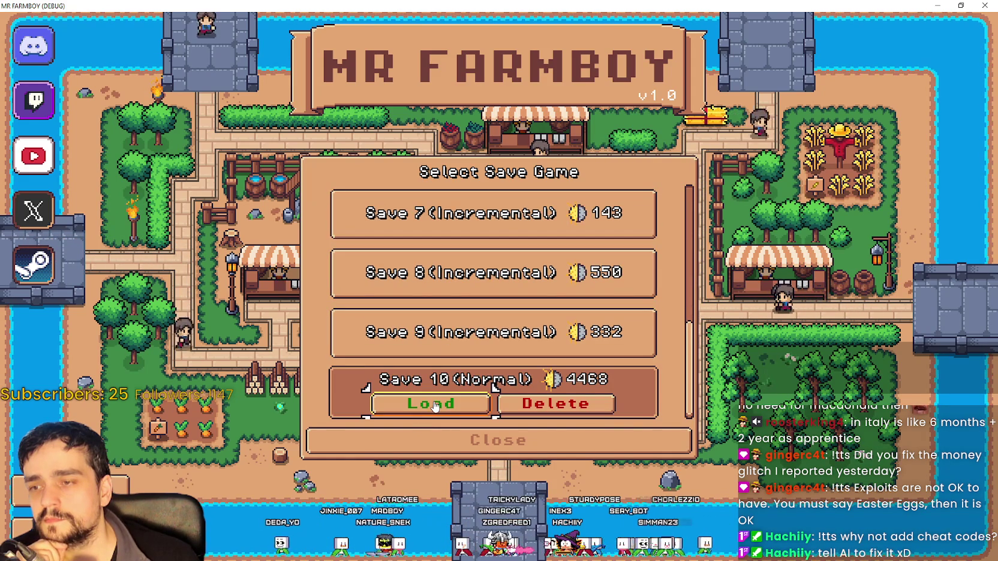
pyautogui.click(424, 412)
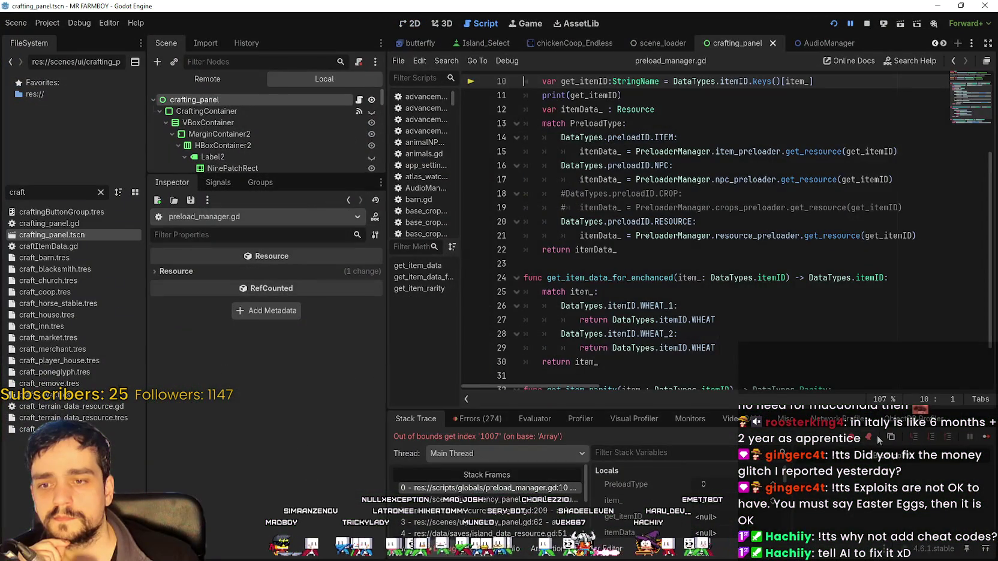
# Step: Resume from the debugger, enter Save 10 and view Turnip on the crops advancements page
pyautogui.click(985, 438)
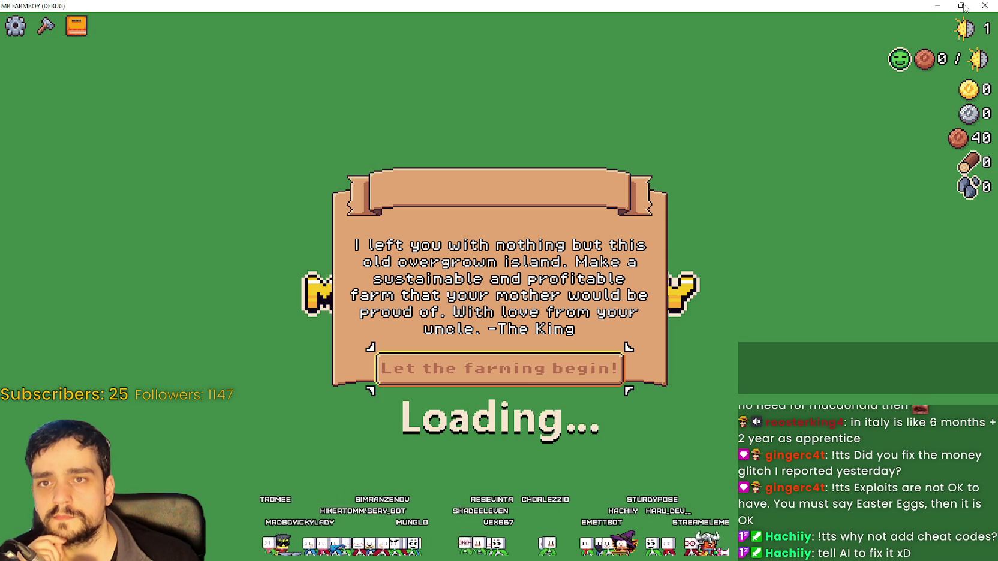
pyautogui.click(555, 383)
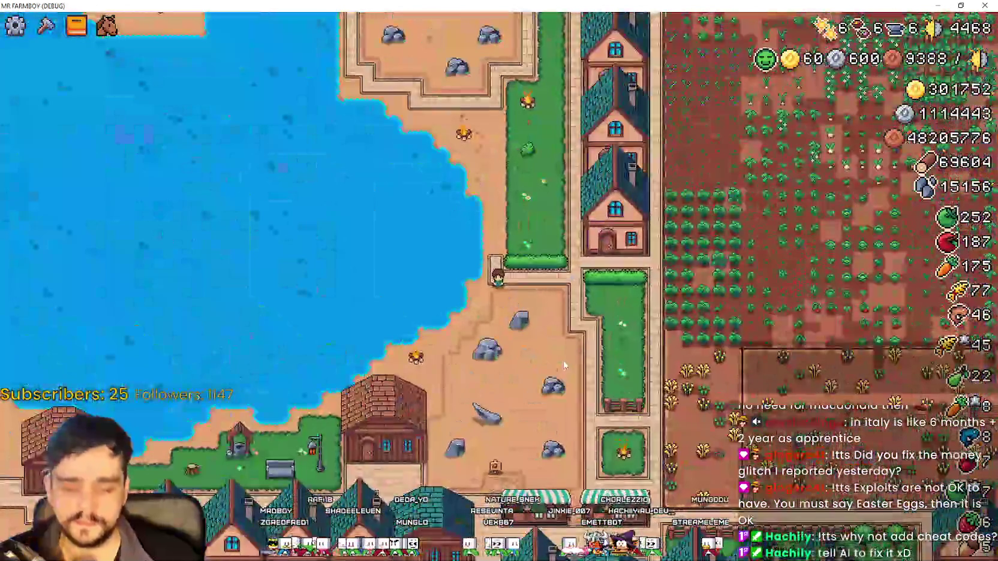
pyautogui.click(76, 25)
pyautogui.click(282, 111)
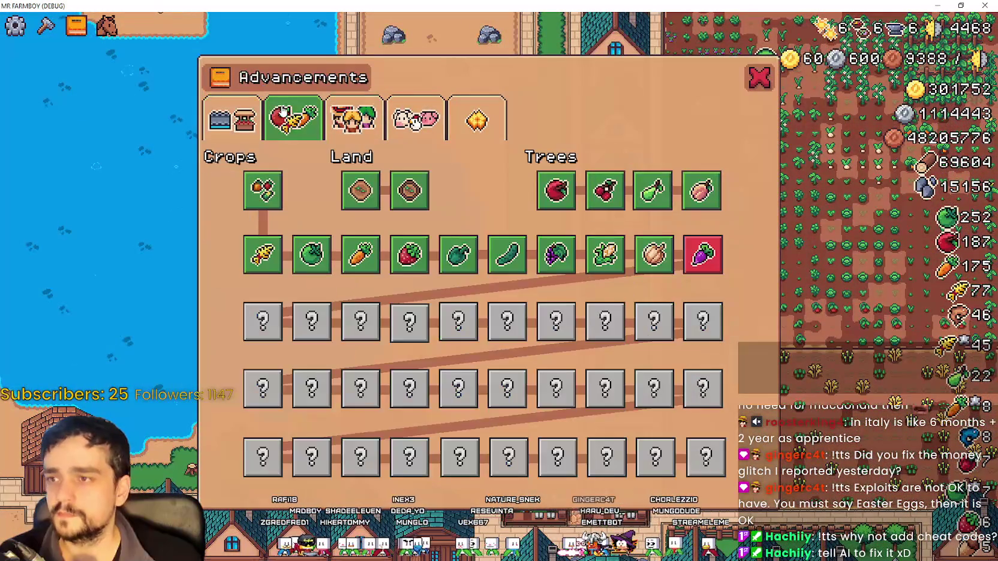
pyautogui.moveTo(688, 250)
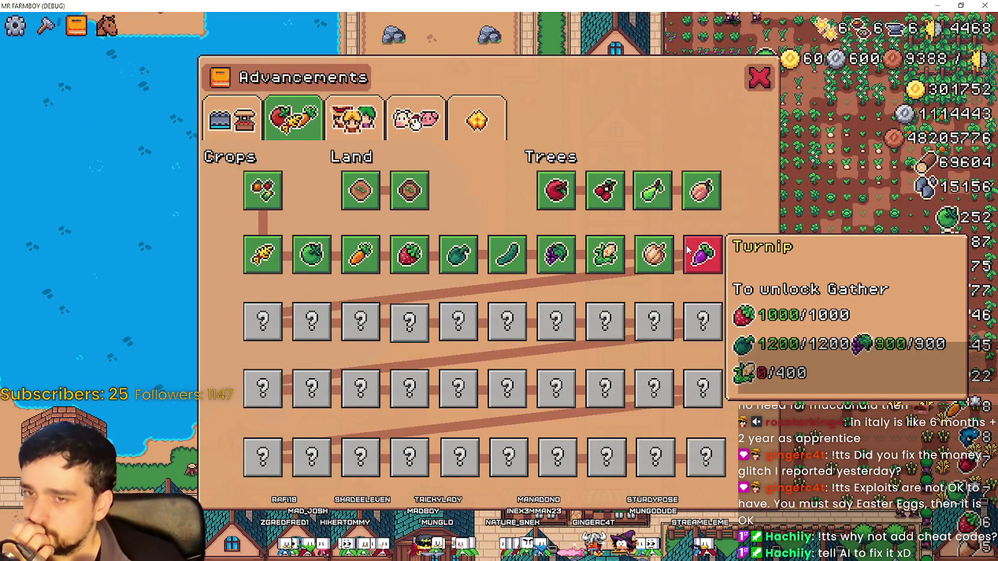
pyautogui.moveTo(611, 259)
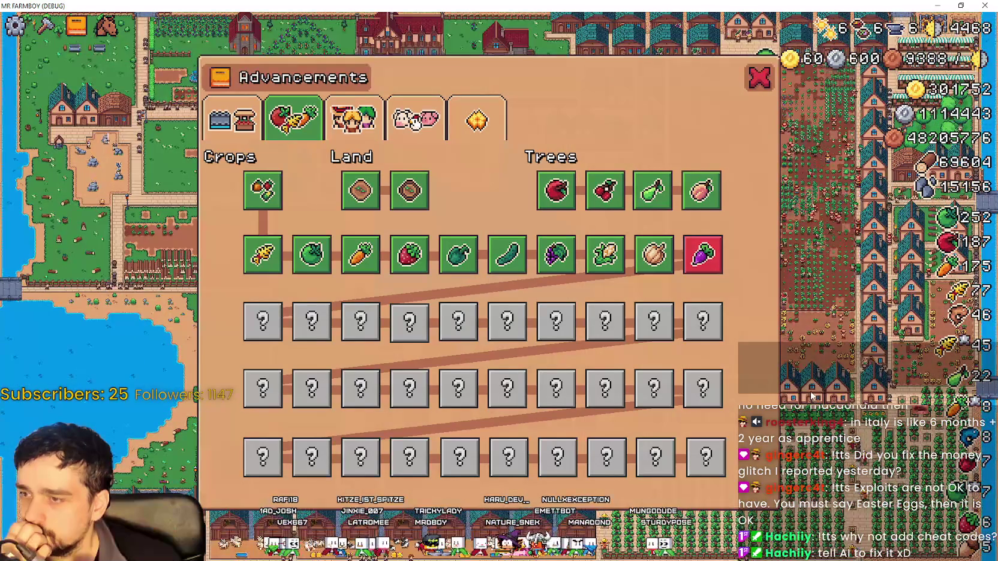
# Step: Close and reopen the Advancements panel, then move the game window aside to reveal the editor
pyautogui.press('Escape')
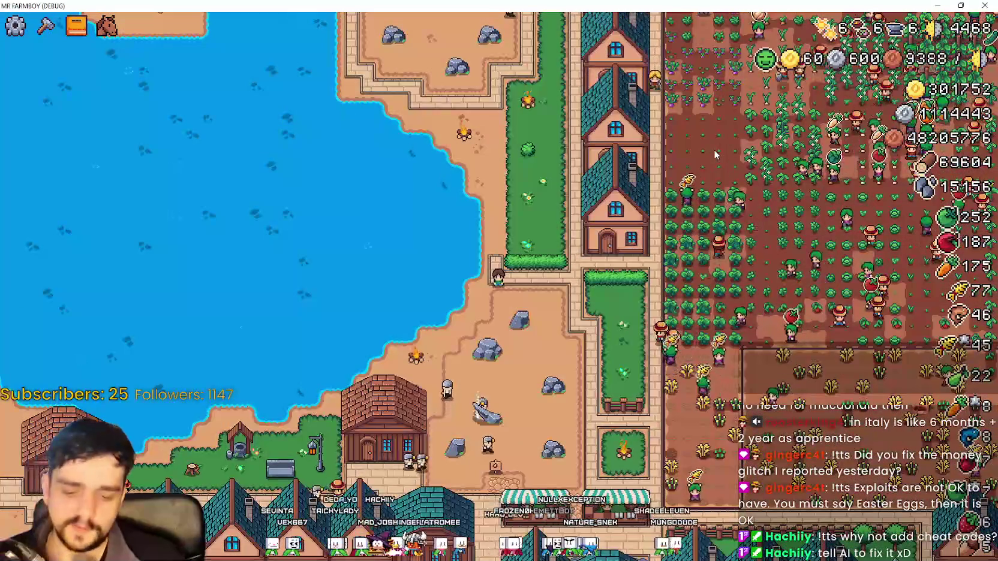
pyautogui.press('b')
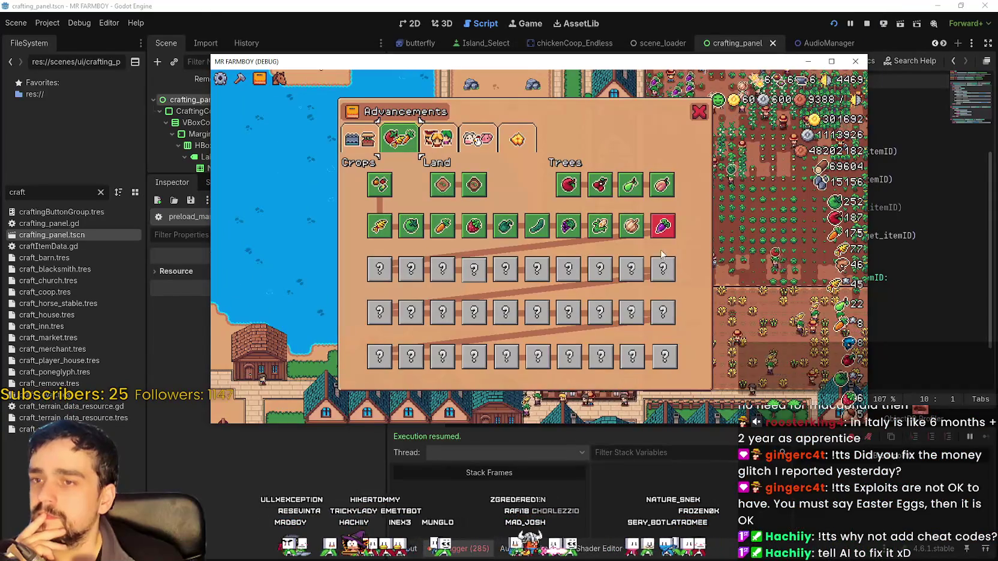
pyautogui.moveTo(480, 61); pyautogui.dragTo(778, 47)
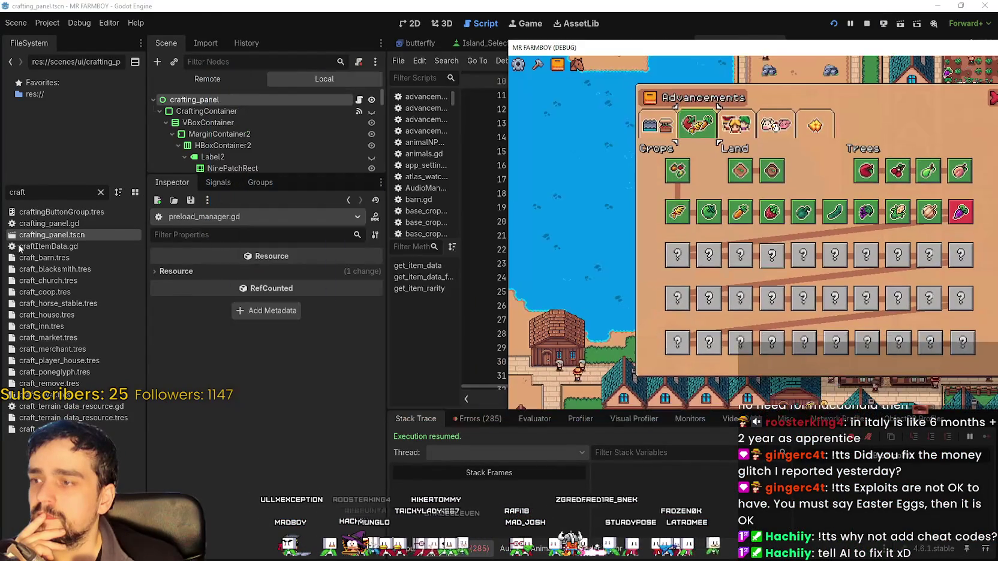
# Step: Filter FileSystem for 'corn' and review corn_white_crop.tscn and corn_white_data.tres, including its 43 sell price
pyautogui.doubleClick(44, 193)
pyautogui.write('corn')
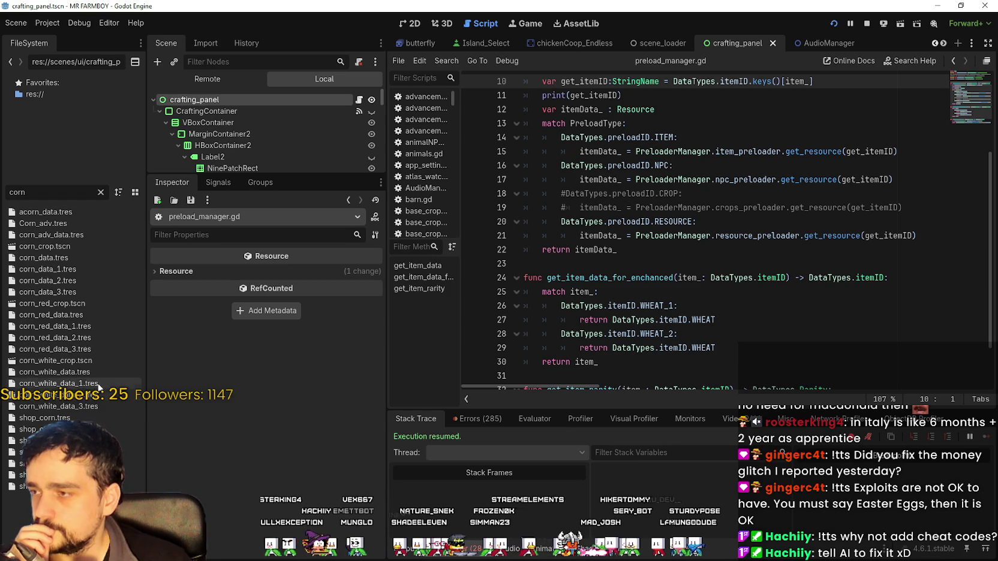
pyautogui.doubleClick(67, 361)
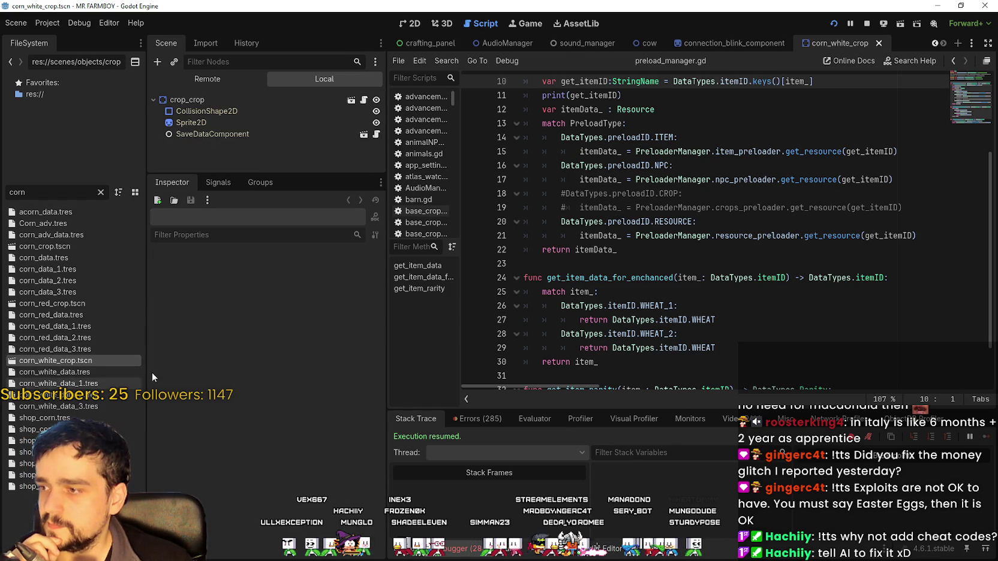
pyautogui.click(96, 372)
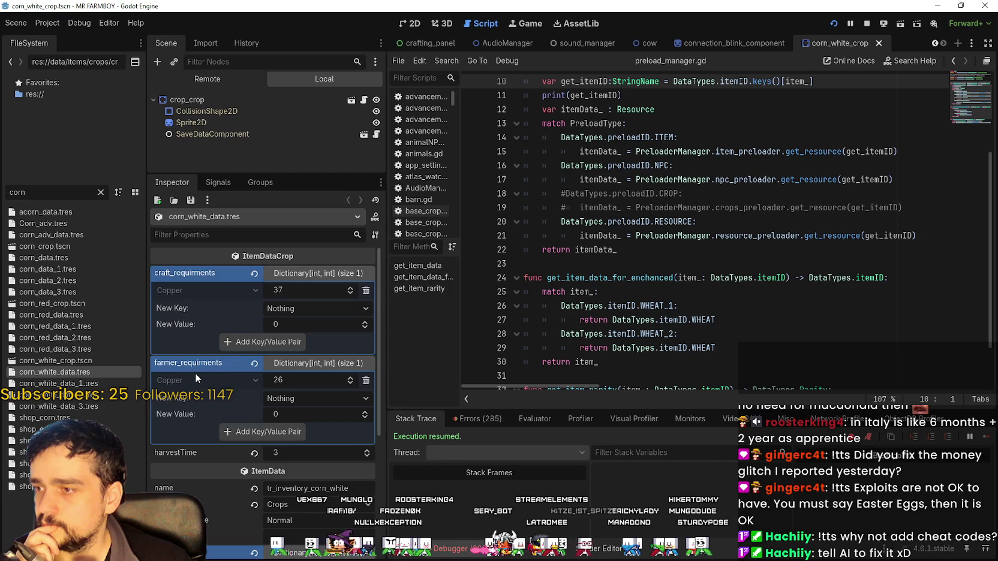
pyautogui.scroll(-3, 196, 375)
pyautogui.scroll(-3, 195, 372)
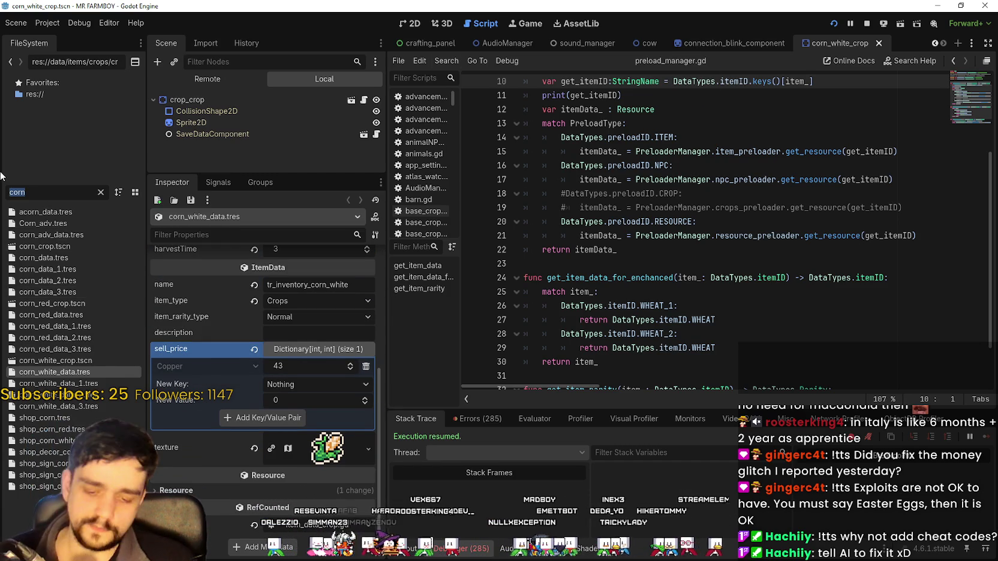
# Step: Filter FileSystem for 'adva' and open AdvancementSystem.tscn in the 2D view
pyautogui.write('adbv')
pyautogui.press('BackSpace')
pyautogui.press('BackSpace')
pyautogui.write('va')
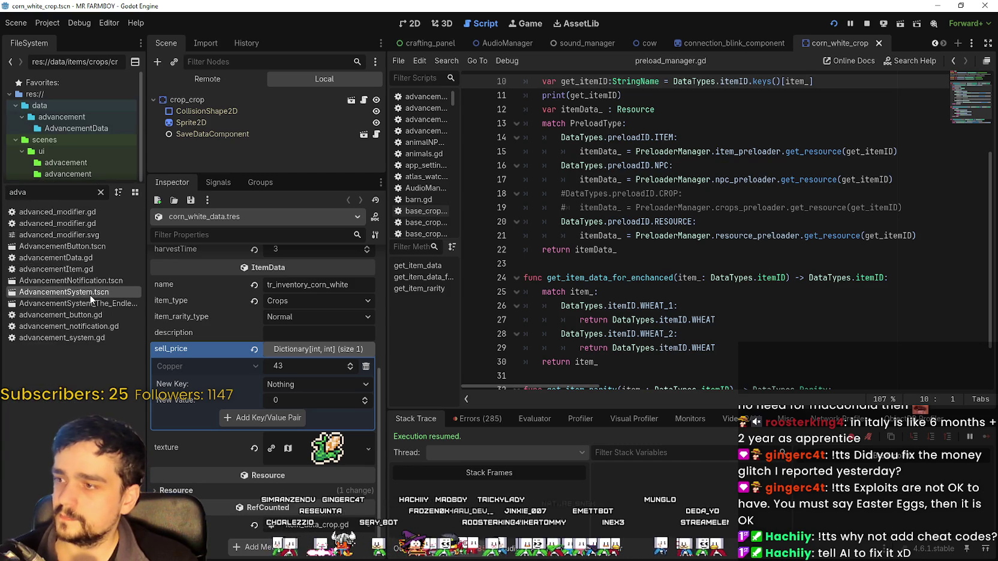
pyautogui.click(415, 25)
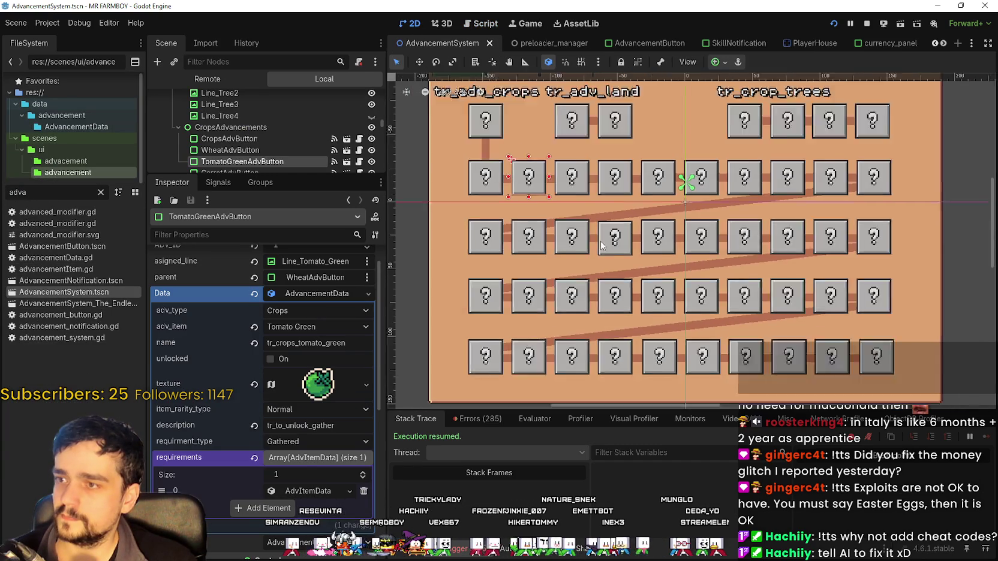
# Step: Select TurnipAdvButton and expand its fourth requirement, 400 gathered White Corn
pyautogui.click(836, 187)
pyautogui.scroll(-2, 306, 420)
pyautogui.click(310, 415)
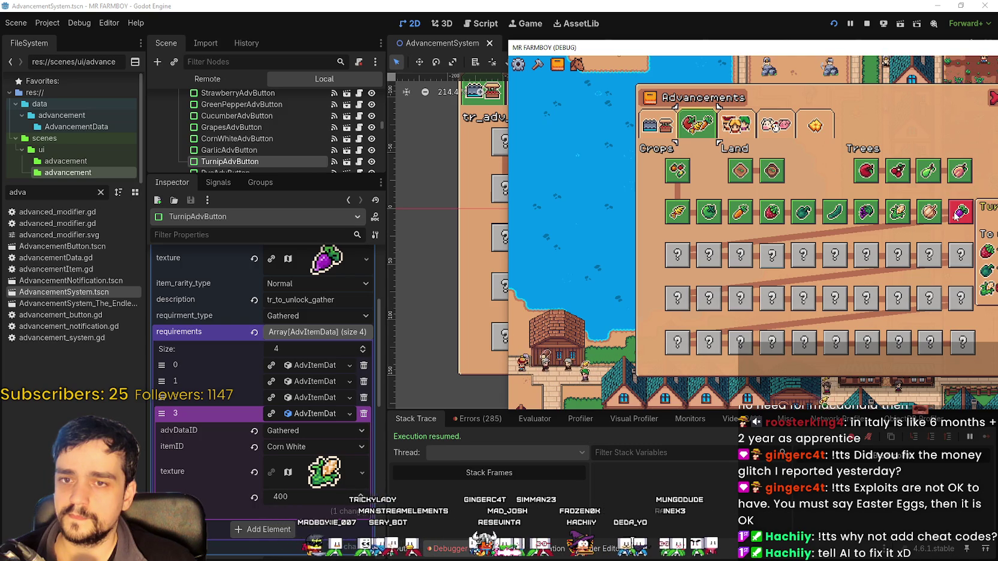
# Step: In the game, repeatedly open and close the Advancements panel to compare the Turnip card
pyautogui.moveTo(956, 216); pyautogui.dragTo(797, 209)
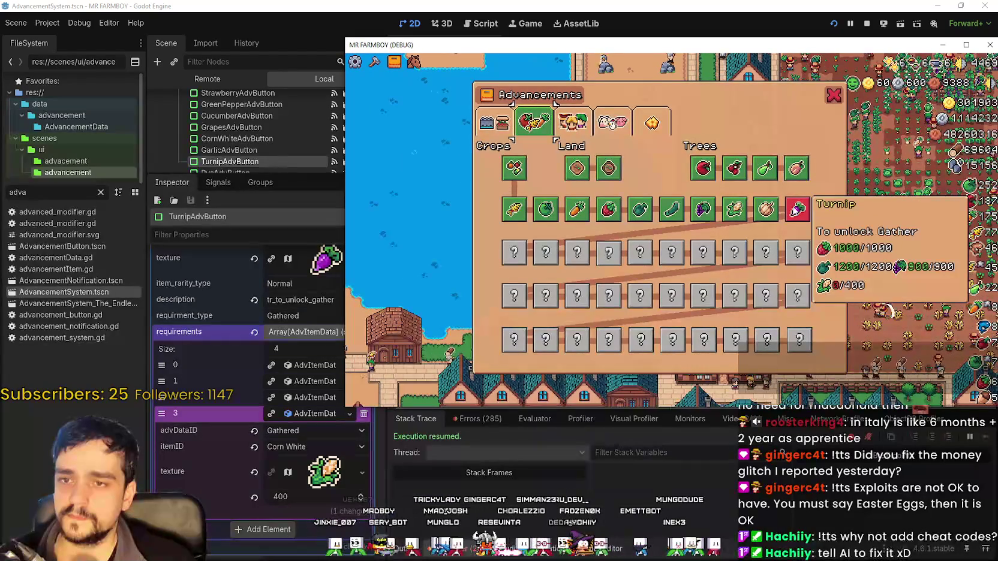
pyautogui.click(832, 97)
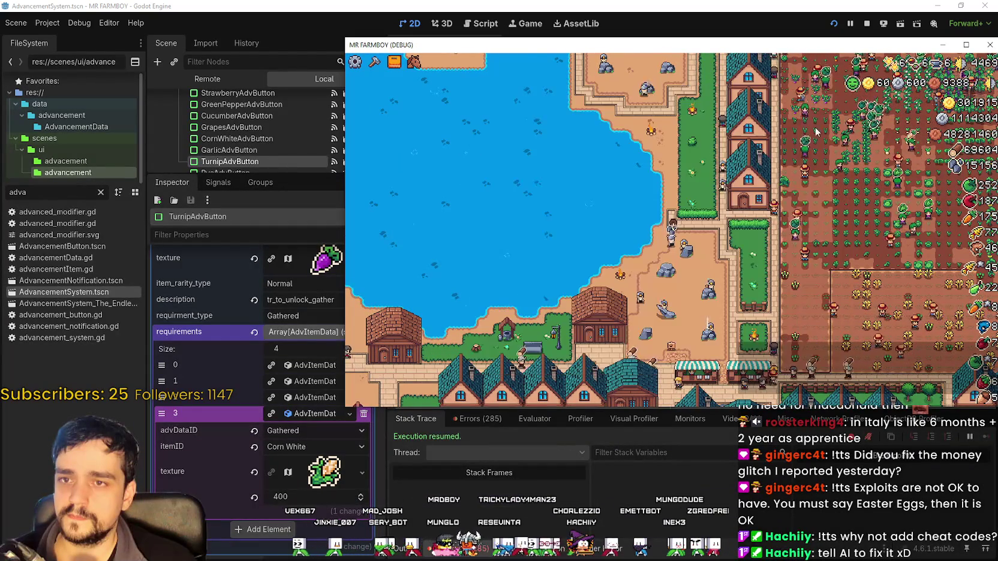
pyautogui.press('k')
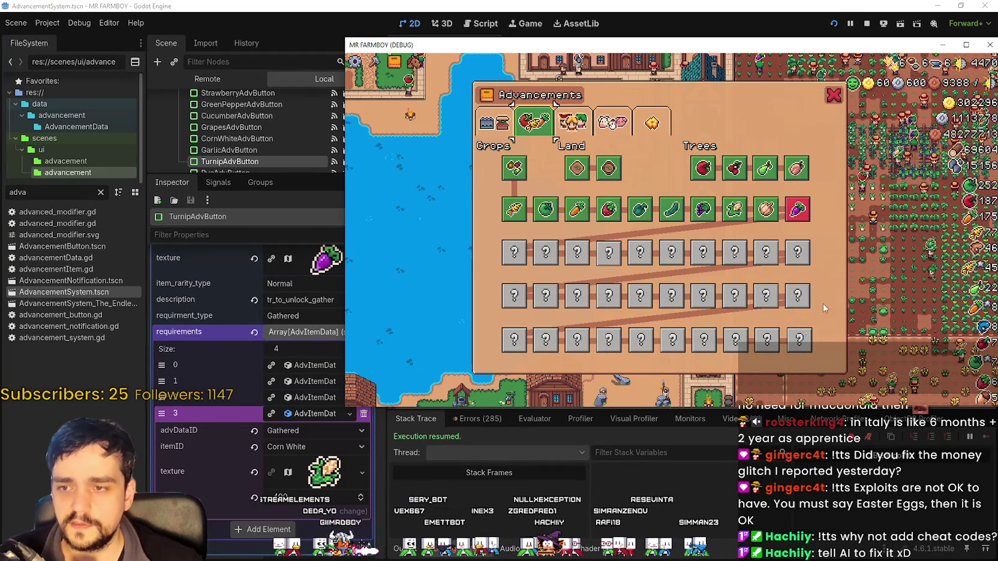
pyautogui.press('Escape')
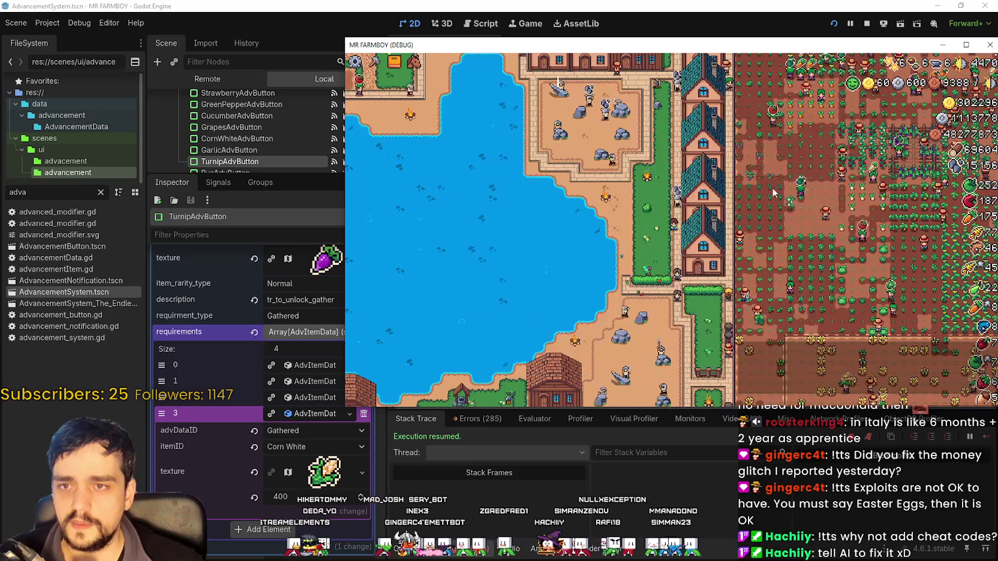
pyautogui.scroll(-4, 765, 271)
pyautogui.scroll(4, 765, 271)
pyautogui.press('Tab')
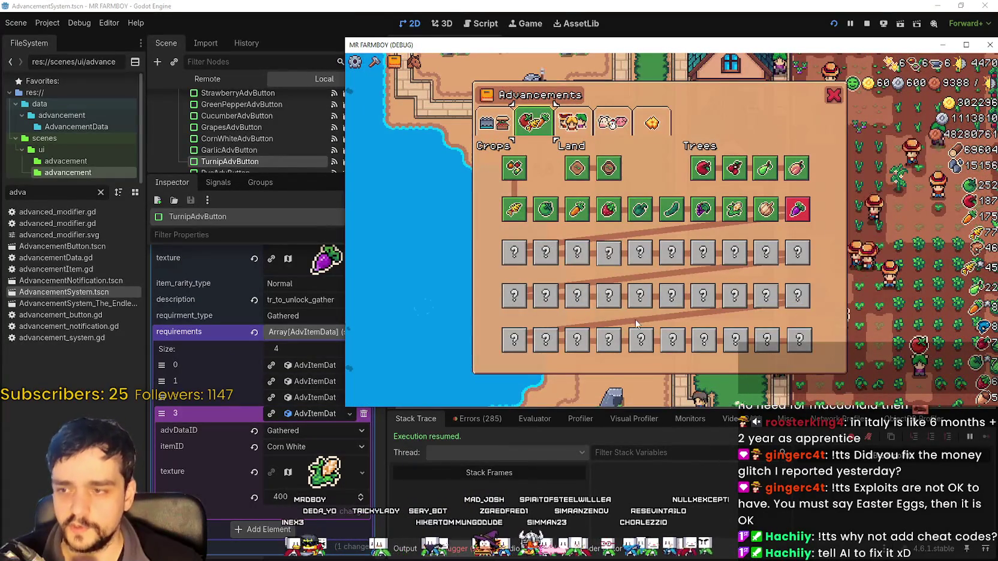
pyautogui.press('Escape')
pyautogui.scroll(-3, 636, 303)
pyautogui.scroll(3, 636, 303)
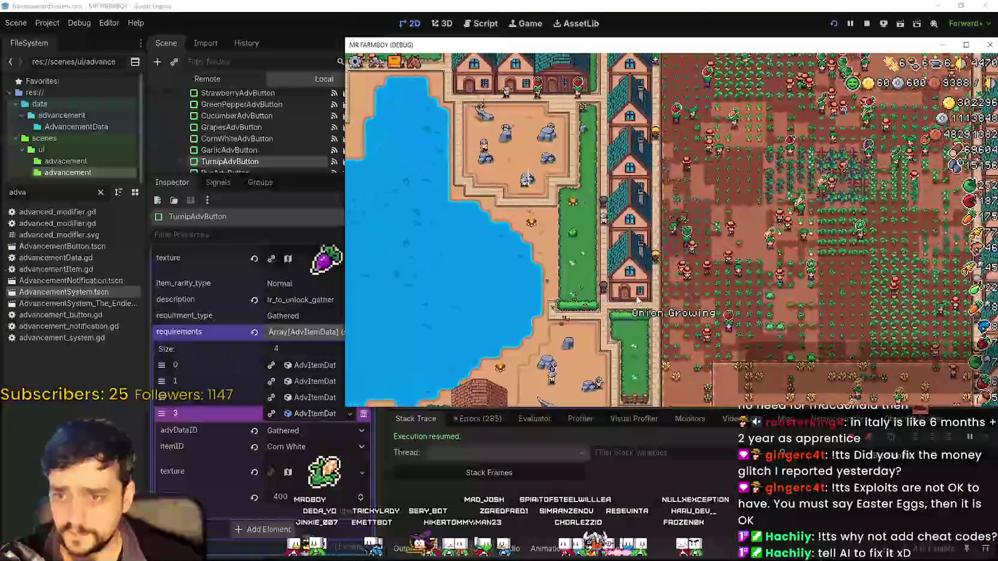
pyautogui.press('Tab')
pyautogui.moveTo(796, 219)
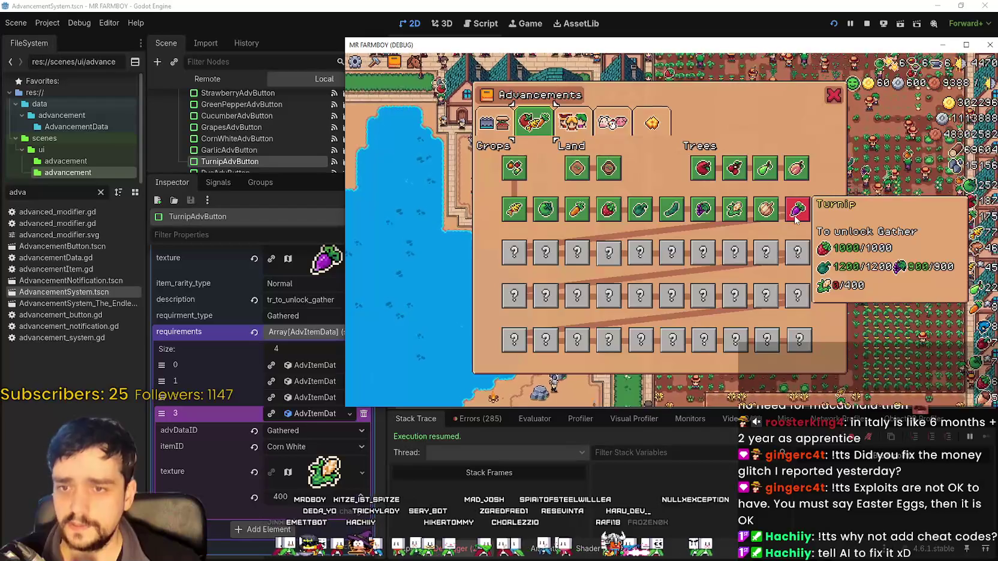
pyautogui.press('Escape')
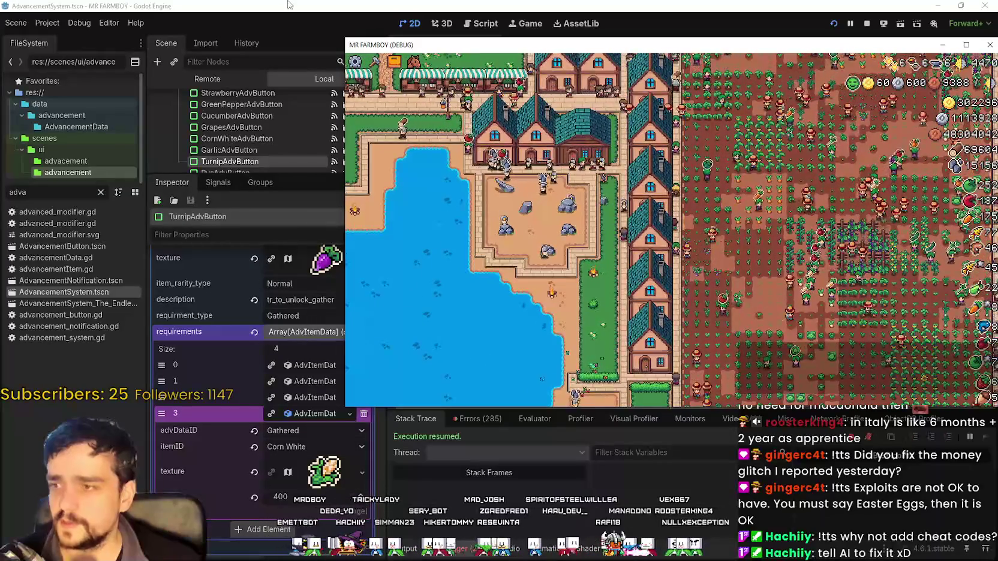
# Step: Return to the editor, enlarge the Scene node list, and stop the running debug game
pyautogui.click(303, 334)
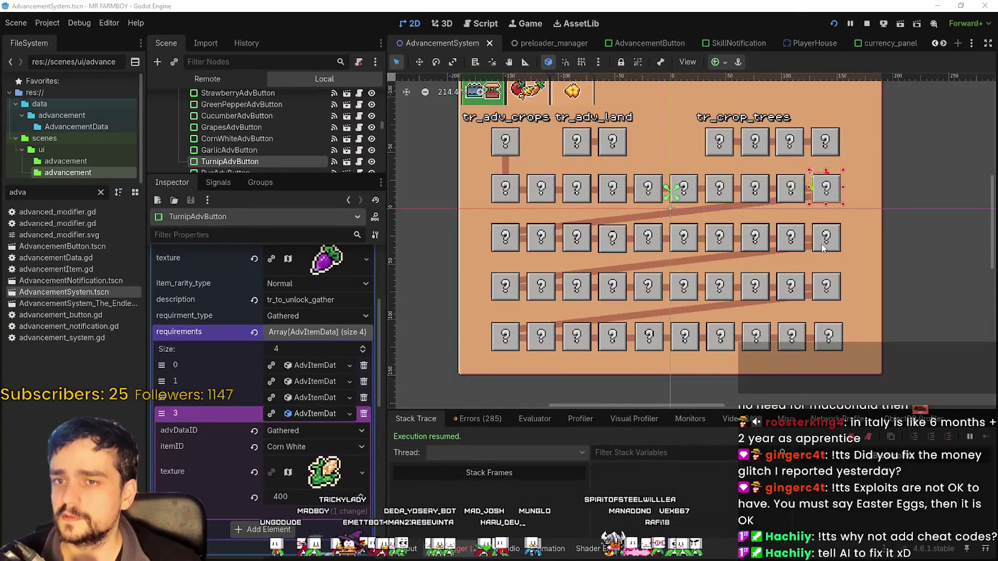
pyautogui.hotkey('alt', 'Tab')
pyautogui.click(81, 293)
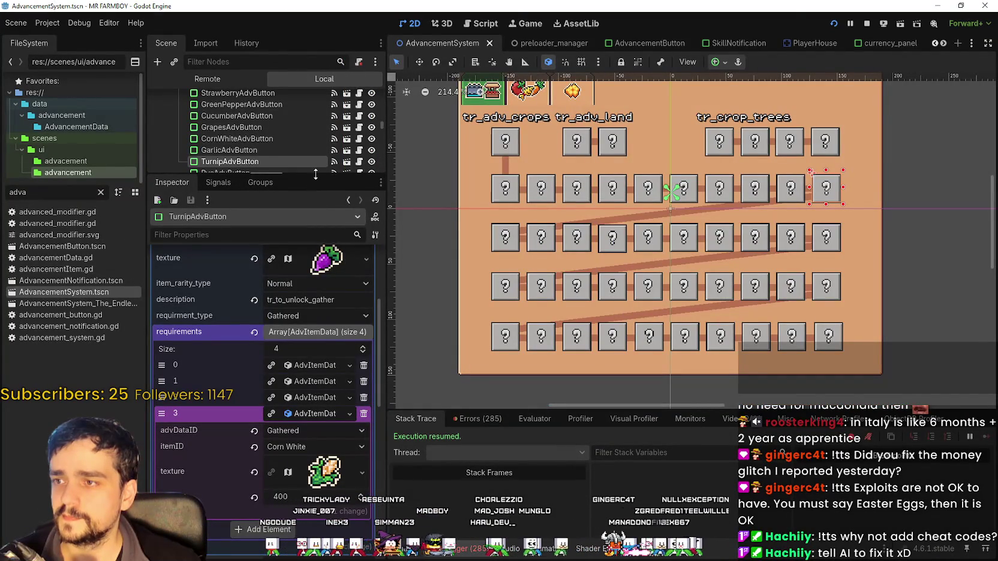
pyautogui.moveTo(315, 174); pyautogui.dragTo(309, 323)
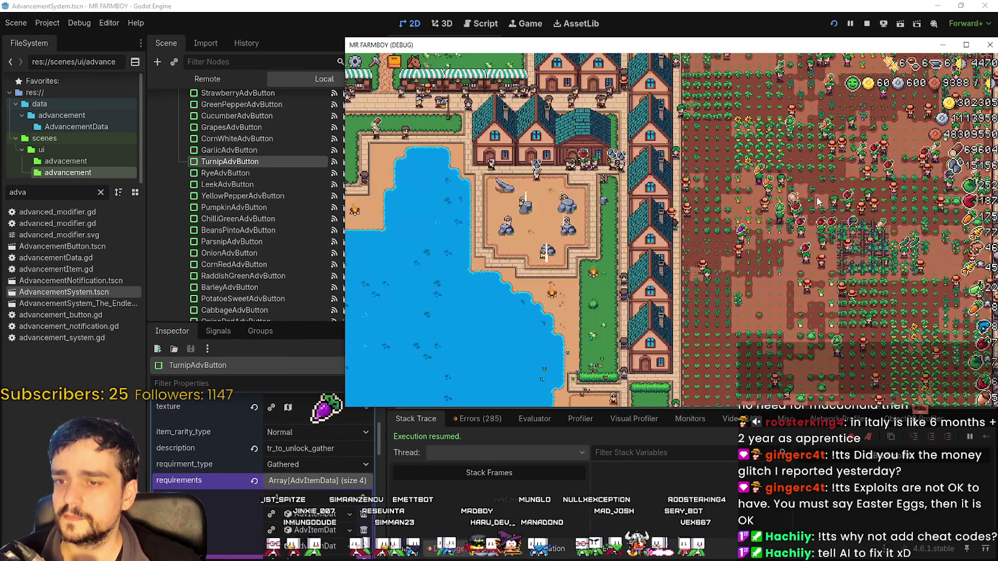
pyautogui.click(867, 23)
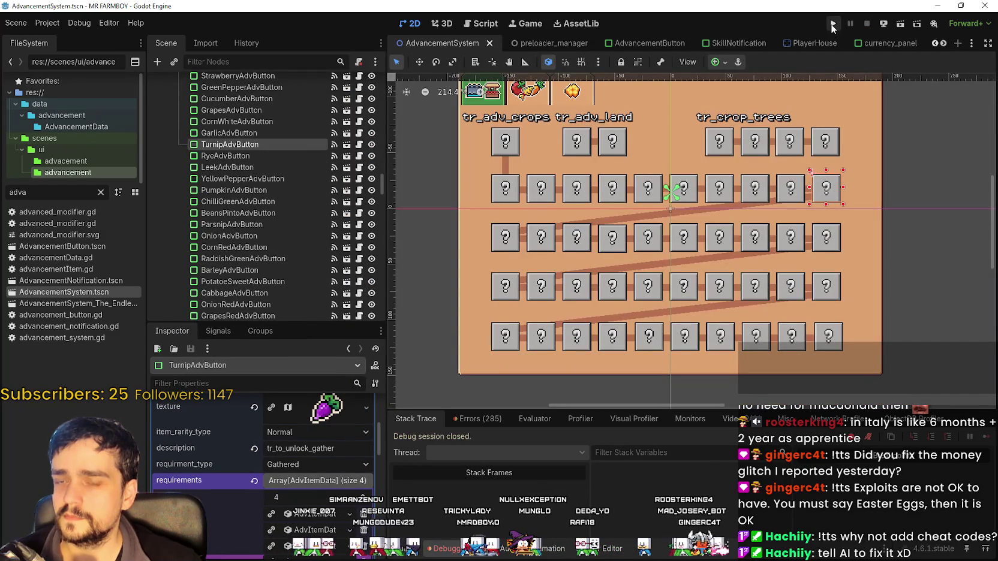
# Step: Check the debugger Errors list, briefly run and stop the game with F5/F8, then bring up Steam
pyautogui.click(495, 420)
pyautogui.scroll(2, 986, 539)
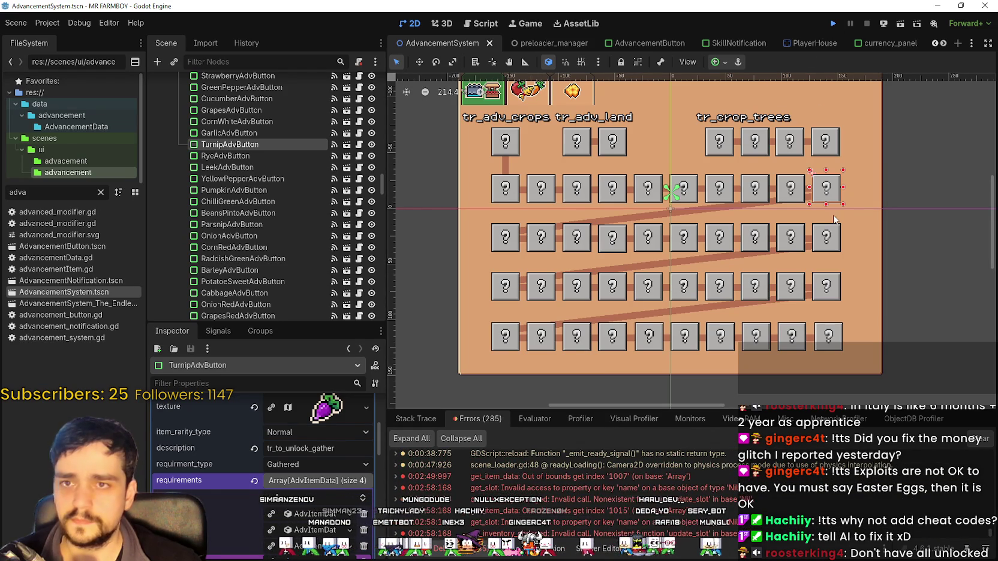
pyautogui.press('F5')
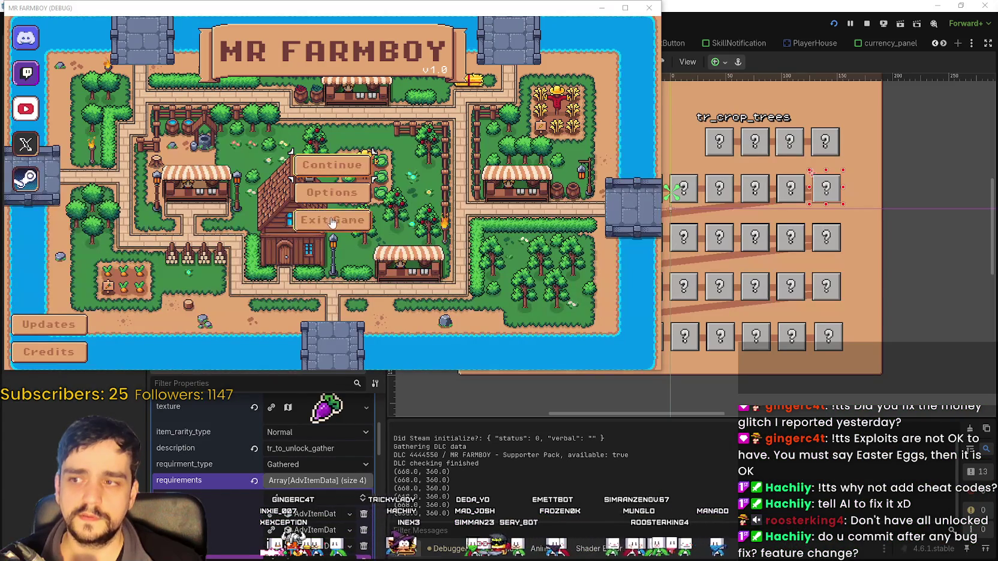
pyautogui.press('F8')
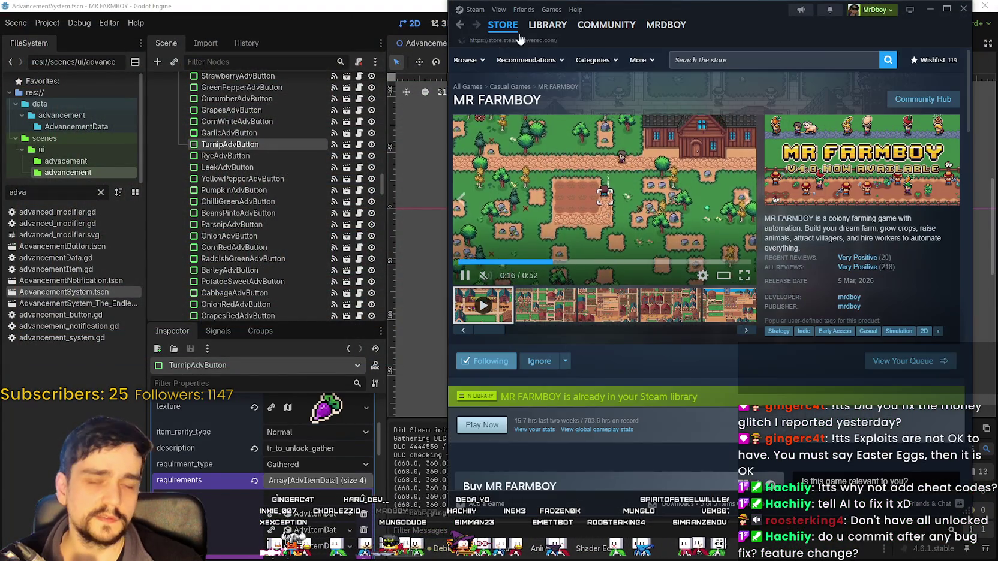
pyautogui.click(502, 25)
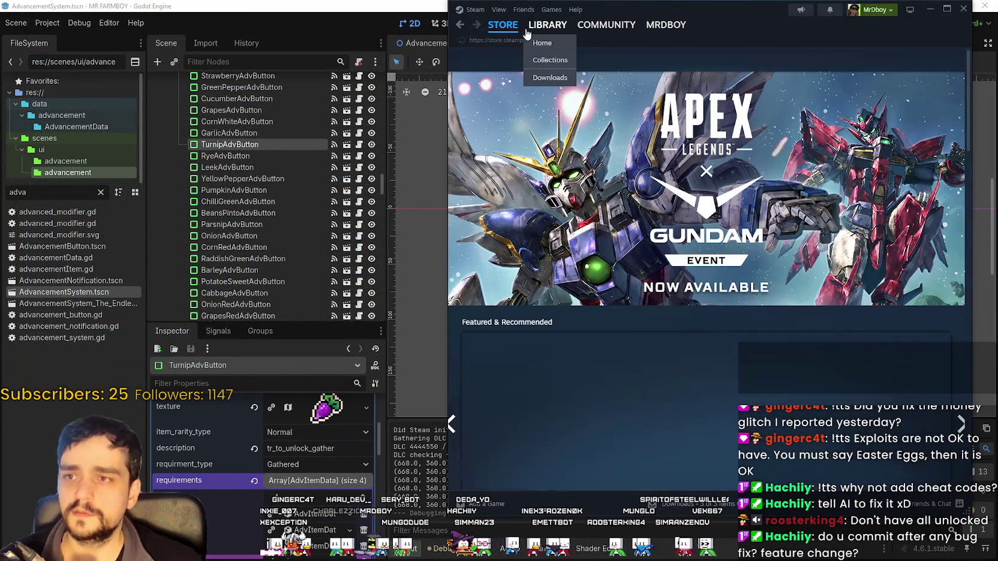
# Step: Play MR FARMBOY from the Steam library and load Save 1 via Continue
pyautogui.click(546, 33)
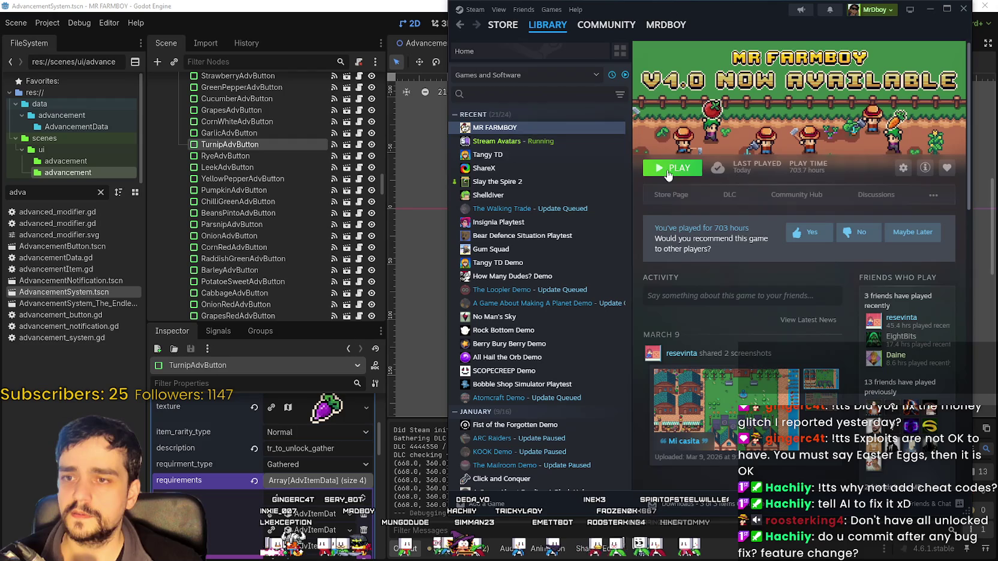
pyautogui.click(665, 171)
pyautogui.click(963, 9)
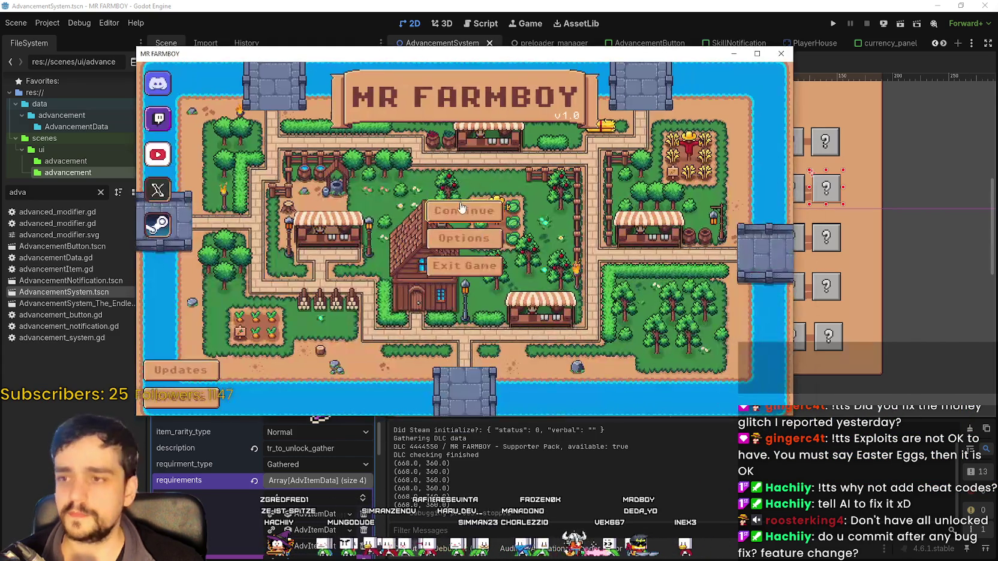
pyautogui.click(463, 203)
pyautogui.click(484, 206)
pyautogui.click(390, 190)
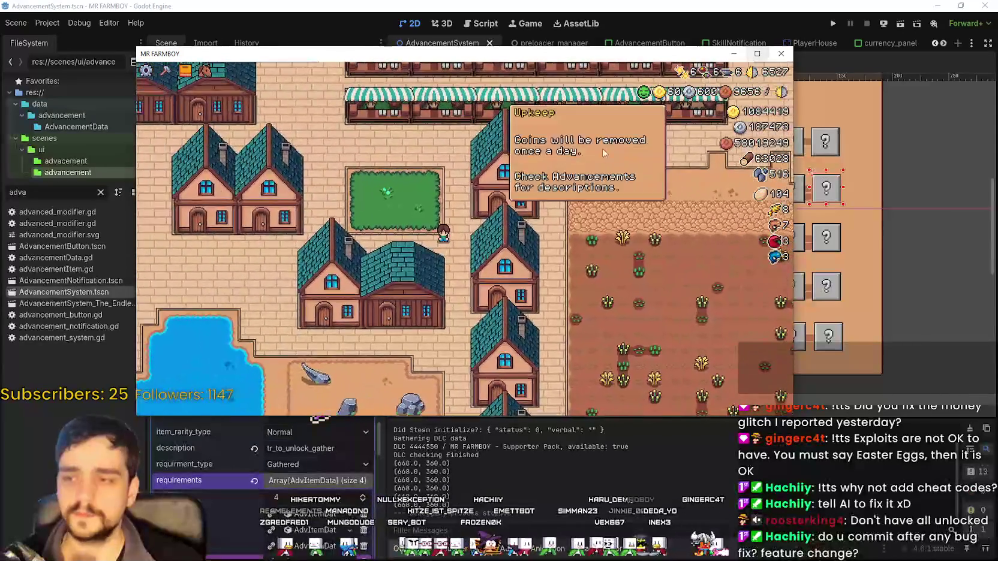
# Step: Show the Crops advancements and inspect Turnip's unlock requirements
pyautogui.click(324, 131)
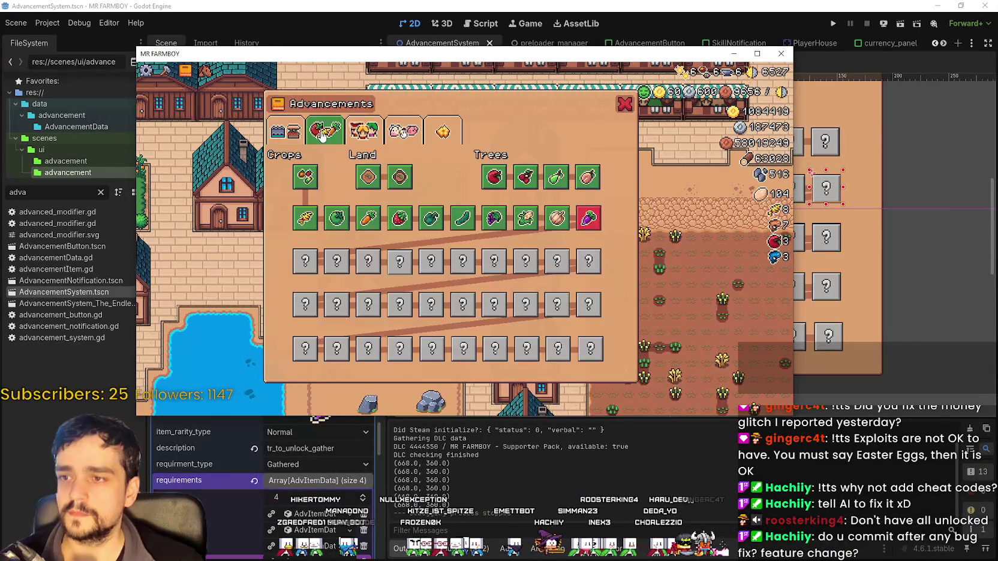
pyautogui.moveTo(595, 222)
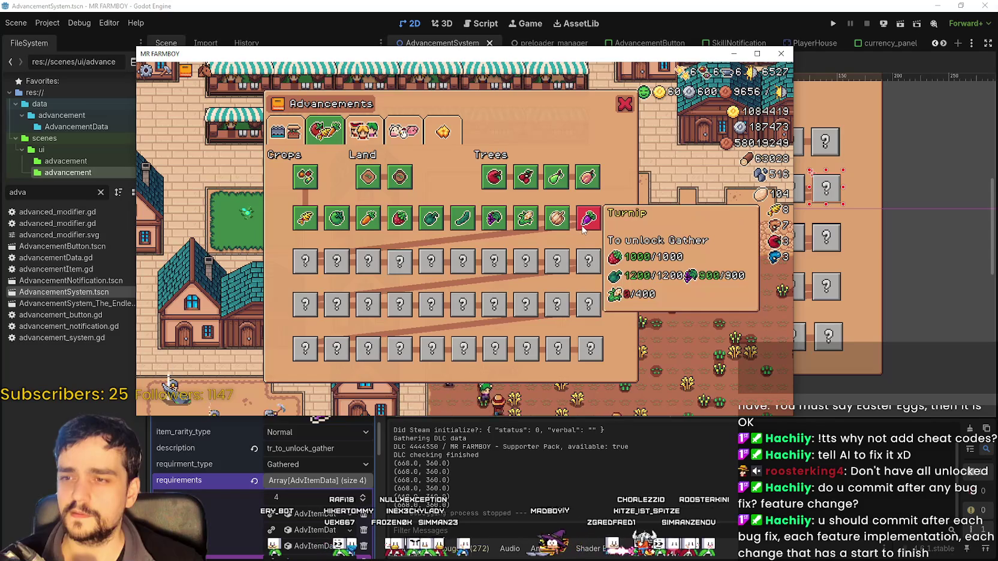
pyautogui.moveTo(519, 222)
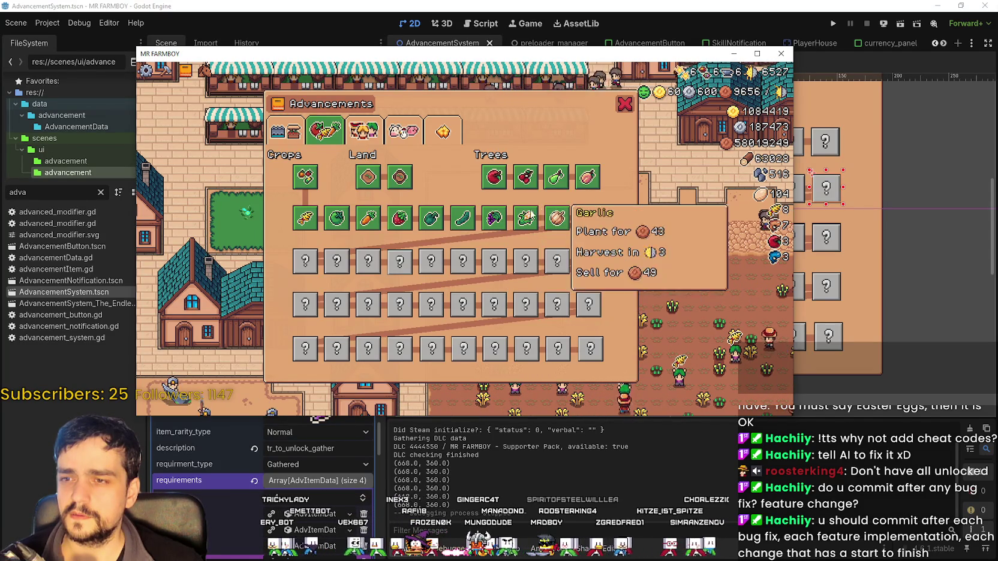
# Step: Maximize the game window, shrink it back, and return to the editor's Project menu
pyautogui.click(758, 52)
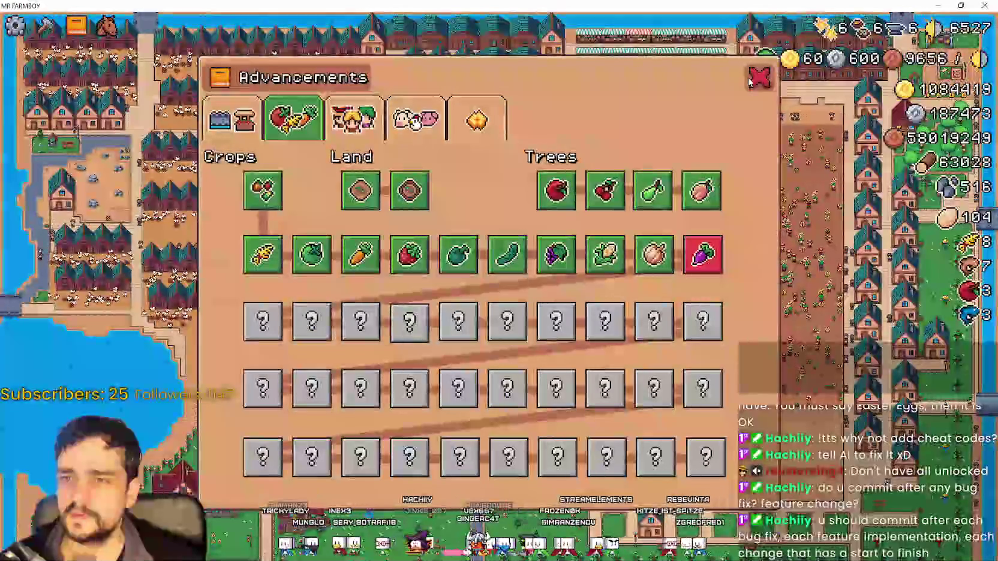
pyautogui.moveTo(648, 6)
pyautogui.mouseDown()
pyautogui.moveTo(649, 33)
pyautogui.moveTo(611, 85)
pyautogui.mouseUp()
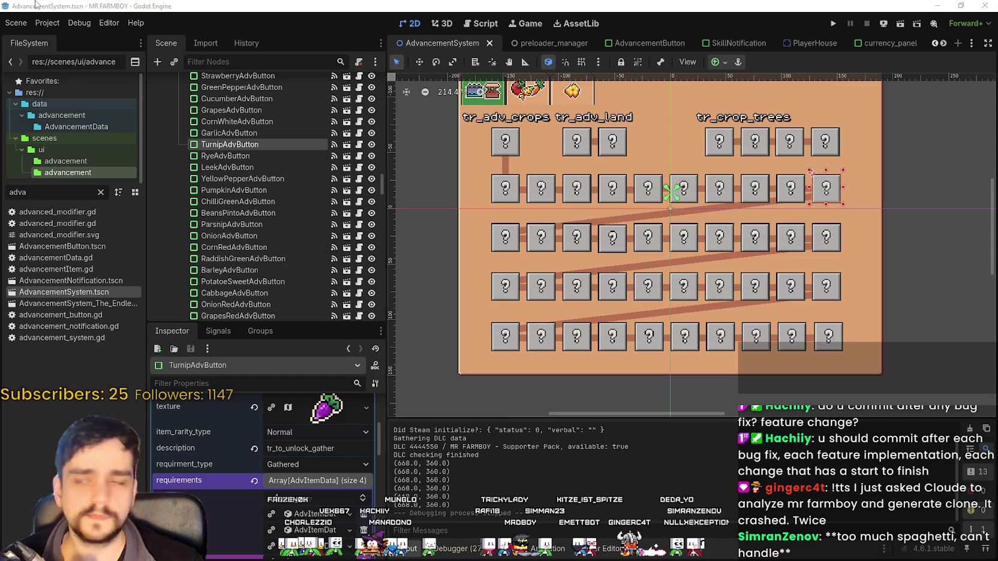
pyautogui.click(47, 22)
# Step: Open the game's user data folder and create a new folder named Old in game_data
pyautogui.click(79, 127)
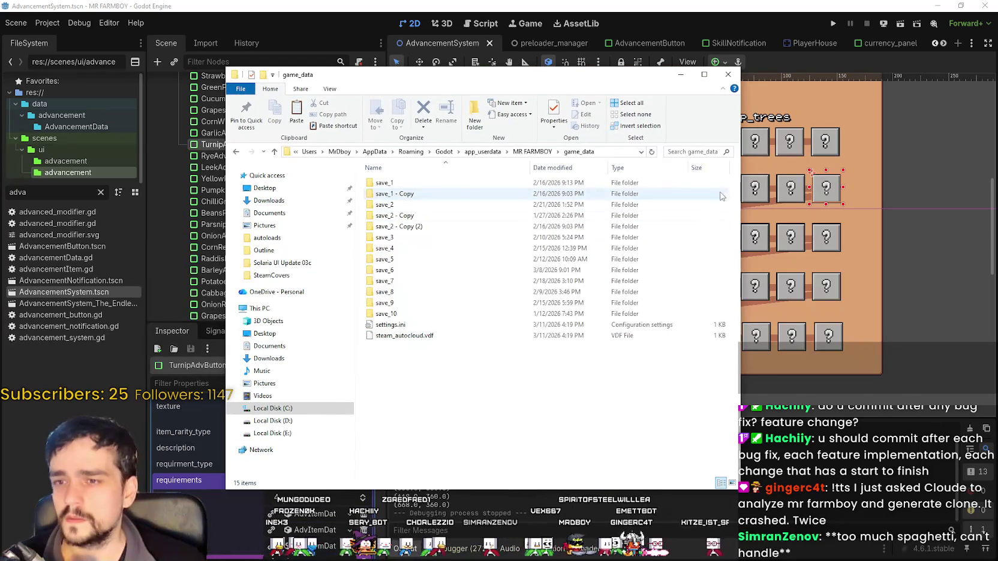
pyautogui.rightClick(477, 413)
pyautogui.moveTo(574, 395)
pyautogui.click(622, 392)
pyautogui.write('Old')
pyautogui.press('Return')
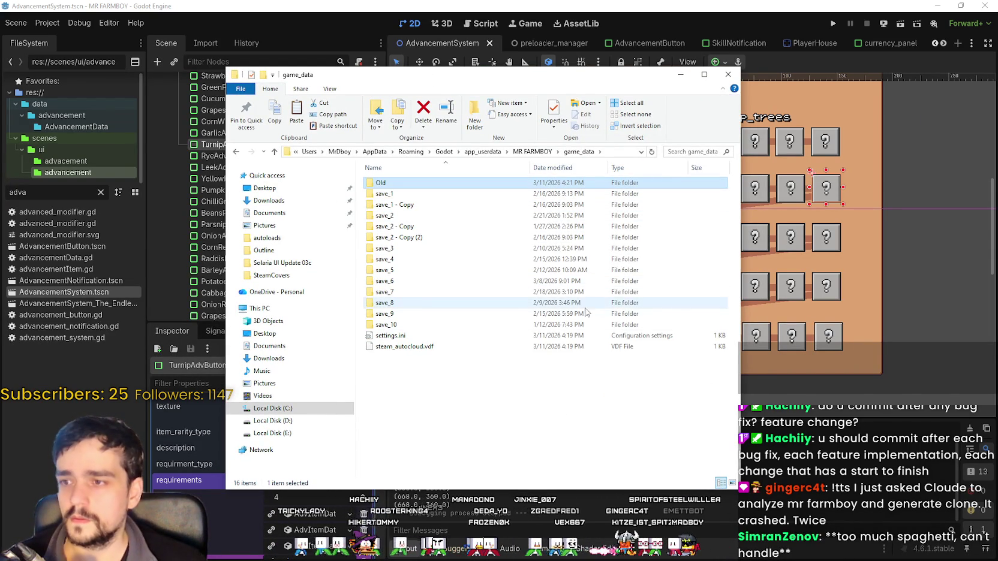
# Step: Move save_1 through save_3 and their copies into Old, then start a debug run
pyautogui.click(408, 194)
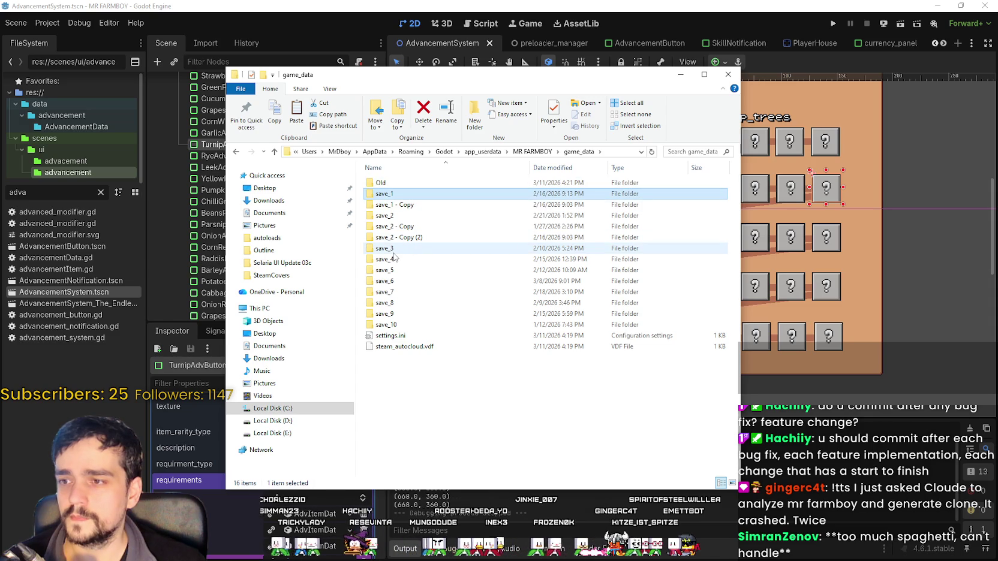
pyautogui.keyDown('shift'); pyautogui.click(393, 251); pyautogui.keyUp('shift')
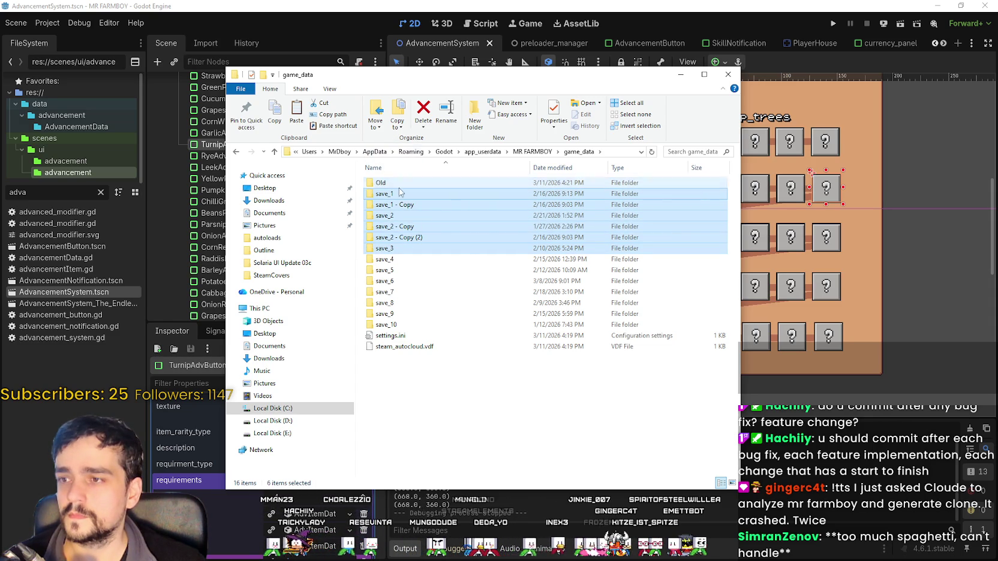
pyautogui.moveTo(411, 190); pyautogui.dragTo(389, 183)
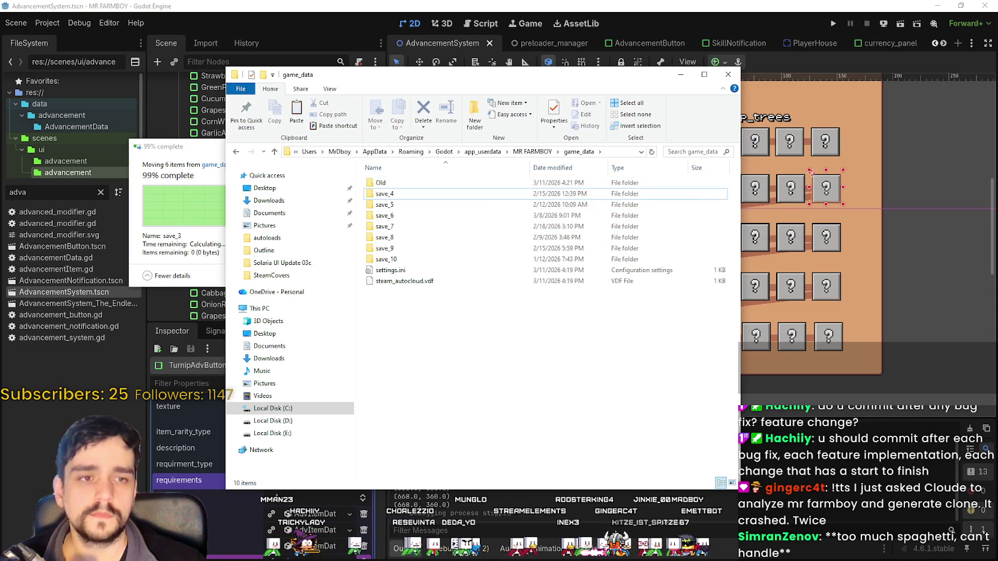
pyautogui.click(504, 328)
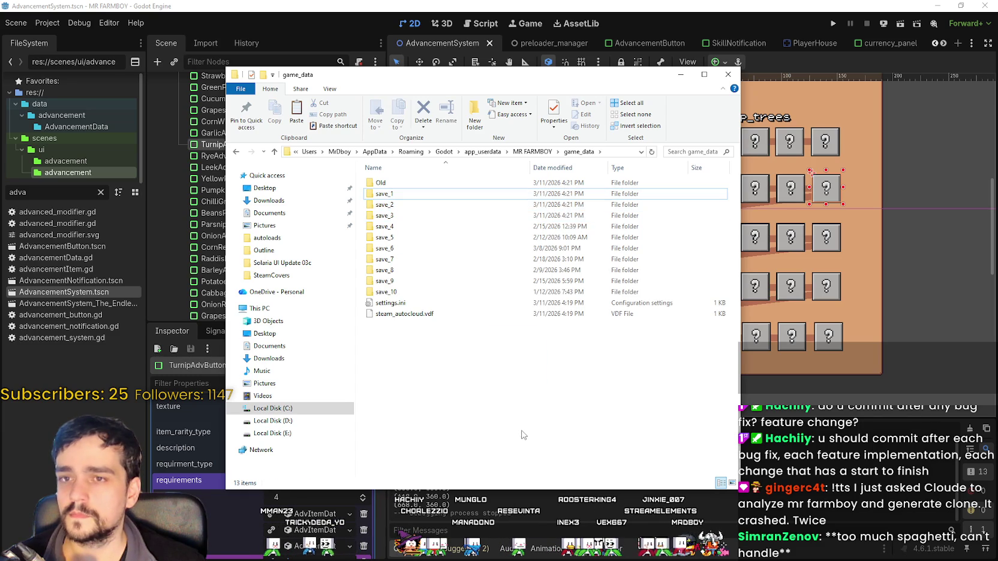
pyautogui.click(833, 24)
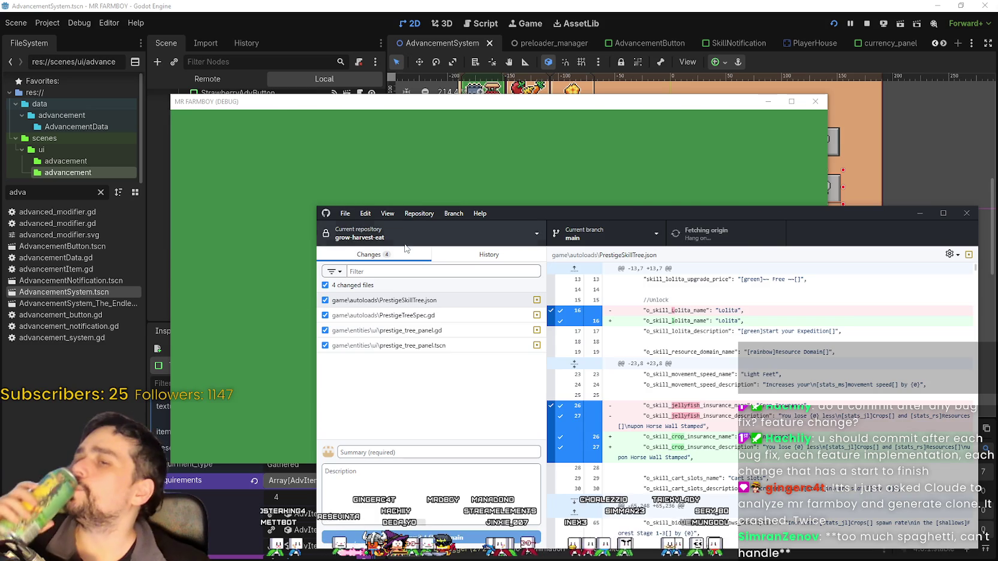
pyautogui.hotkey('ctrl', 't')
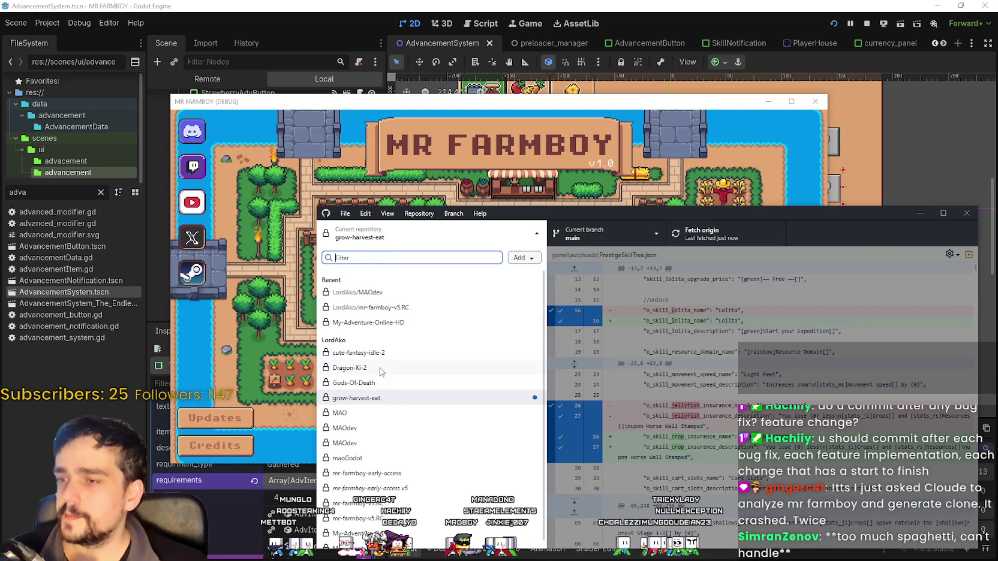
# Step: Switch GitHub Desktop to the mr-farmboy-v5.RC repository and rearrange it beside the game window
pyautogui.scroll(-1, 379, 420)
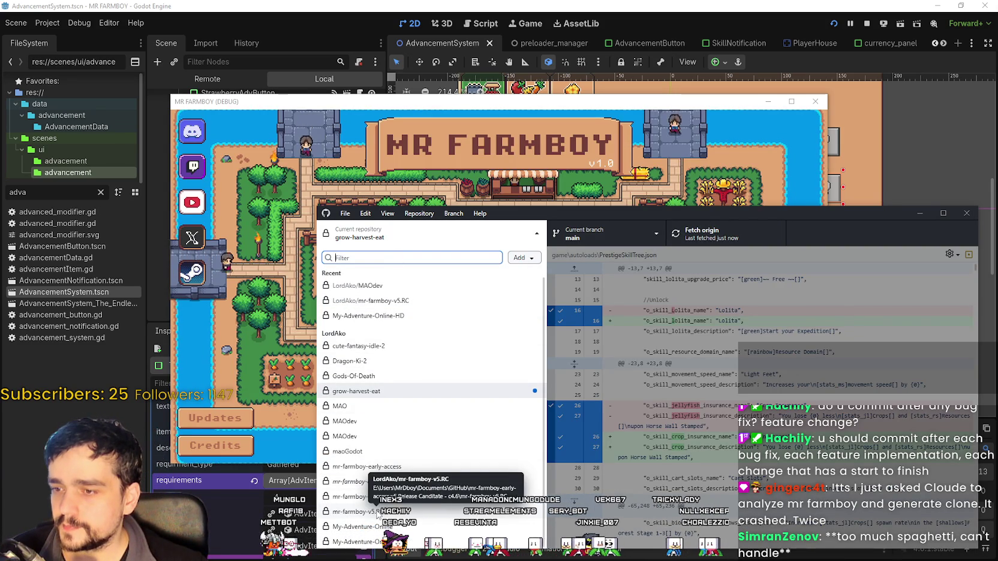
pyautogui.click(378, 513)
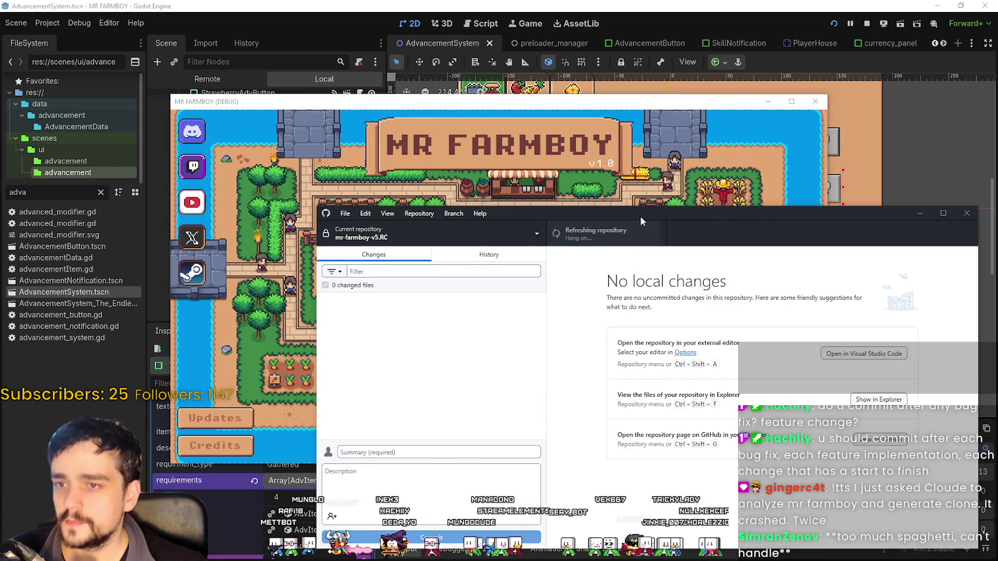
pyautogui.moveTo(640, 216); pyautogui.dragTo(649, 190)
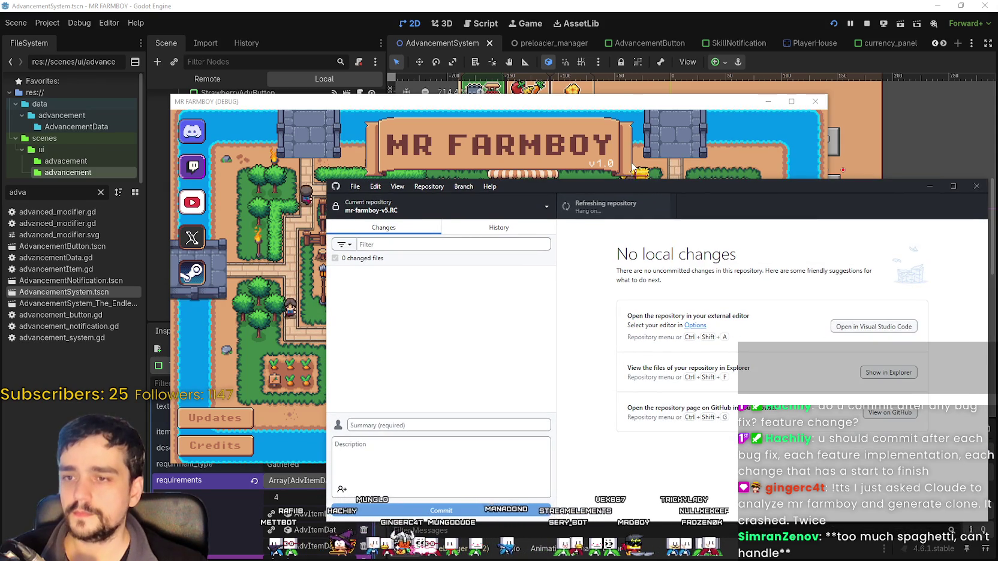
pyautogui.moveTo(600, 101); pyautogui.dragTo(500, 37)
pyautogui.click(817, 187)
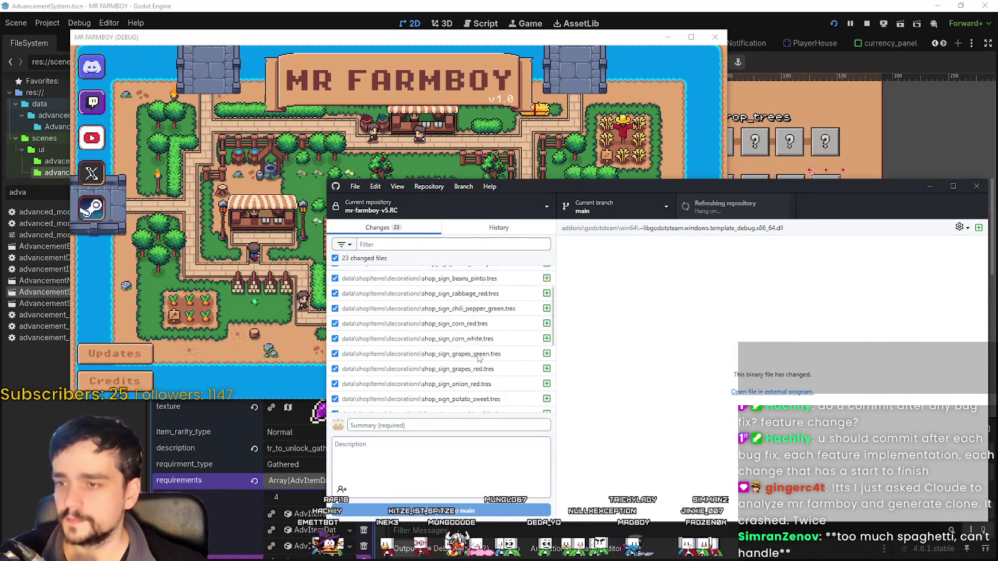
# Step: Review the shop_sign .tres diffs and the data_types.gd diff with its new SIGN_ enum entries
pyautogui.click(471, 317)
pyautogui.click(471, 303)
pyautogui.scroll(-5, 459, 360)
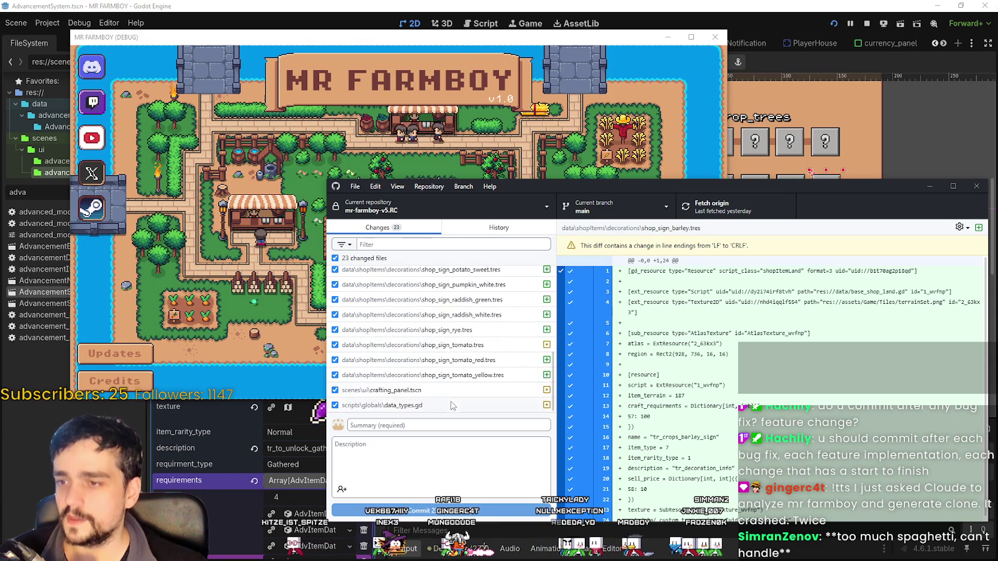
pyautogui.click(441, 375)
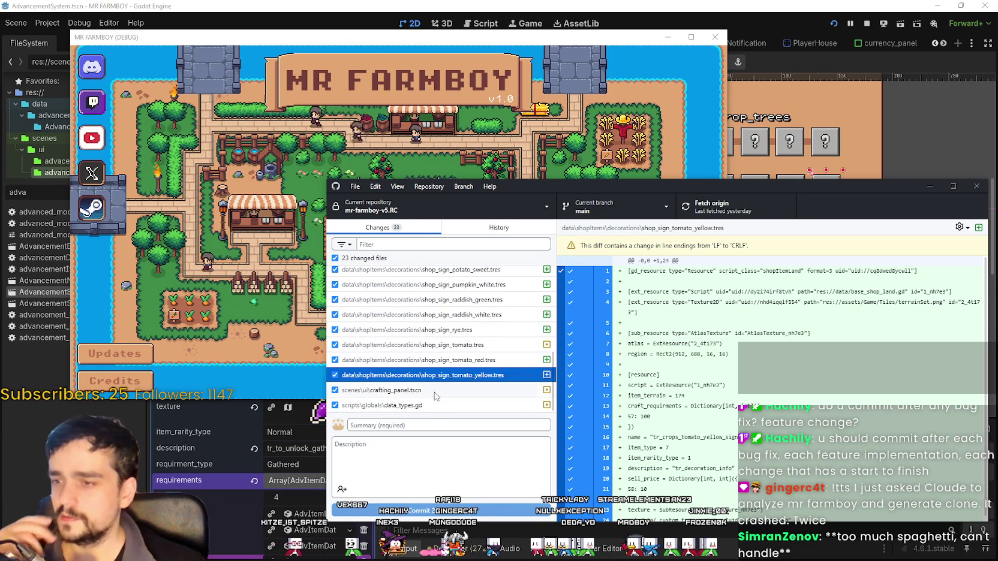
pyautogui.click(437, 390)
pyautogui.press('Down')
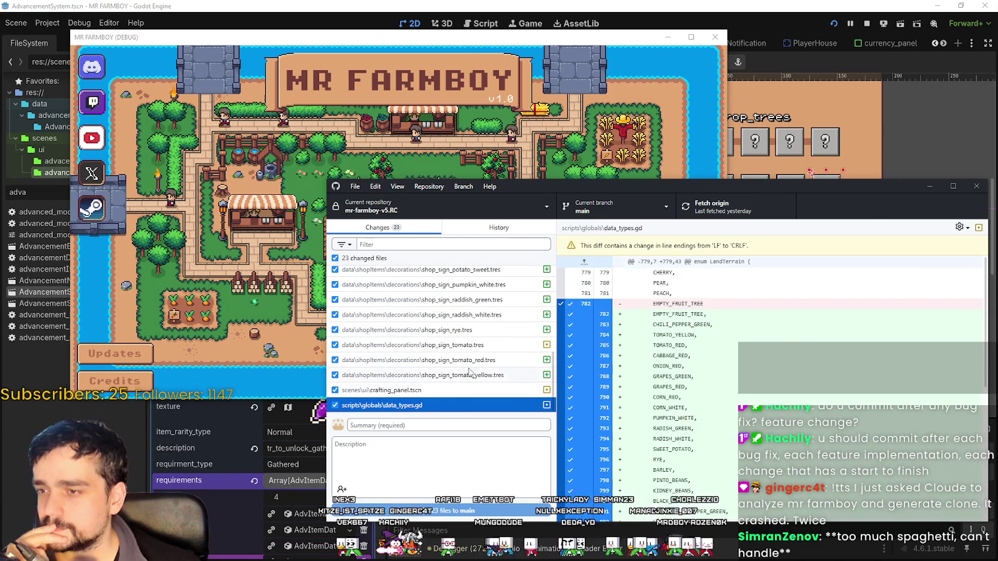
pyautogui.scroll(-20, 726, 422)
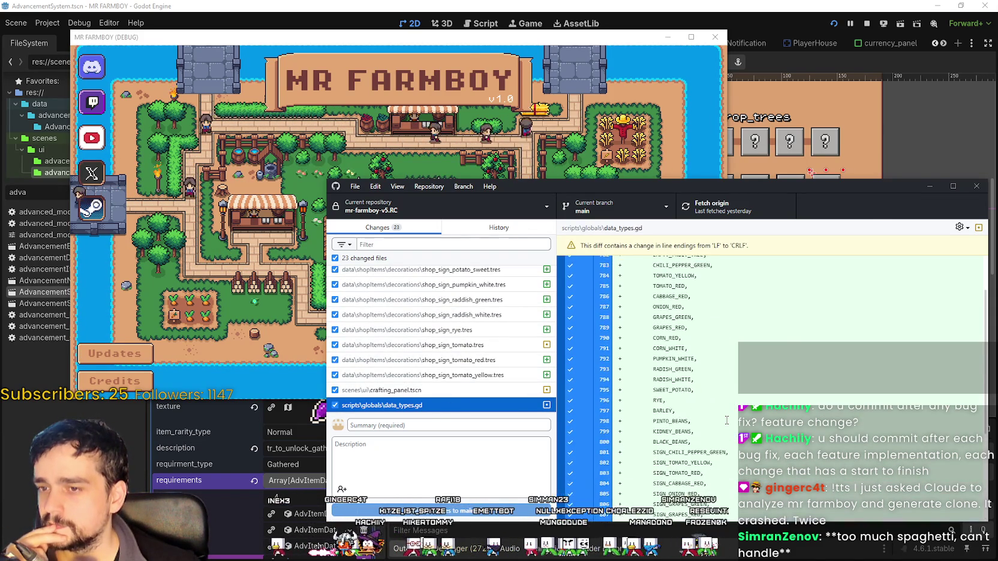
pyautogui.scroll(2, 726, 421)
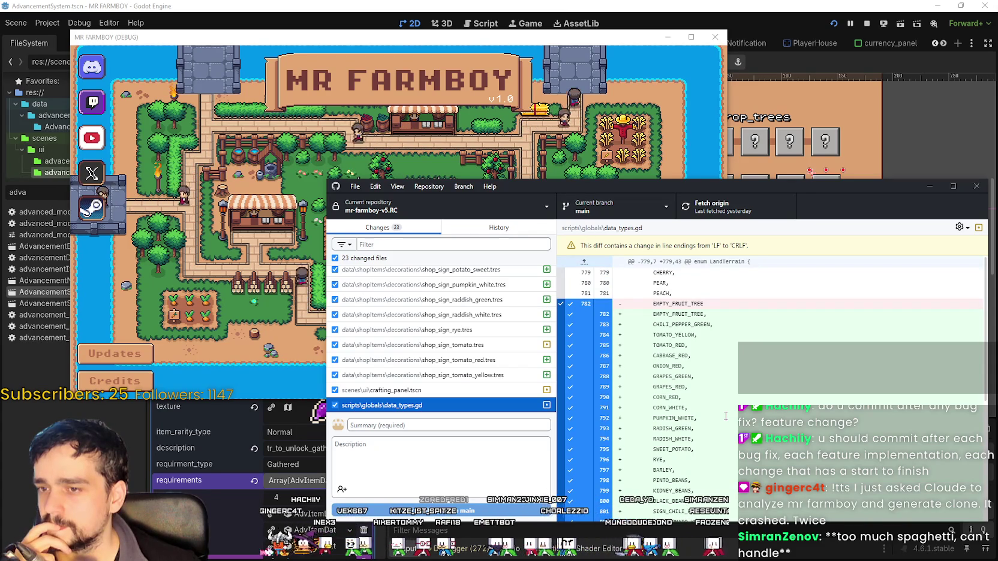
pyautogui.scroll(-2, 726, 415)
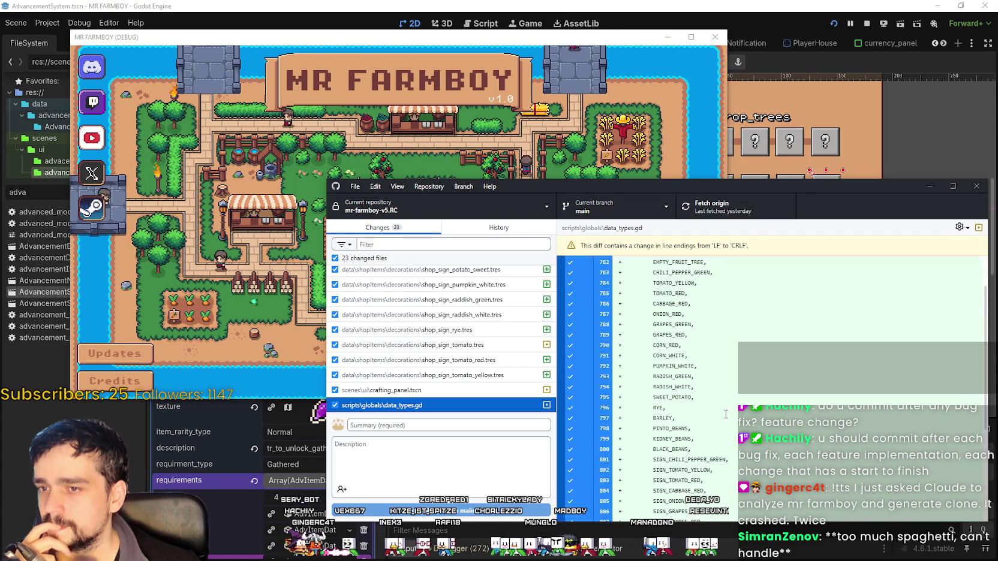
pyautogui.scroll(-5, 725, 413)
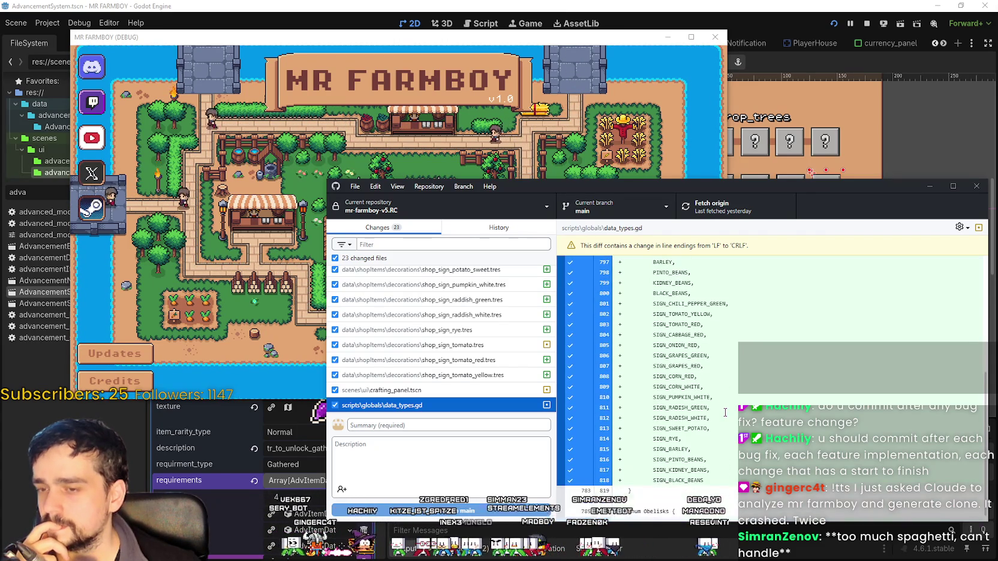
pyautogui.scroll(6, 725, 413)
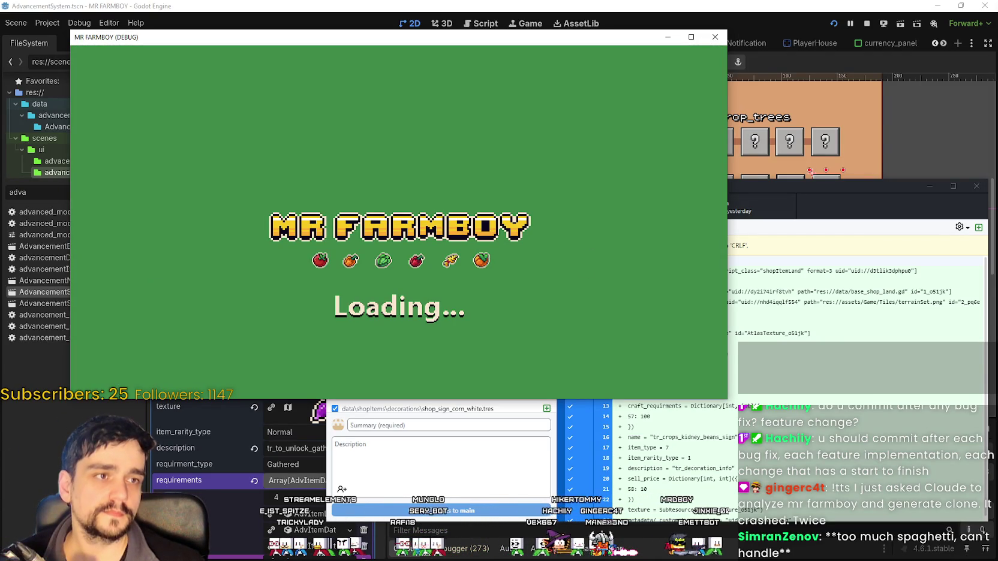
# Step: Maximize the game, zoom out over the town, and view the Workers and Crops advancements
pyautogui.click(715, 37)
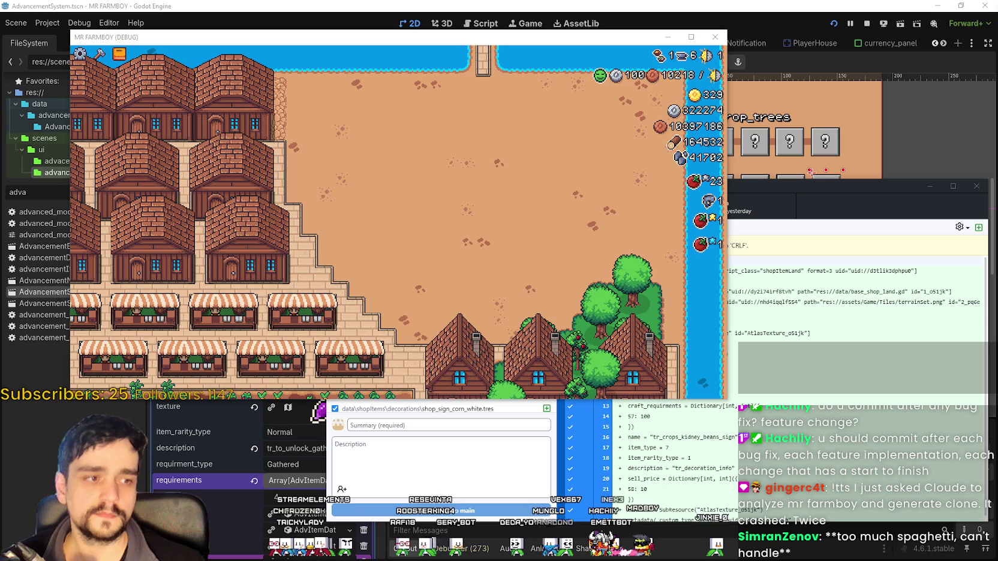
pyautogui.scroll(-10, 487, 279)
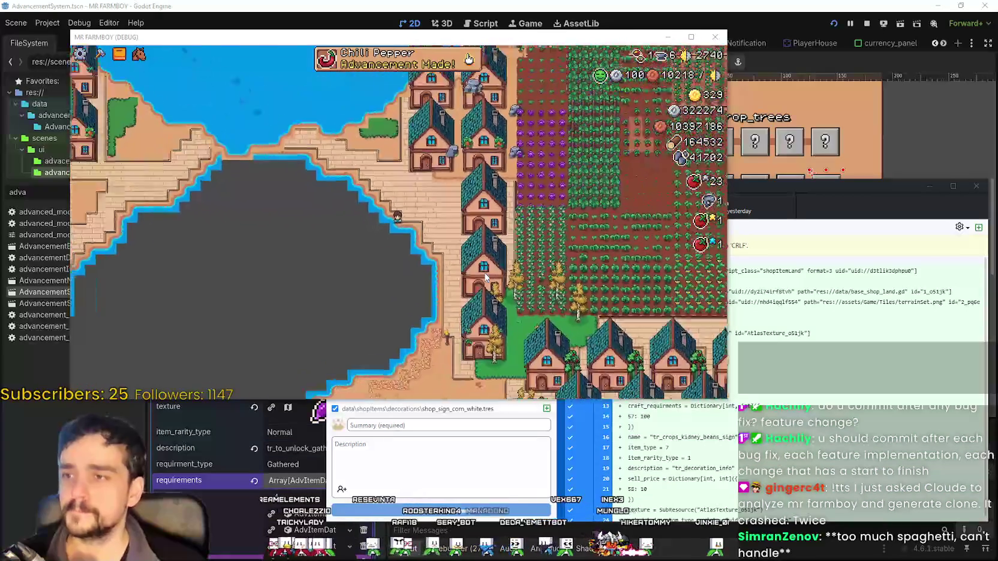
pyautogui.click(690, 37)
pyautogui.scroll(5, 507, 235)
pyautogui.press('a')
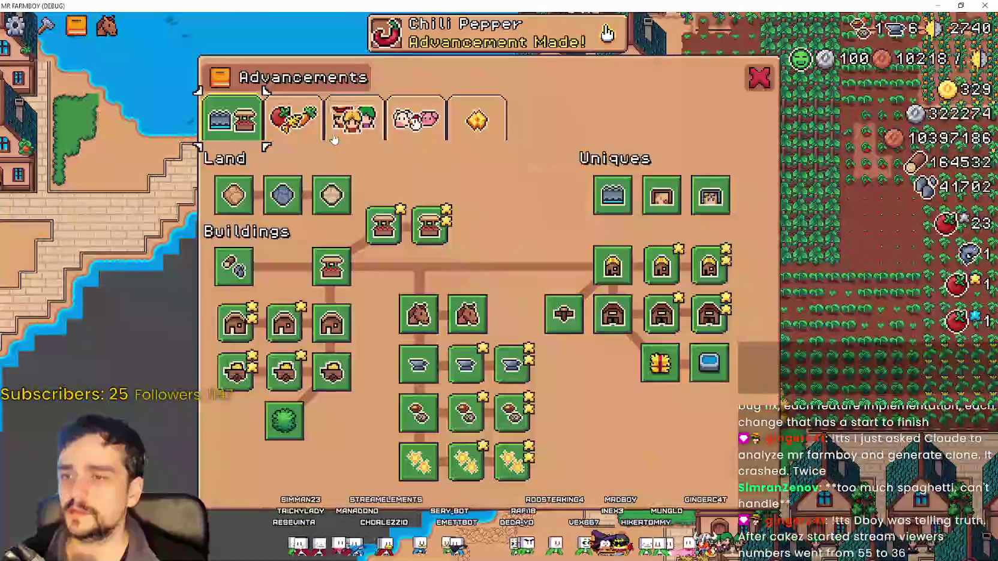
pyautogui.click(354, 119)
pyautogui.click(312, 131)
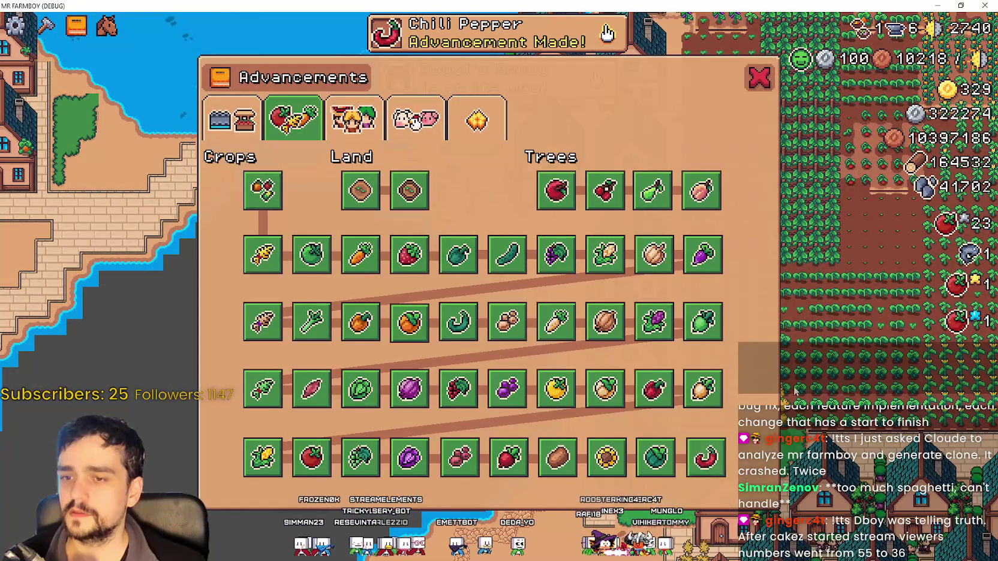
pyautogui.press('a')
# Step: Zoom around the late-game town, then pause to show the stats overlay
pyautogui.scroll(-5, 742, 359)
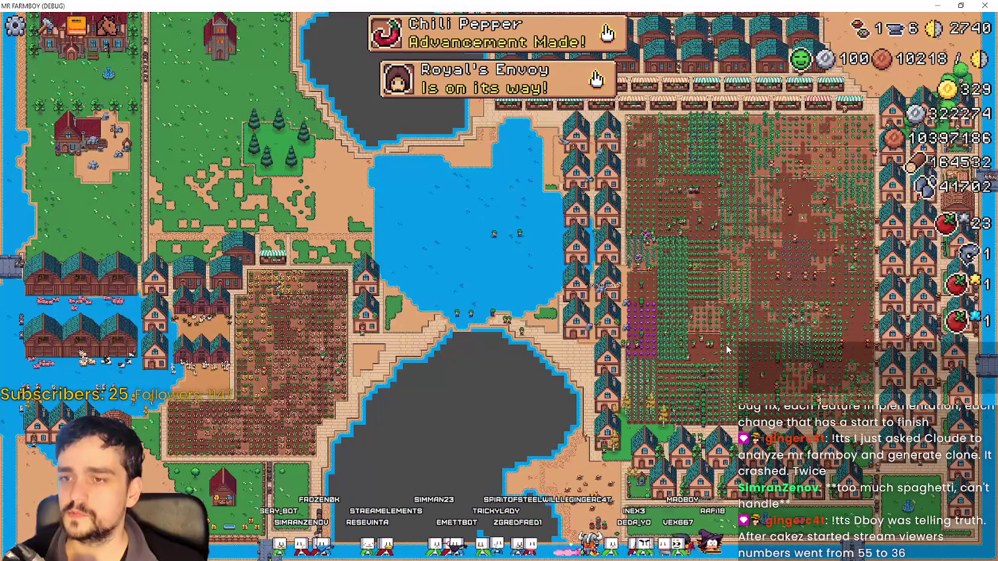
pyautogui.scroll(1, 726, 350)
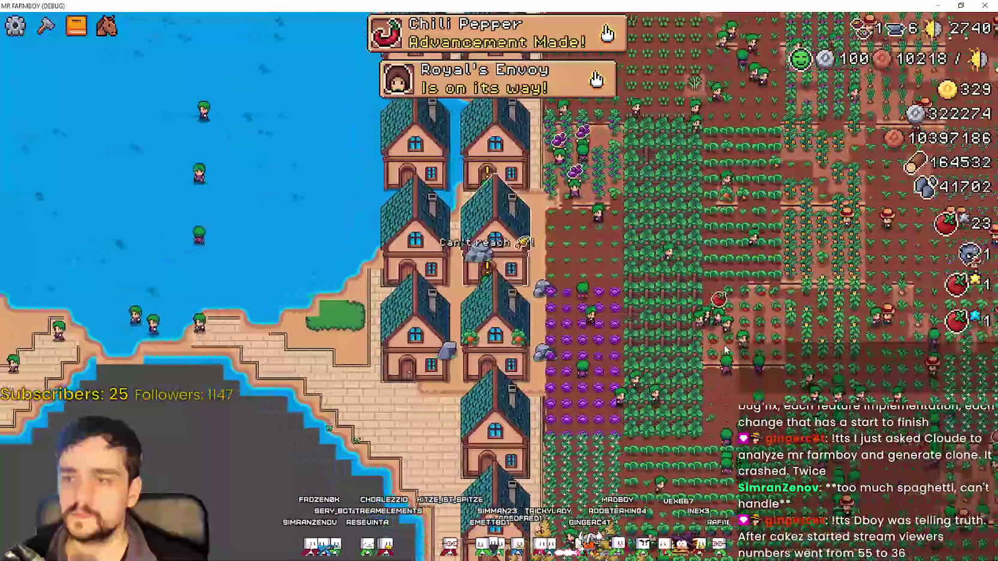
pyautogui.scroll(-5, 723, 345)
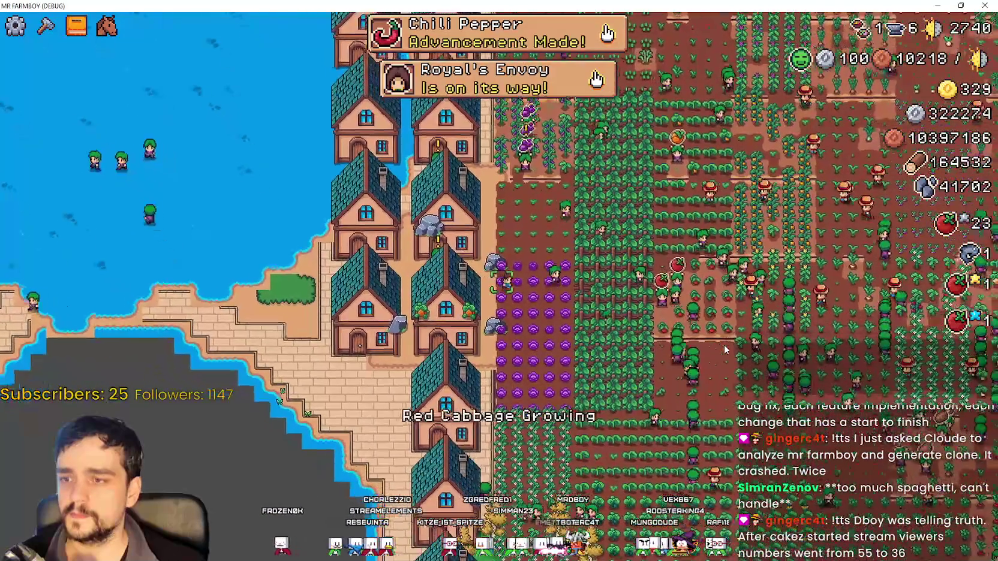
pyautogui.scroll(8, 724, 350)
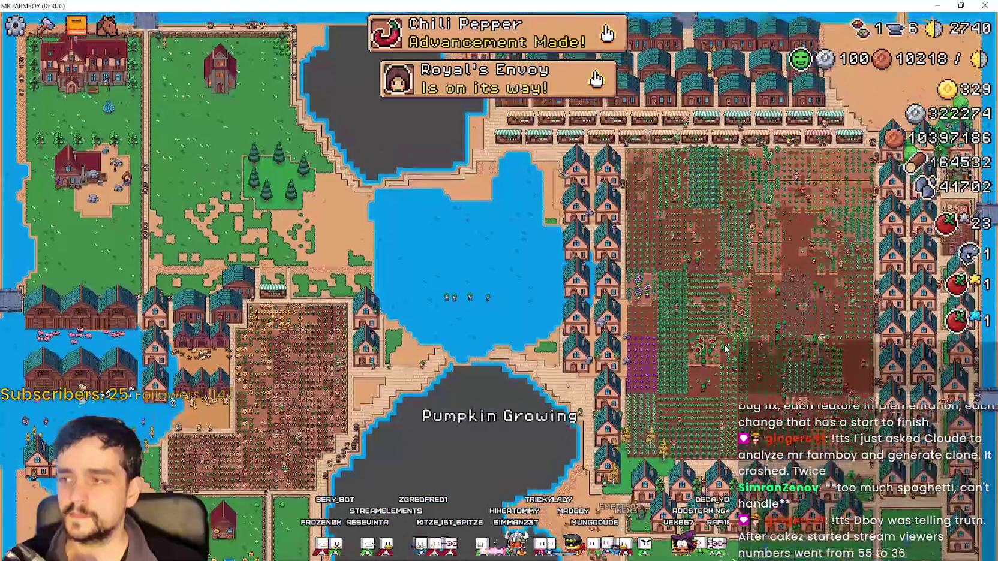
pyautogui.press('Escape')
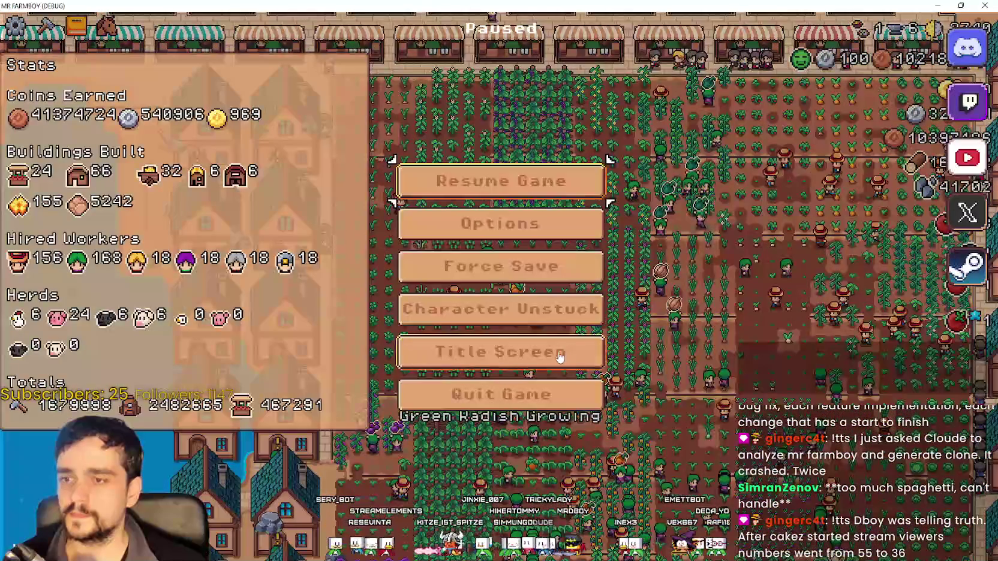
# Step: Return to the title screen and load the second incremental save, Save 2
pyautogui.click(558, 357)
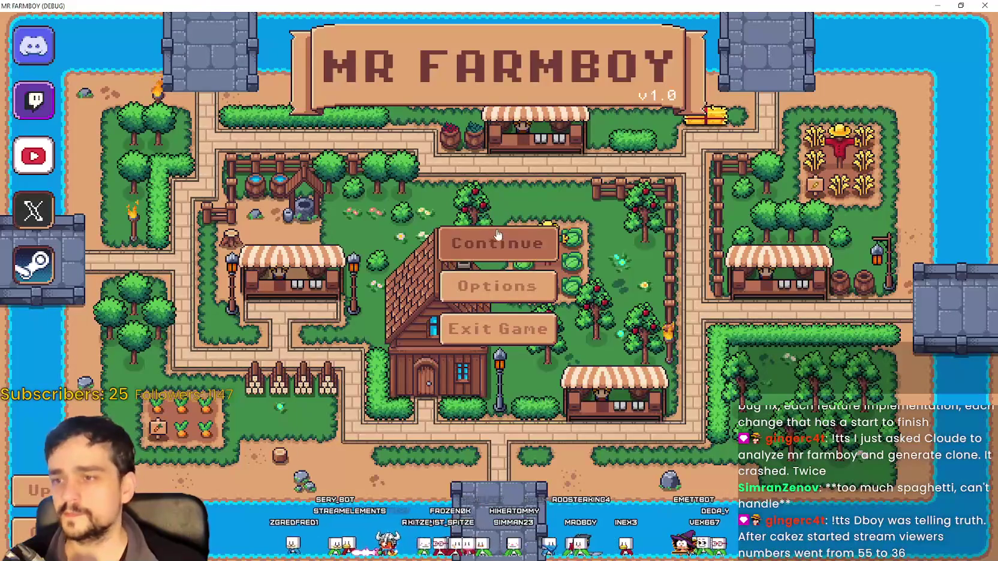
pyautogui.click(523, 243)
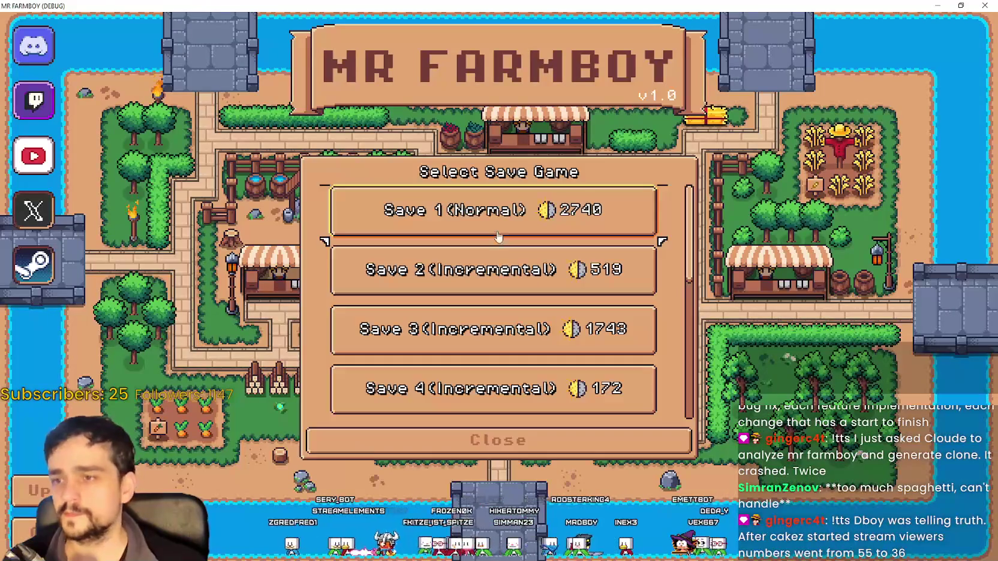
pyautogui.click(521, 280)
pyautogui.click(431, 281)
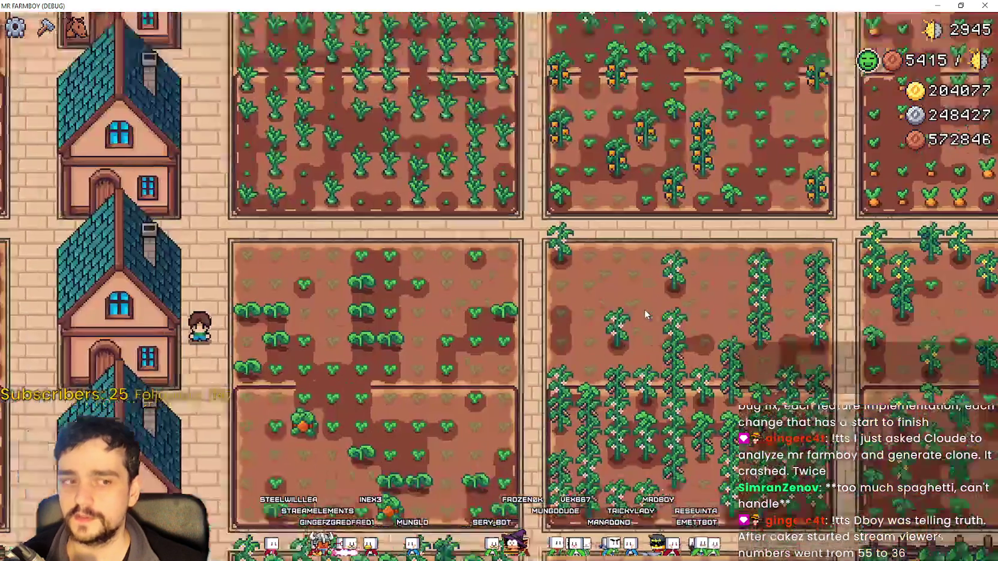
# Step: Zoom around the farm, then view the Decorations crafting recipes and close the crafting panel
pyautogui.scroll(-5, 629, 303)
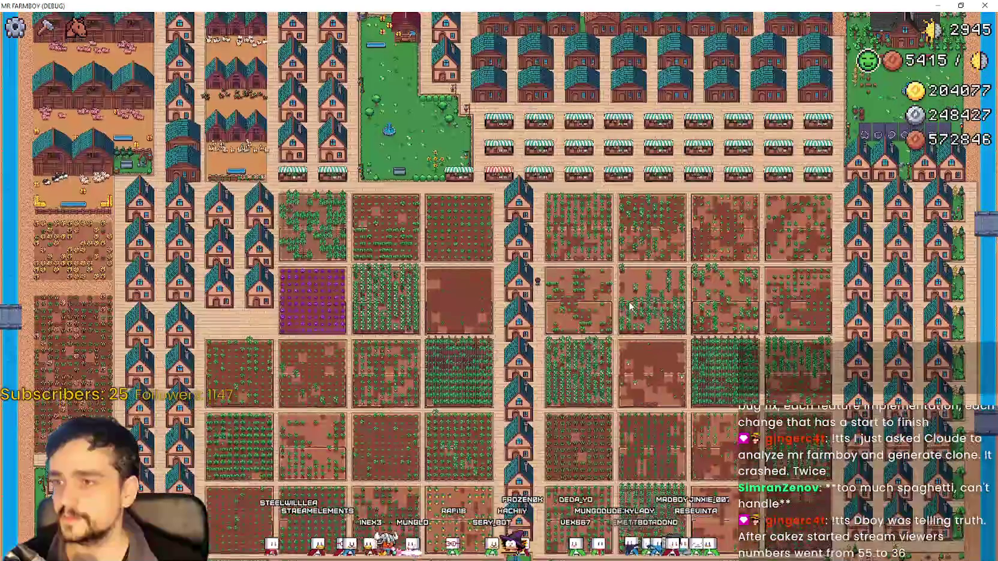
pyautogui.scroll(5, 574, 292)
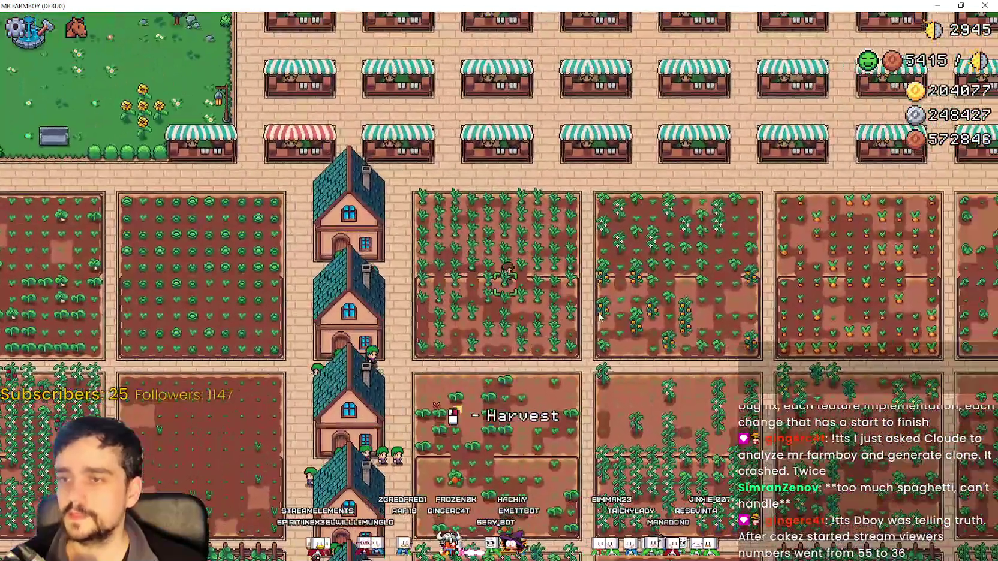
pyautogui.scroll(-5, 598, 317)
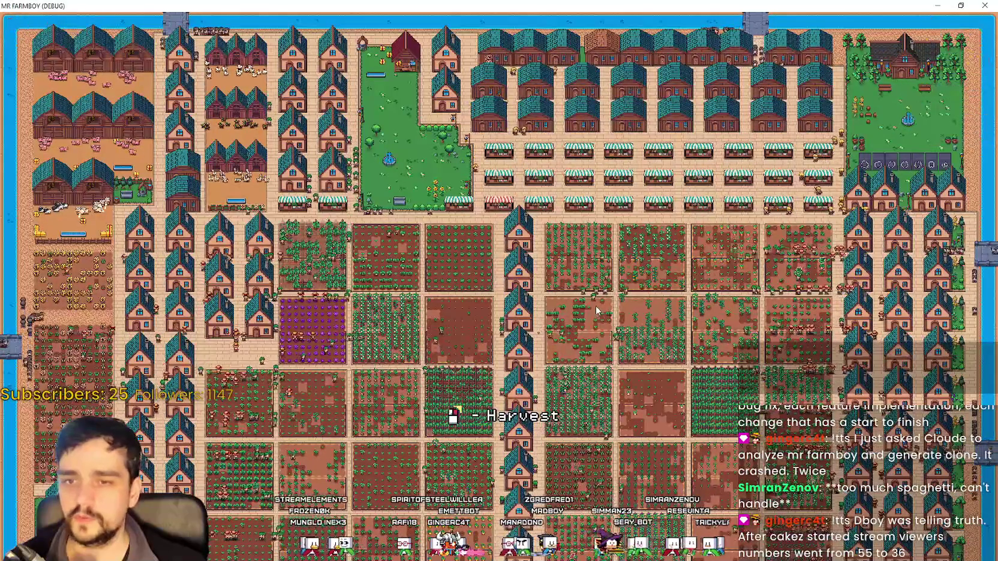
pyautogui.scroll(4, 597, 312)
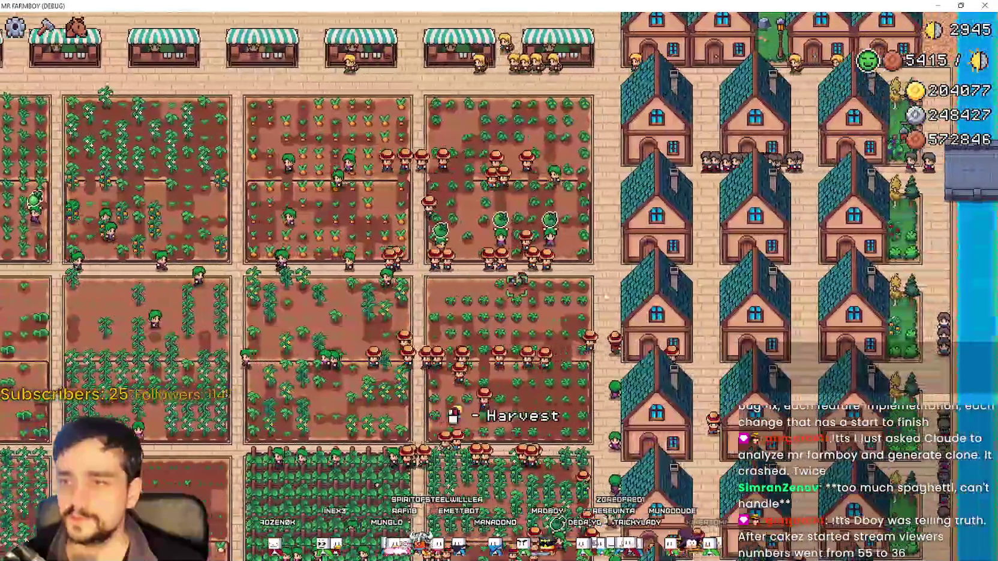
pyautogui.scroll(3, 700, 246)
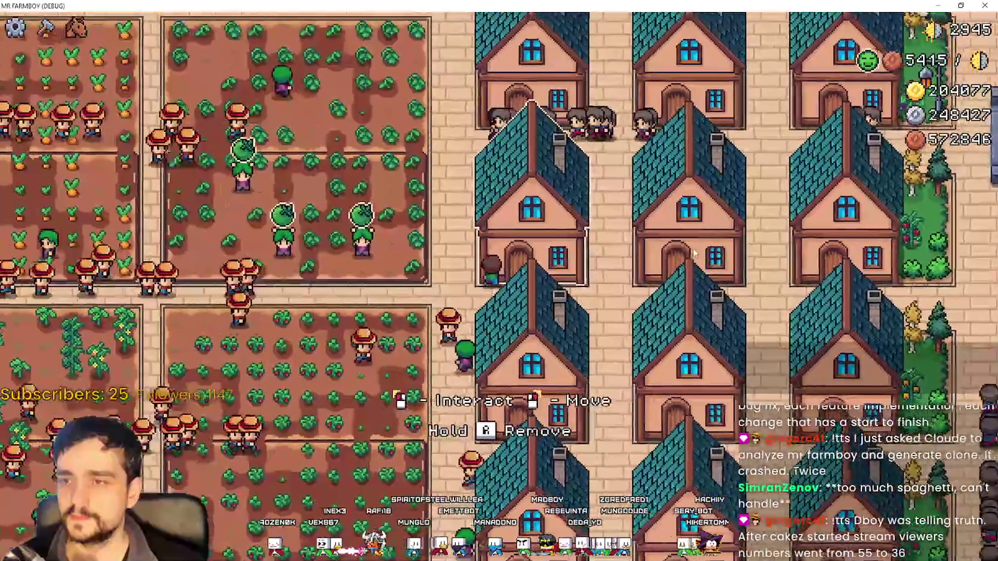
pyautogui.scroll(-5, 694, 252)
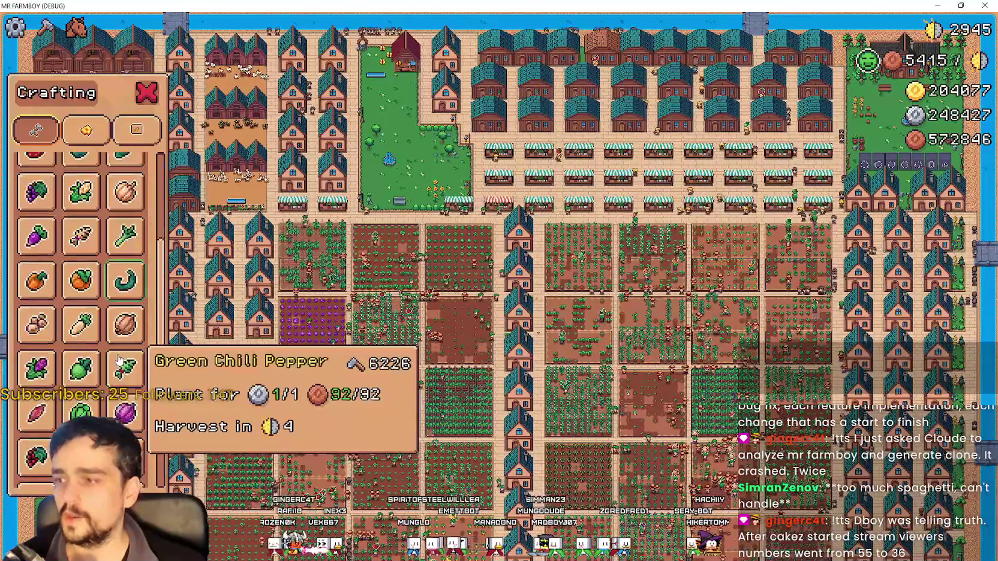
pyautogui.click(86, 129)
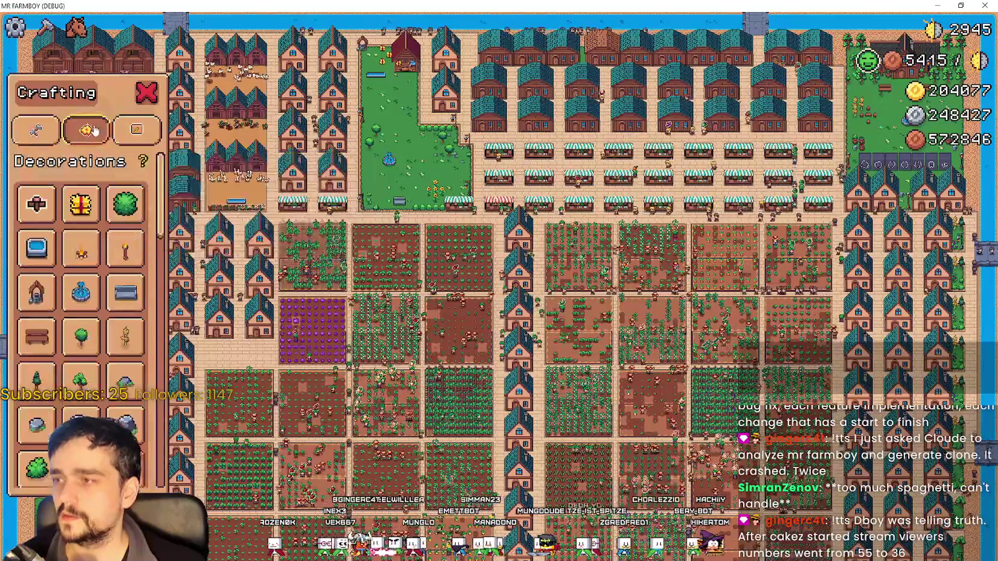
pyautogui.click(151, 96)
pyautogui.scroll(5, 601, 154)
# Step: Pause and resume the game, then walk up toward the Player House by the park
pyautogui.press('Escape')
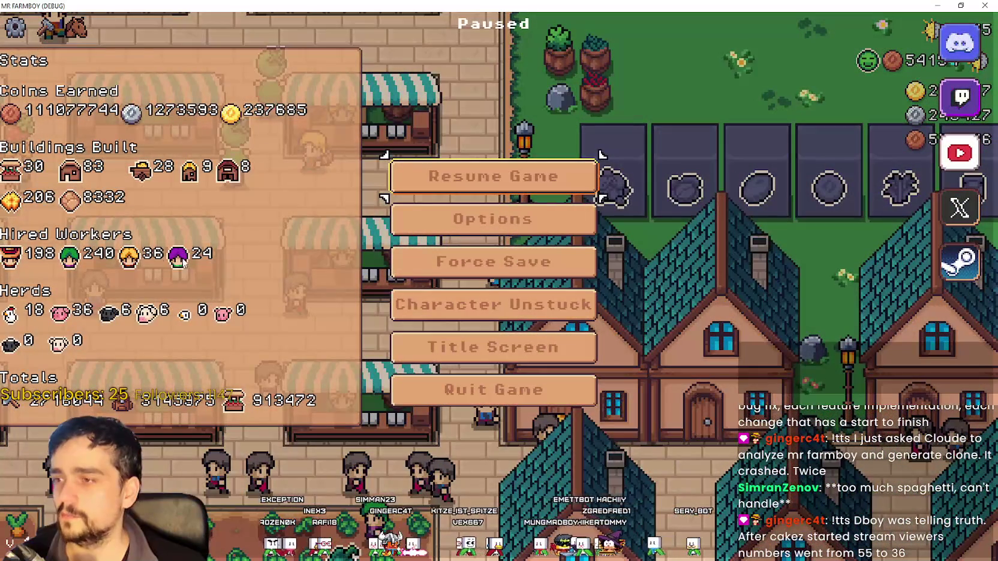
pyautogui.click(478, 177)
pyautogui.scroll(-3, 533, 347)
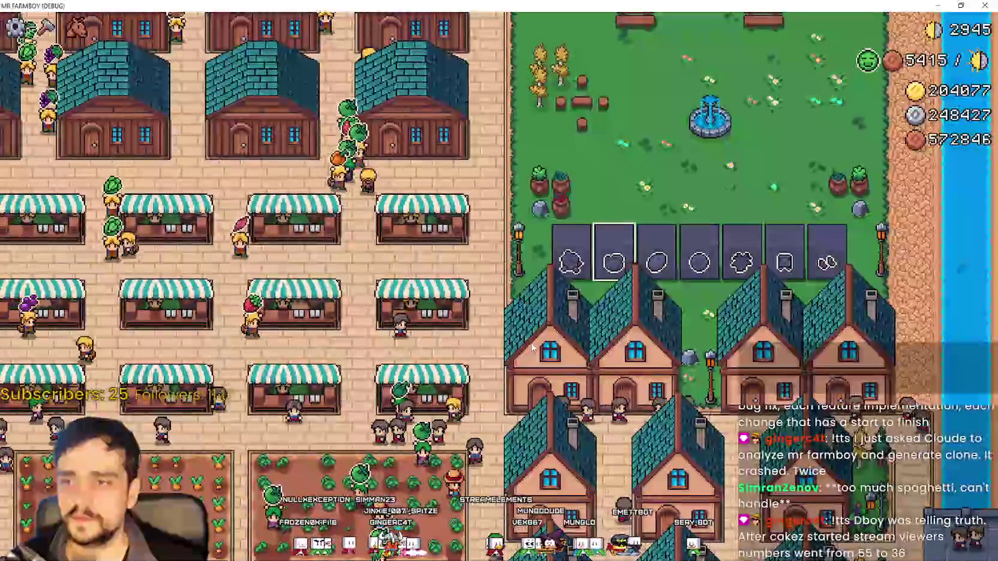
pyautogui.press('w')
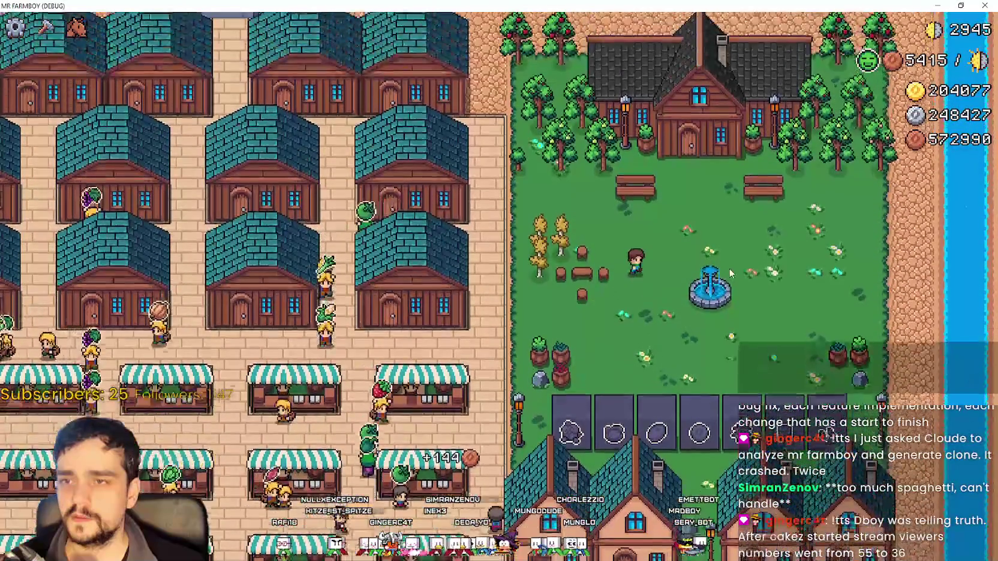
pyautogui.scroll(-2, 766, 341)
pyautogui.scroll(5, 761, 330)
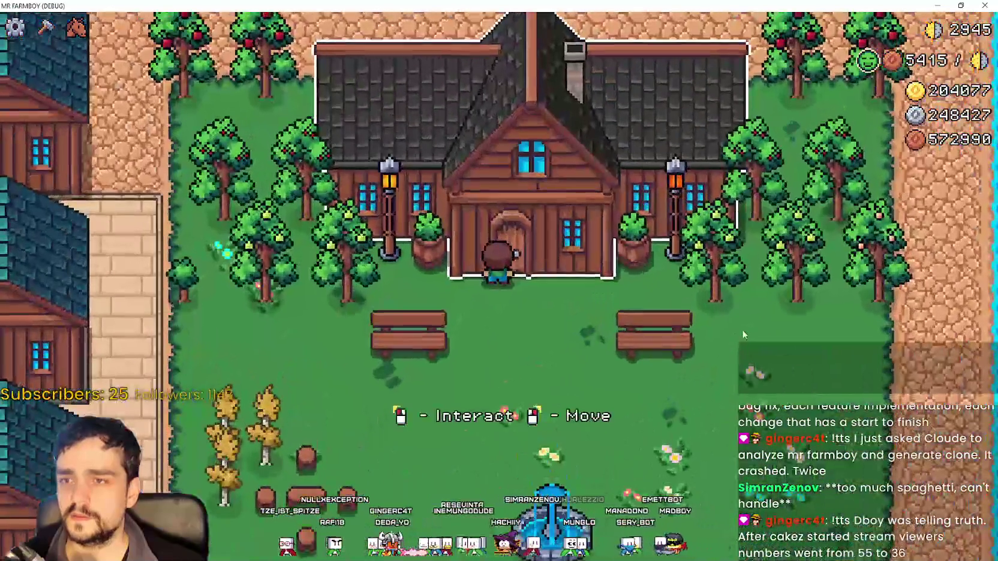
# Step: Check the Player House Advancements, Decorations and Exchange panels, then close the dialog
pyautogui.click(742, 331)
pyautogui.press('Return')
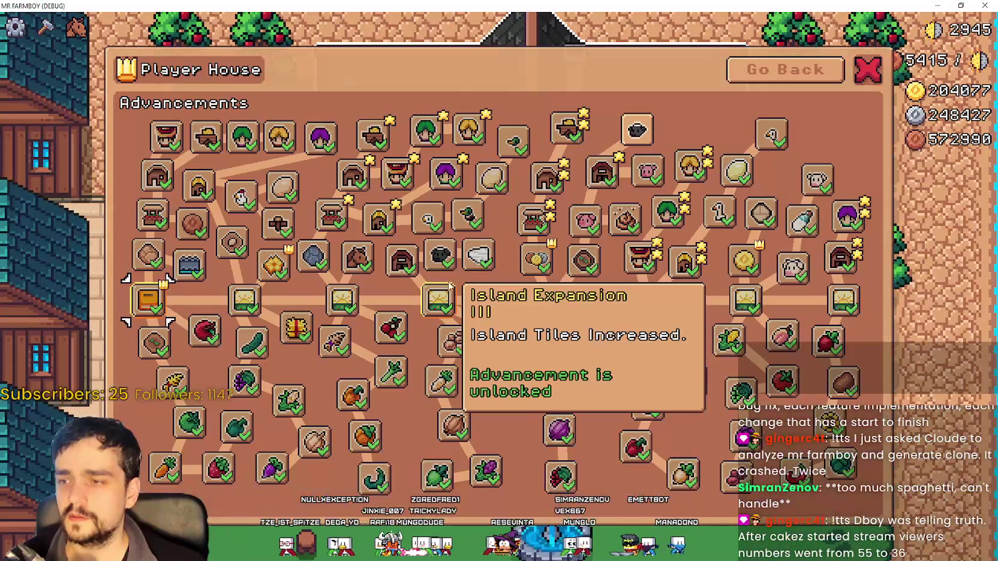
pyautogui.click(796, 71)
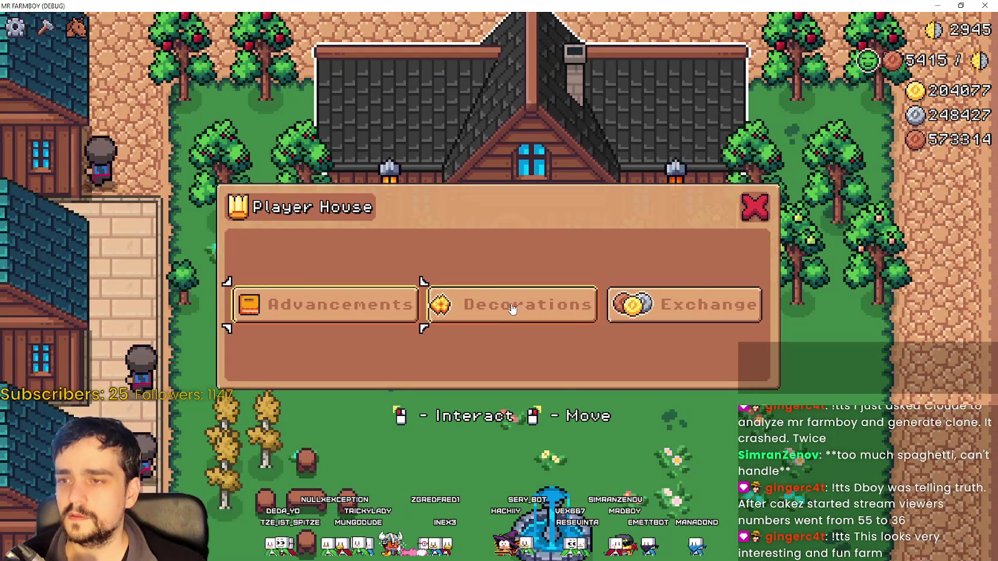
pyautogui.click(502, 303)
pyautogui.click(797, 71)
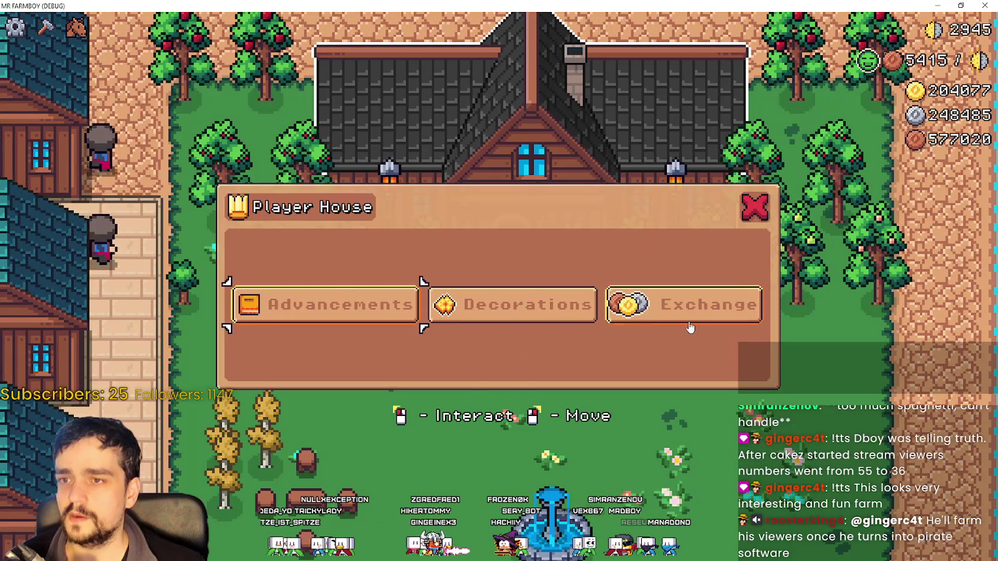
pyautogui.click(690, 306)
pyautogui.press('Escape')
# Step: Walk down into the park, mount the horse and ride around the fountain and plaza
pyautogui.press('s')
pyautogui.press('a')
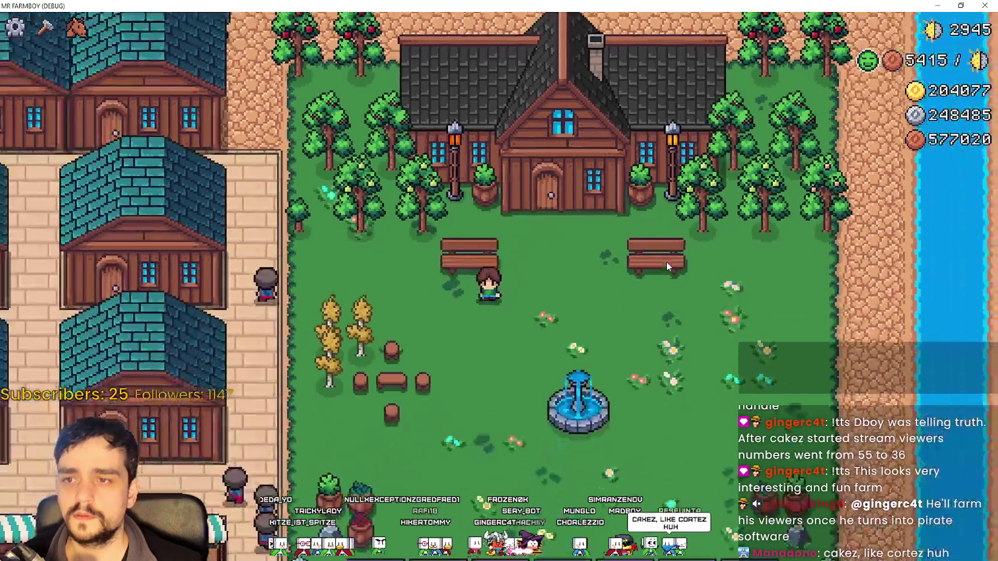
pyautogui.press('s')
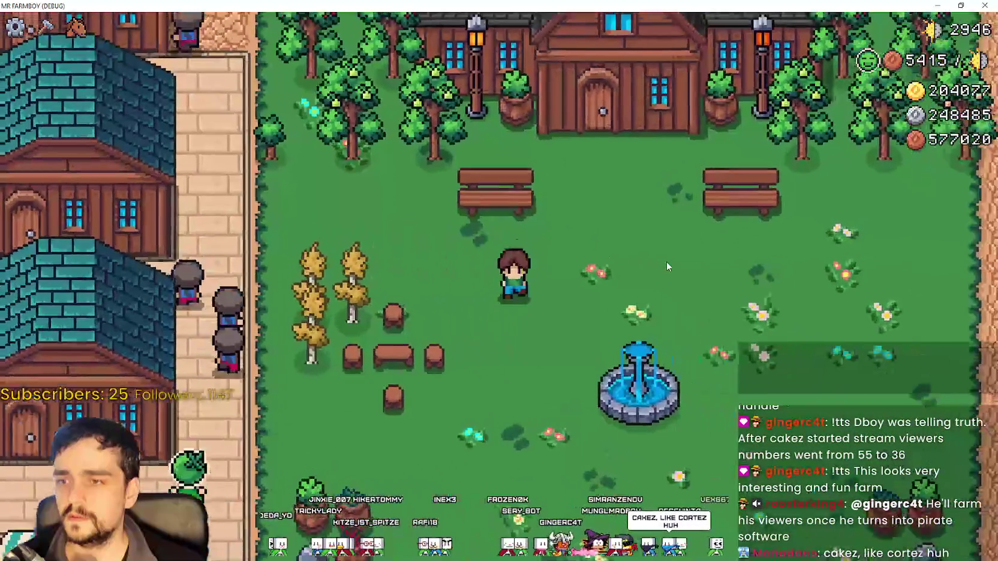
pyautogui.press('h')
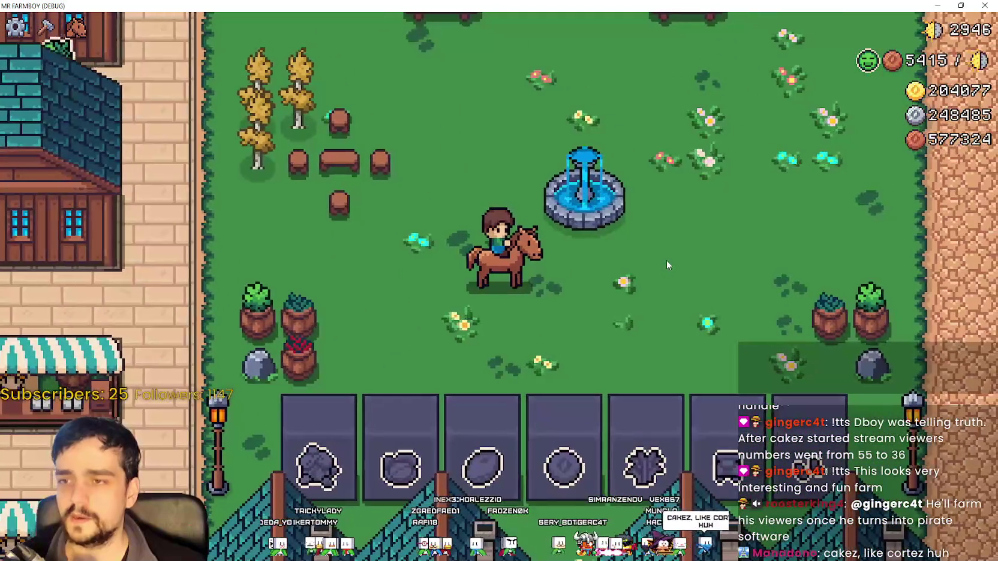
pyautogui.press('d')
pyautogui.press('w')
pyautogui.press('a')
pyautogui.press('w')
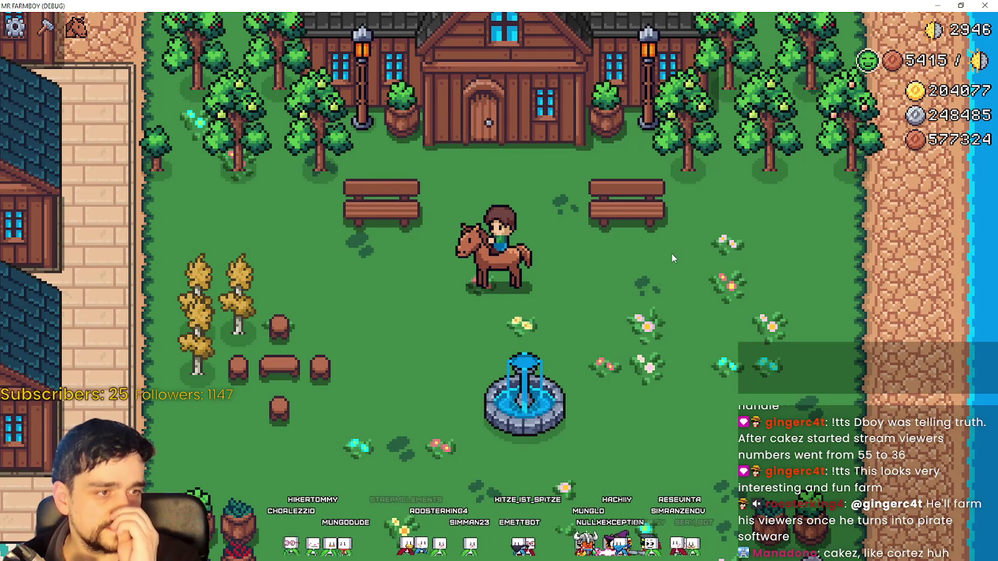
pyautogui.press('a')
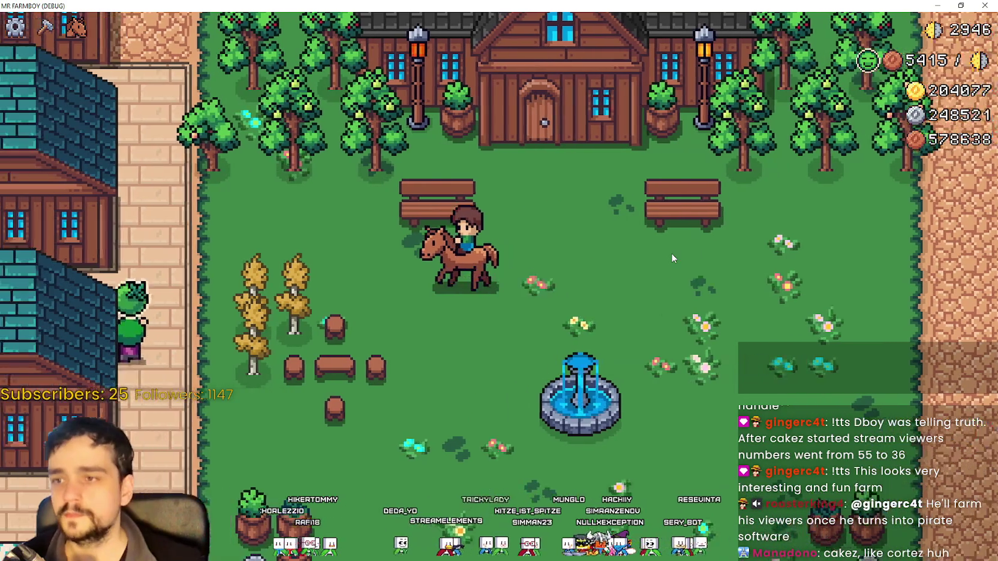
pyautogui.press('s')
pyautogui.press('d')
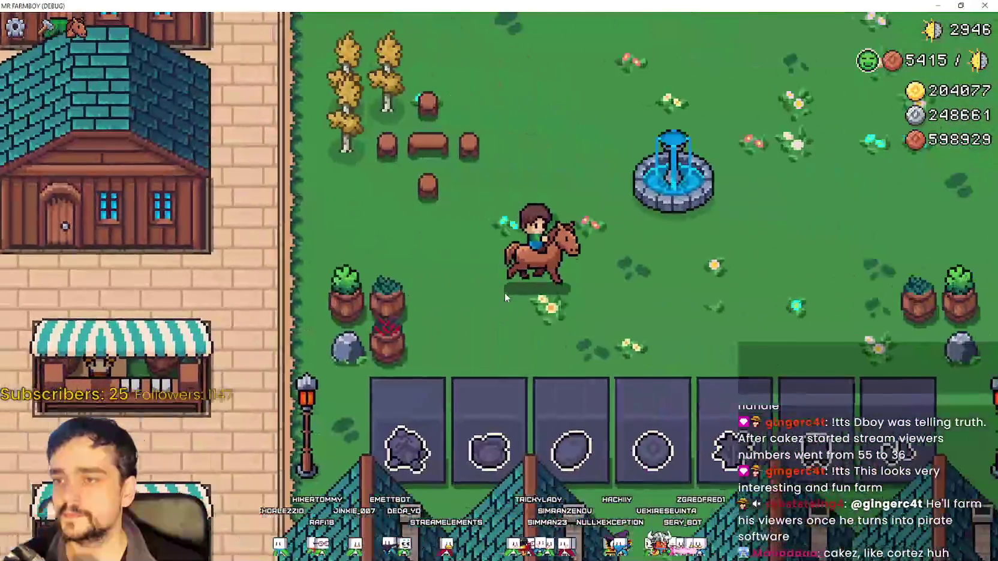
pyautogui.press('a')
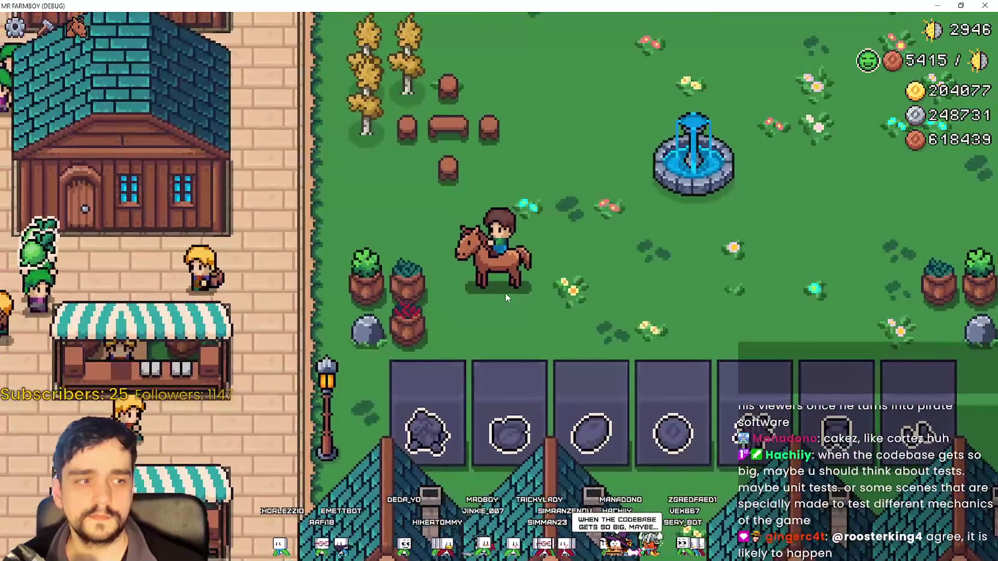
pyautogui.press('a')
pyautogui.press('a')
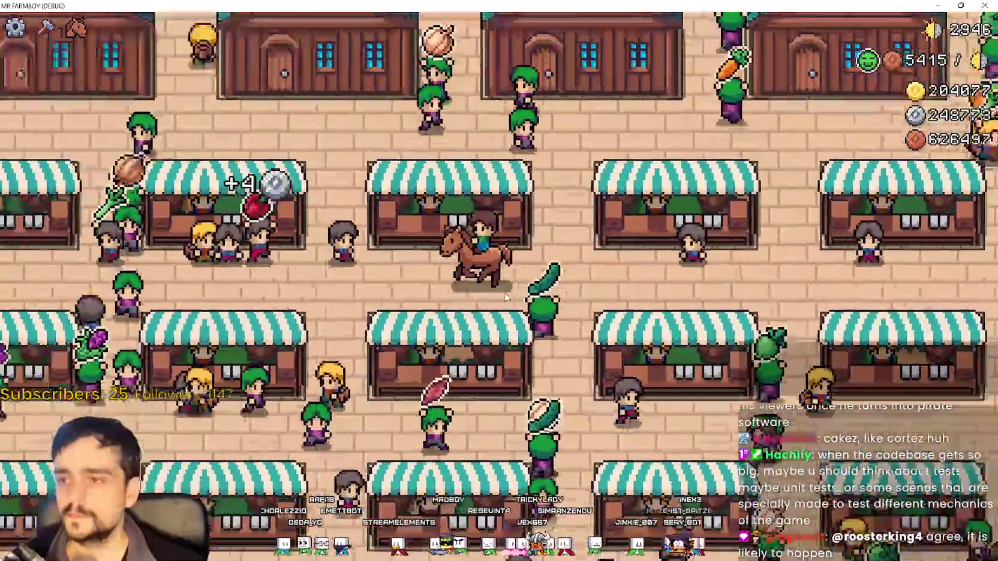
# Step: Ride left through the market, south into the crop fields and parsnip field, then zoom out over the town
pyautogui.scroll(-2, 506, 299)
pyautogui.press('a')
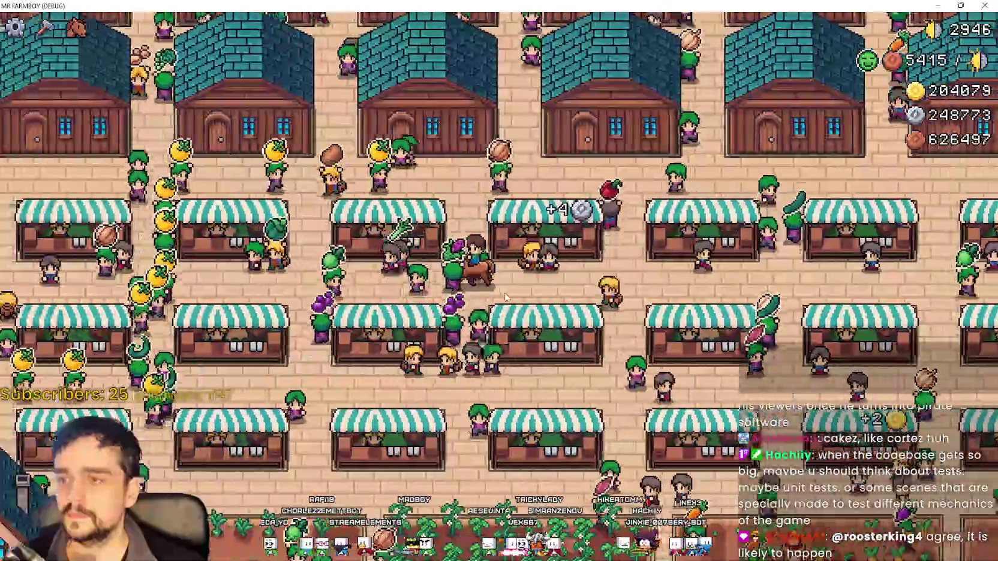
pyautogui.press('s')
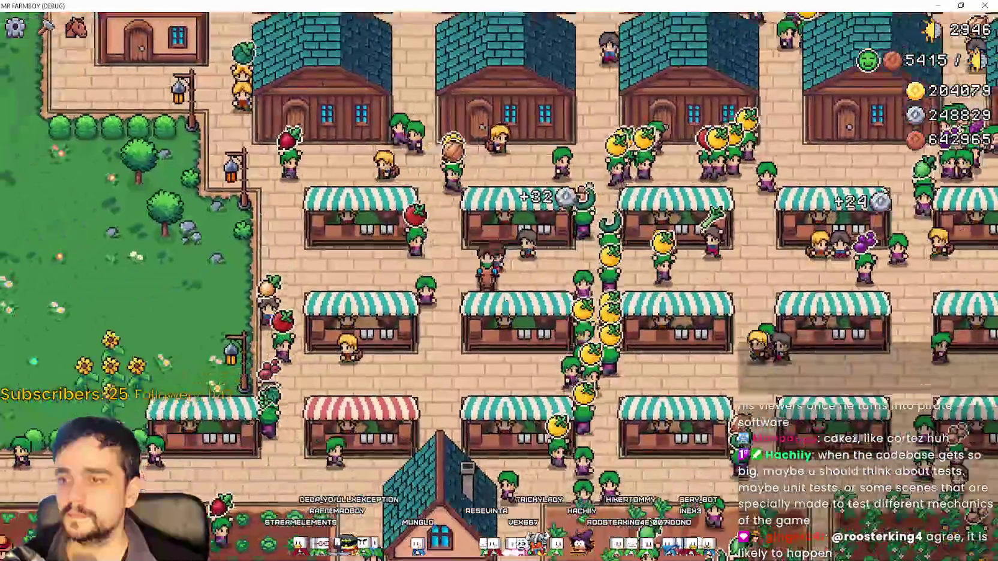
pyautogui.press('s')
pyautogui.press('a')
pyautogui.press('d')
pyautogui.press('s')
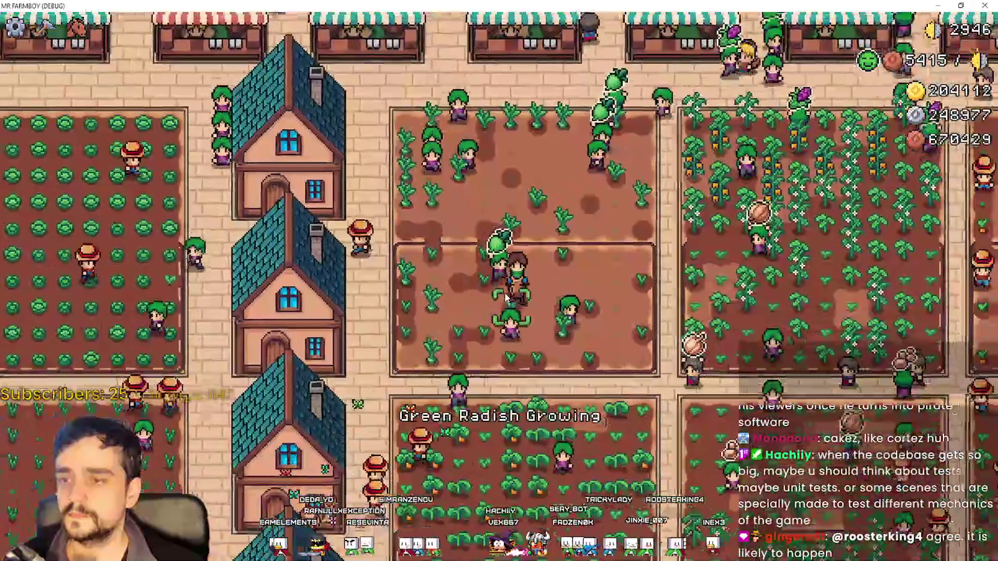
pyautogui.press('d')
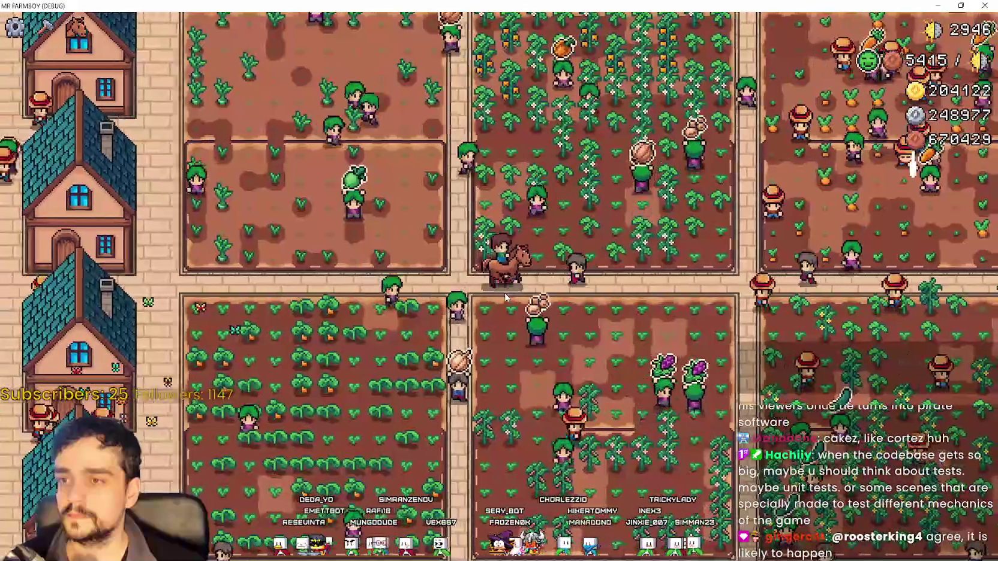
pyautogui.press('d')
pyautogui.press('s')
pyautogui.press('a')
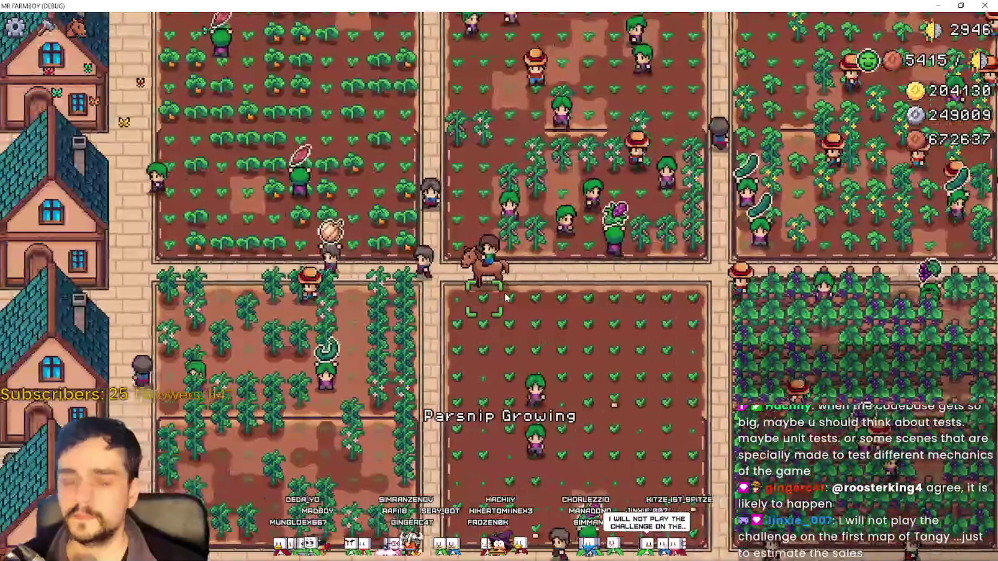
pyautogui.scroll(-5, 505, 297)
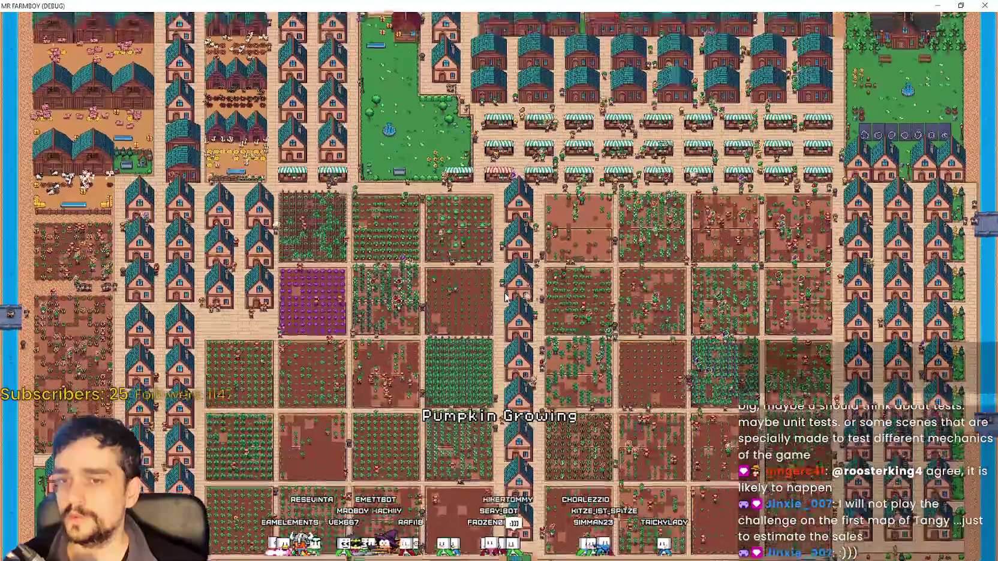
# Step: Ride up-left through town to the park's south edge, then south down the path between fields
pyautogui.scroll(5, 506, 297)
pyautogui.press('w')
pyautogui.press('a')
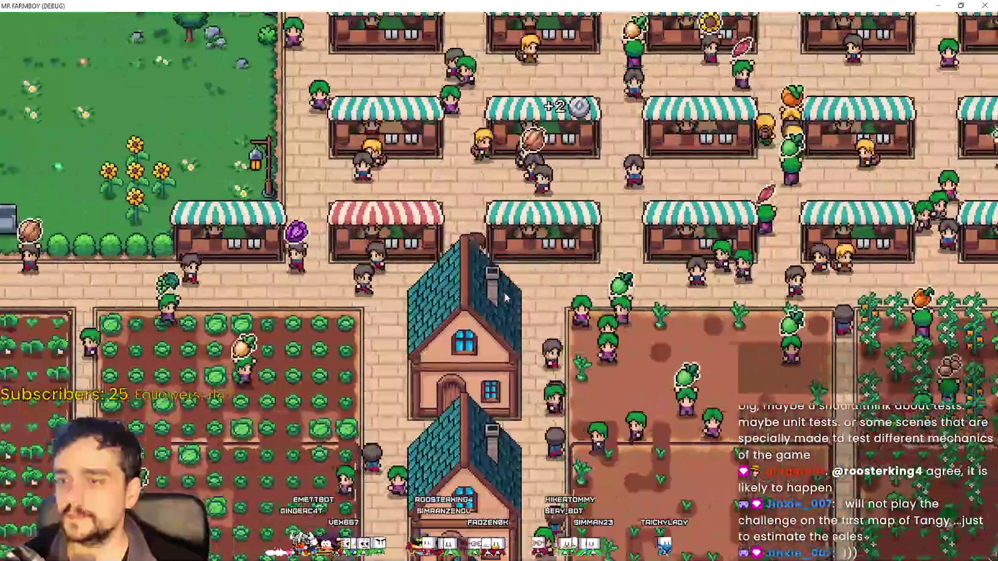
pyautogui.press('a')
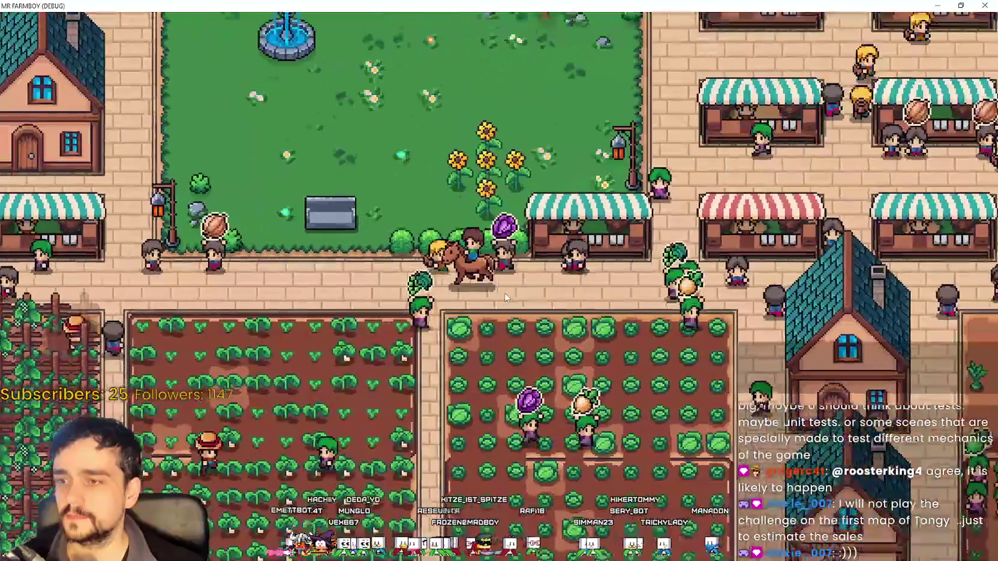
pyautogui.press('a')
pyautogui.press('s')
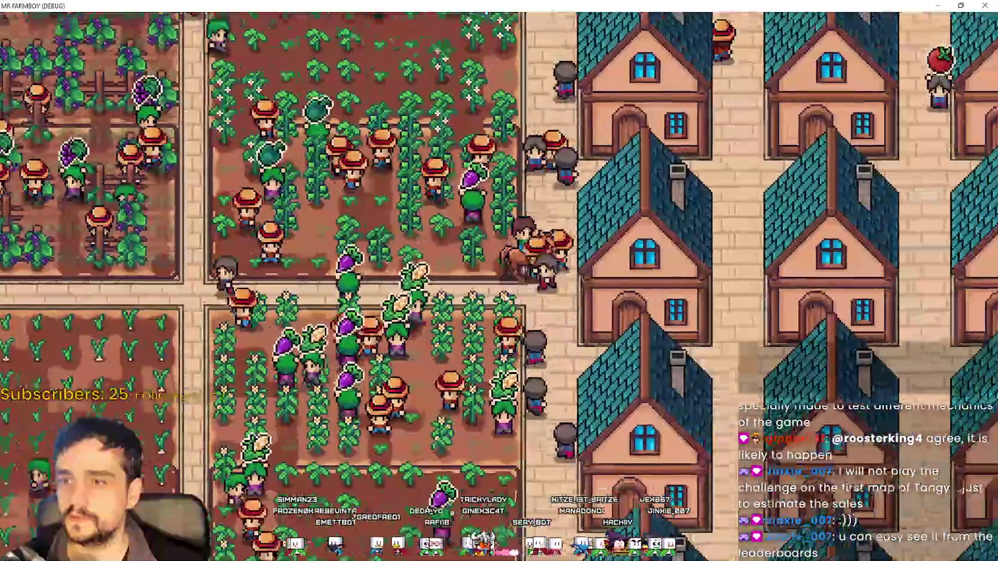
pyautogui.scroll(-3, 506, 295)
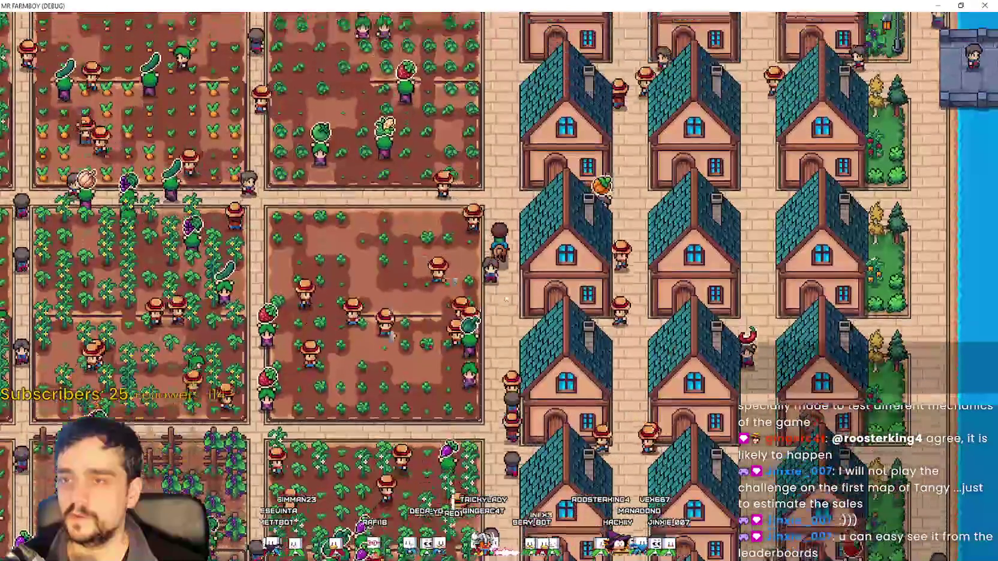
# Step: Ride along the market stalls into the cabbage field, then over to the Green Grapes plot
pyautogui.press('w')
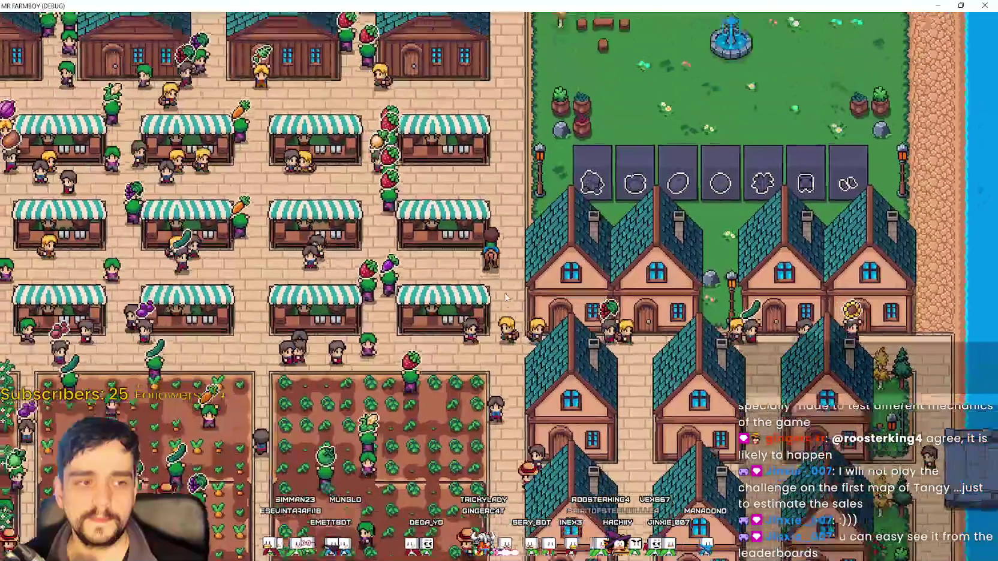
pyautogui.press('a')
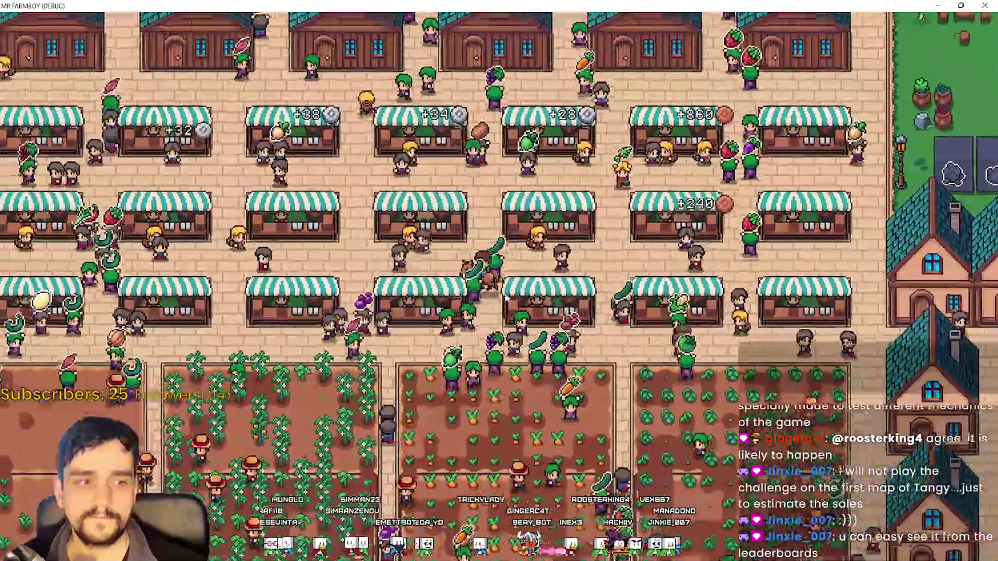
pyautogui.press('a')
pyautogui.press('a')
pyautogui.scroll(5, 505, 300)
pyautogui.press('a')
pyautogui.press('s')
pyautogui.press('a')
pyautogui.press('w')
pyautogui.scroll(-3, 505, 297)
pyautogui.press('a')
pyautogui.scroll(-5, 505, 297)
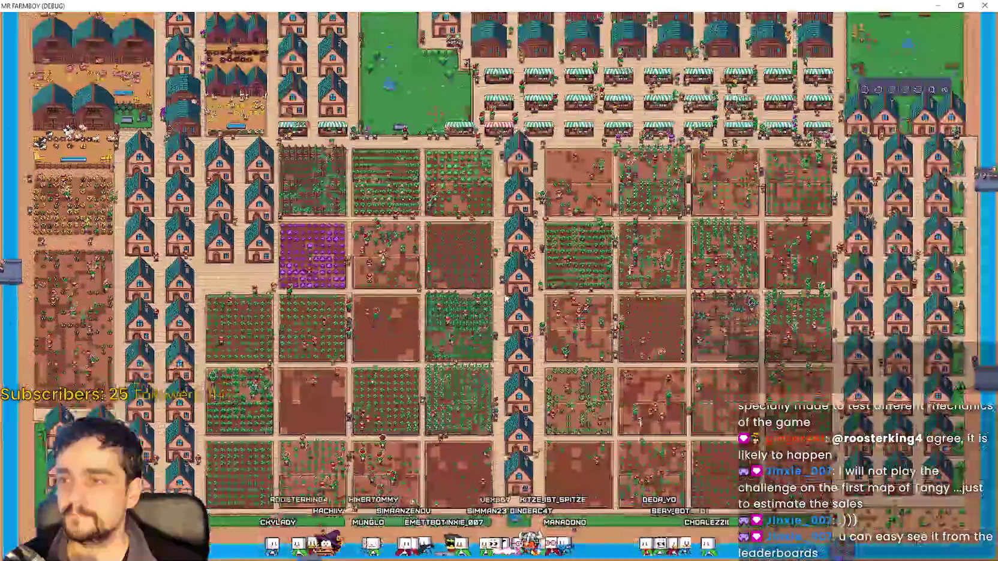
pyautogui.press('a')
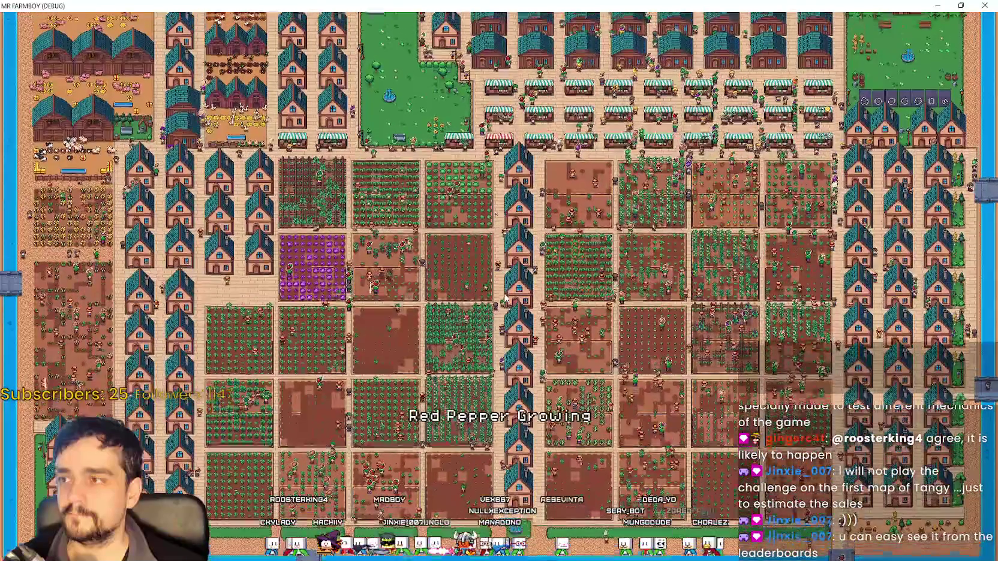
pyautogui.scroll(6, 505, 297)
# Step: Ride north-west past the goose pen into the pig pen, then zoom out over the farm fields
pyautogui.press('w')
pyautogui.press('a')
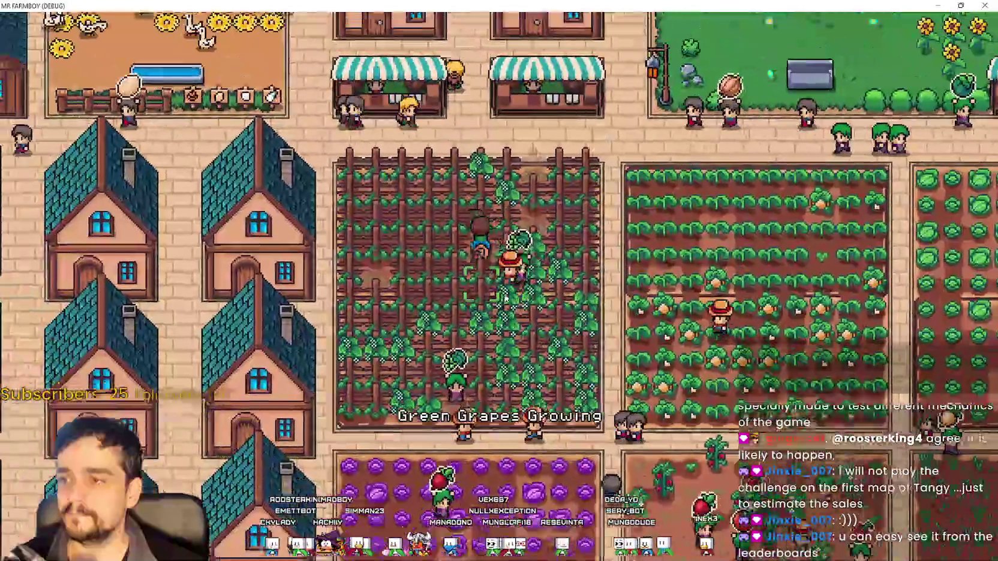
pyautogui.press('w')
pyautogui.press('a')
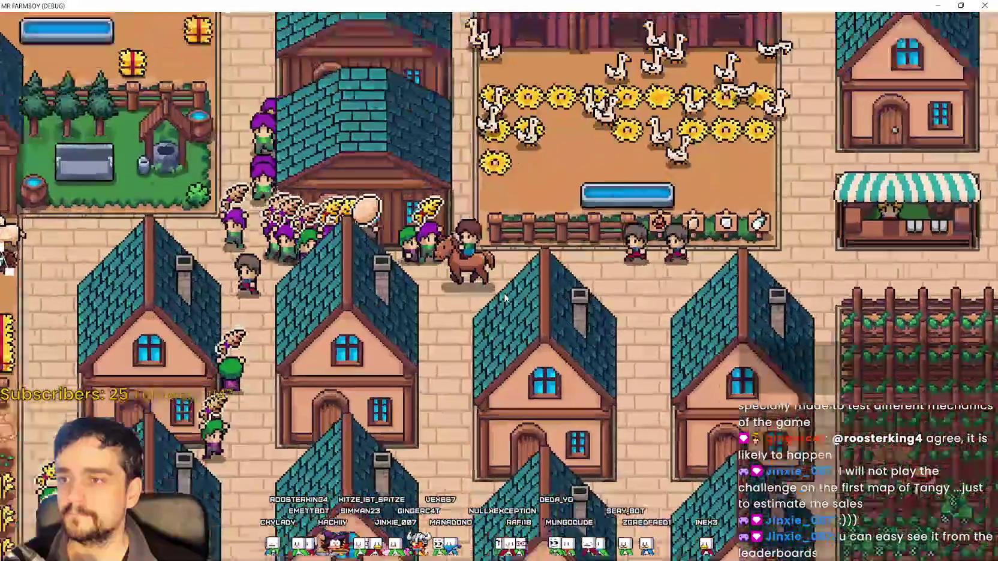
pyautogui.press('w')
pyautogui.press('a')
pyautogui.scroll(-6, 506, 297)
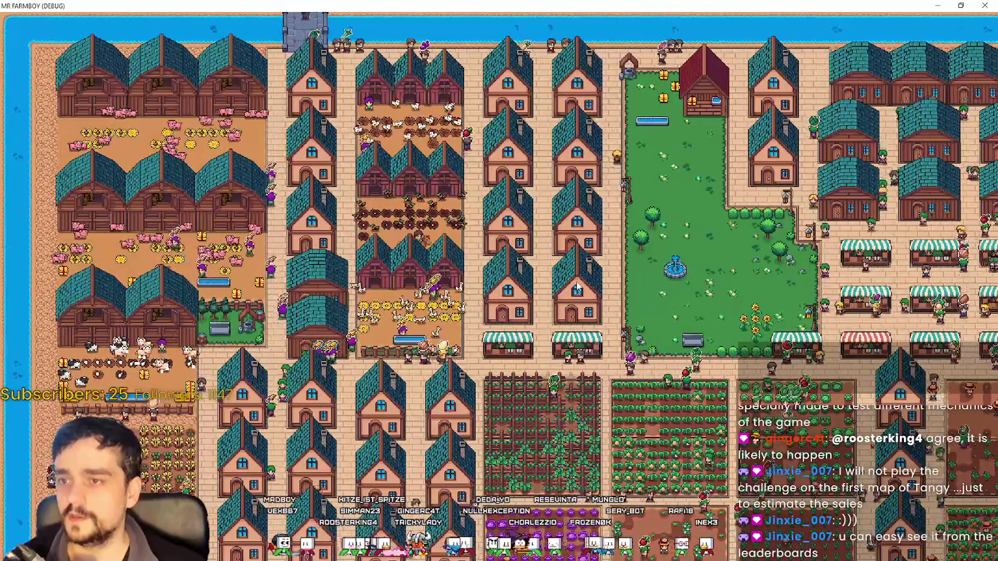
pyautogui.scroll(-3, 577, 288)
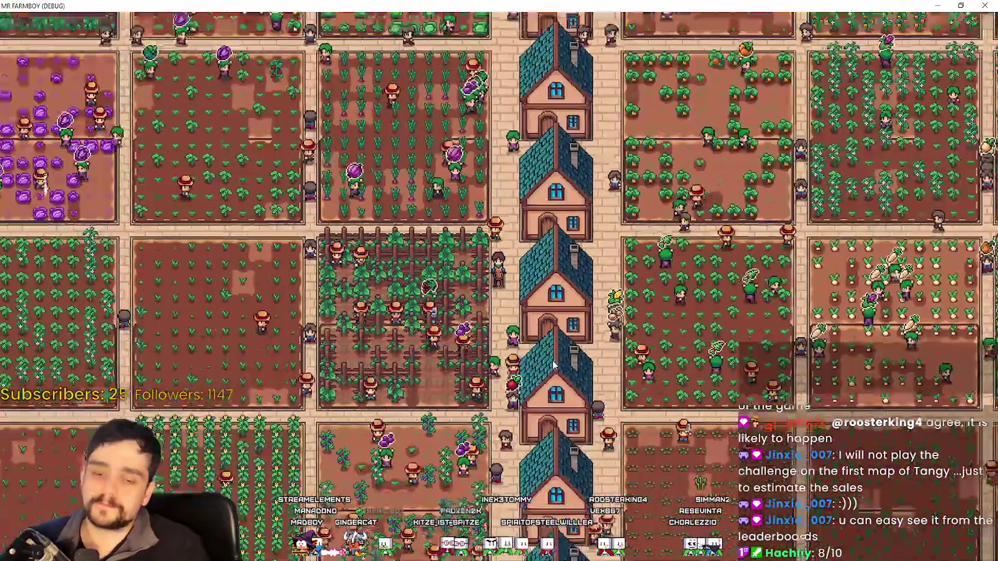
pyautogui.scroll(-1, 552, 364)
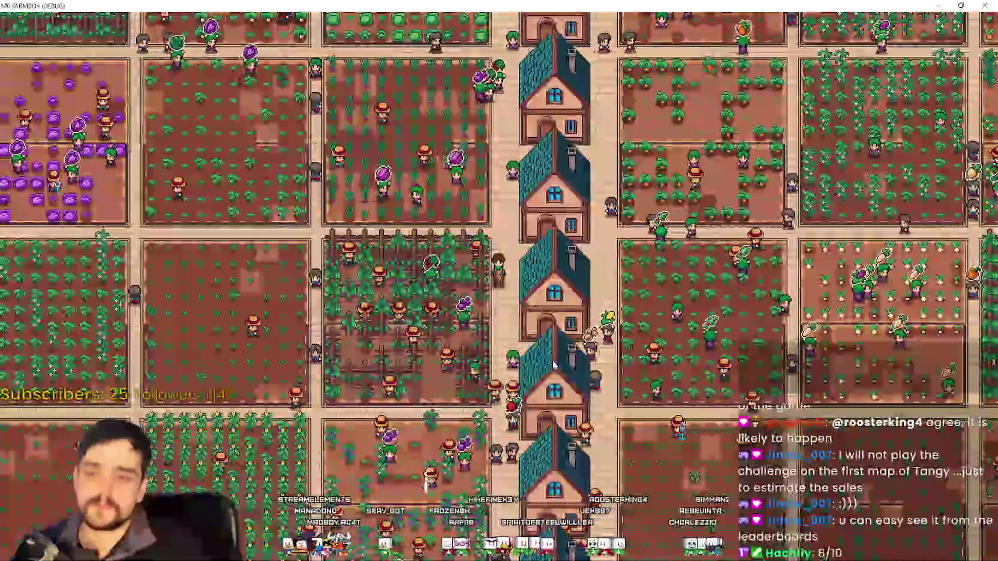
# Step: Zoom out over the full town map, then zoom back in on the rider near the market stalls
pyautogui.scroll(-3, 553, 364)
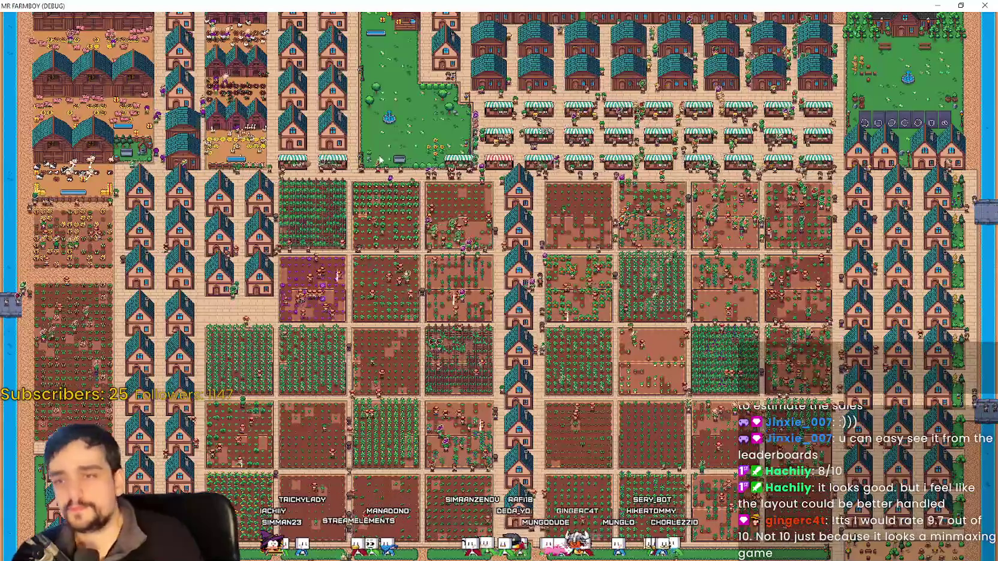
pyautogui.scroll(5, 394, 182)
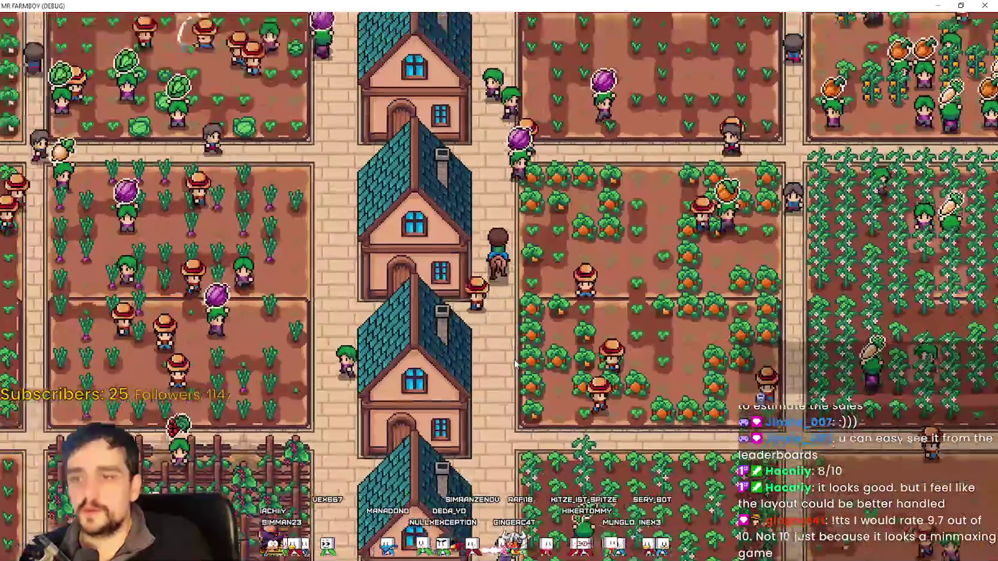
pyautogui.scroll(3, 516, 351)
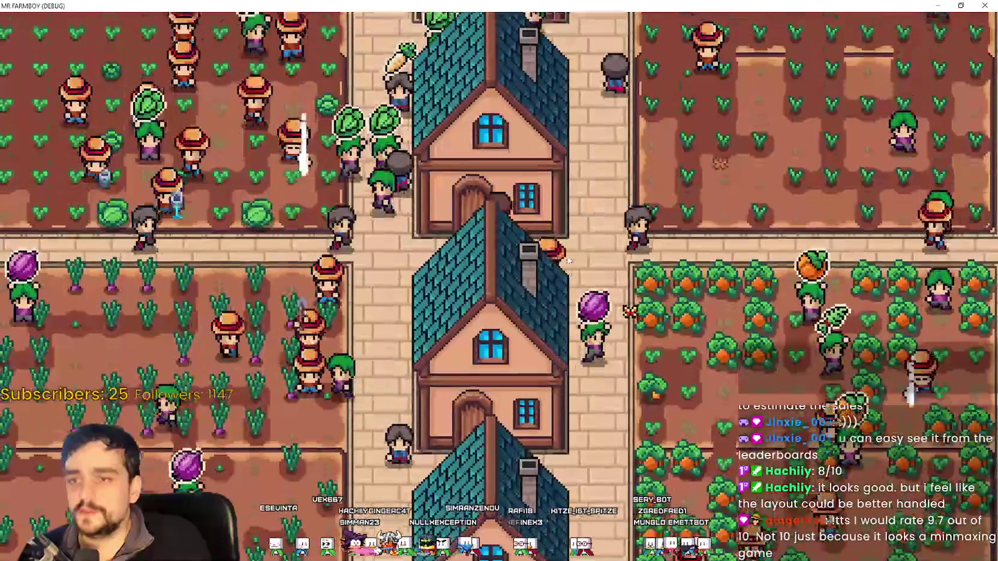
pyautogui.scroll(-3, 499, 279)
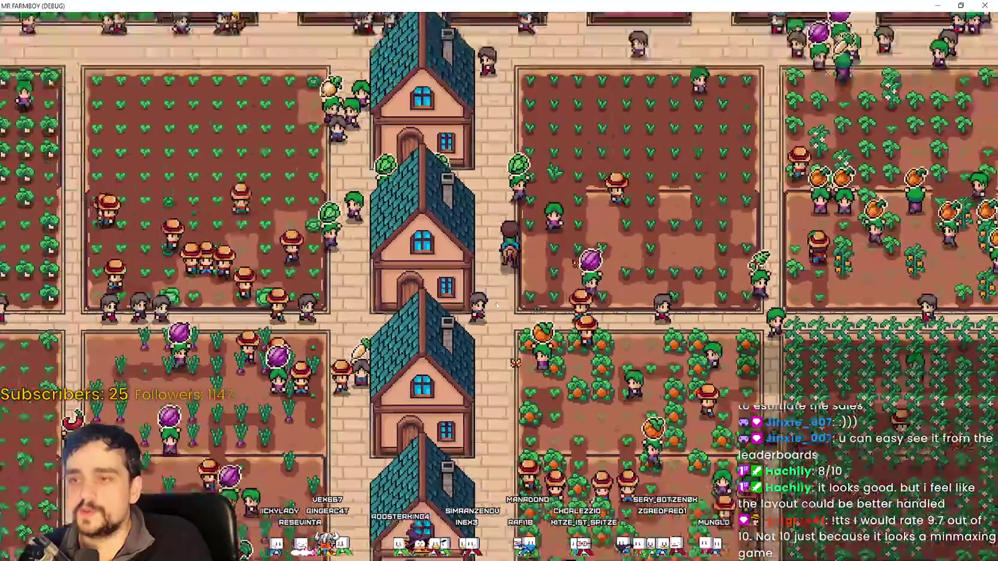
pyautogui.scroll(5, 538, 180)
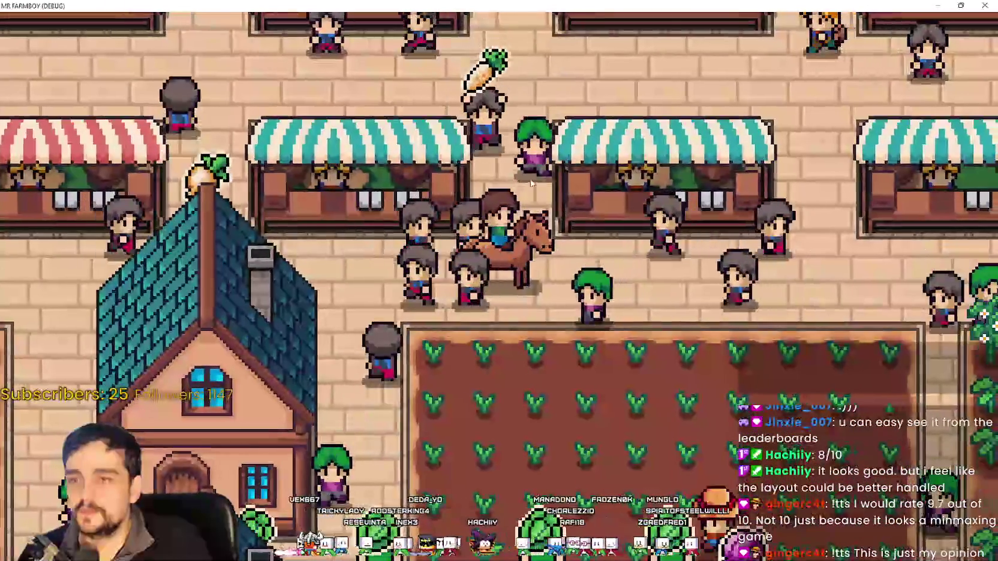
# Step: Ride north through the market stalls, then east between the houses through town
pyautogui.press('w')
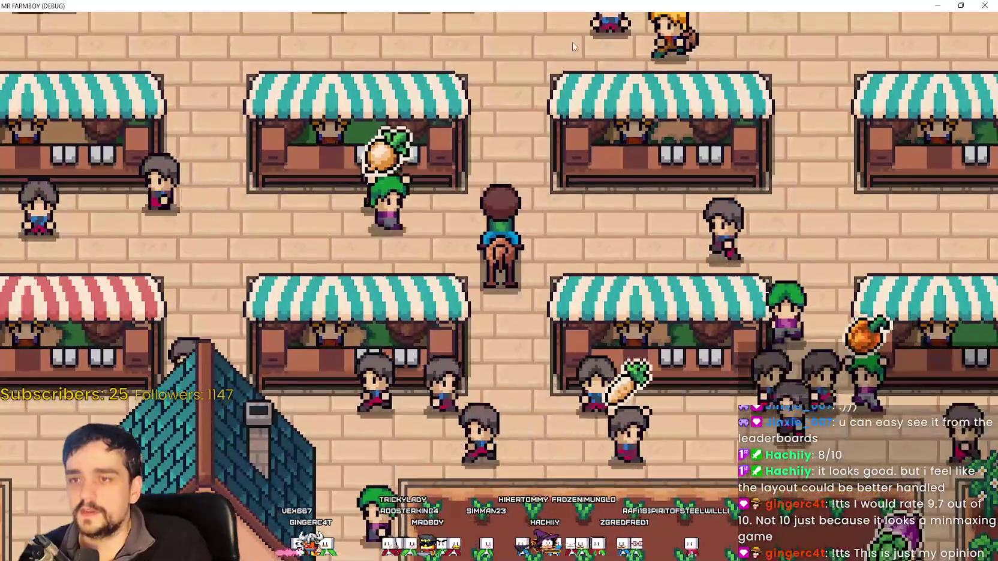
pyautogui.press('a')
pyautogui.press('s')
pyautogui.press('w')
pyautogui.scroll(-3, 472, 229)
pyautogui.scroll(2, 473, 194)
pyautogui.press('w')
pyautogui.scroll(-2, 478, 213)
pyautogui.press('w')
pyautogui.press('d')
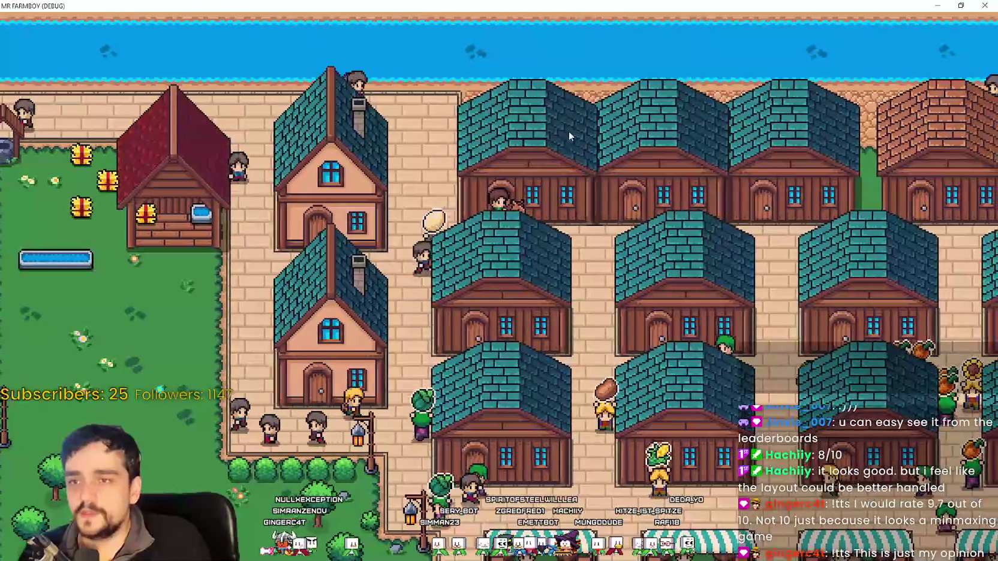
pyautogui.press('d')
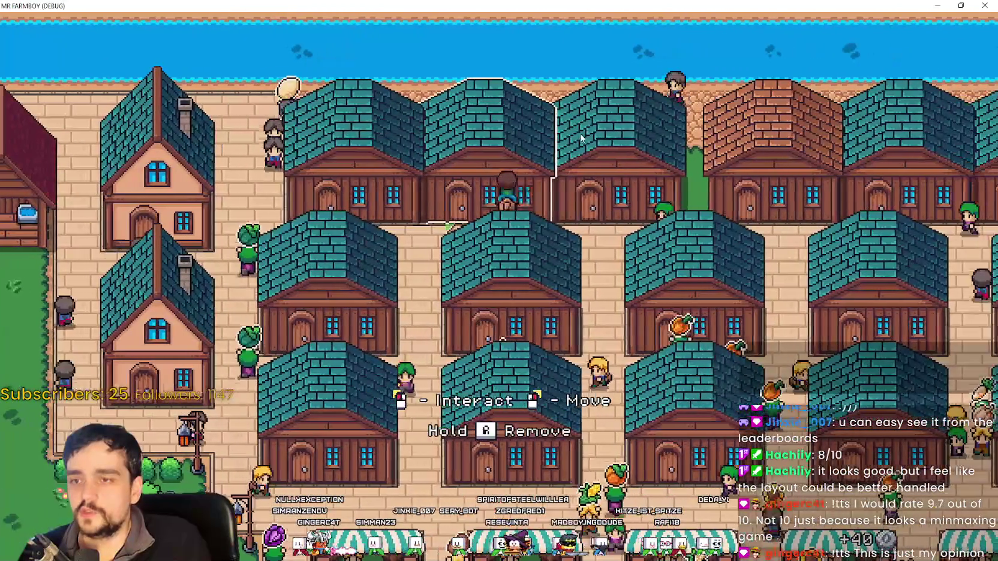
pyautogui.press('d')
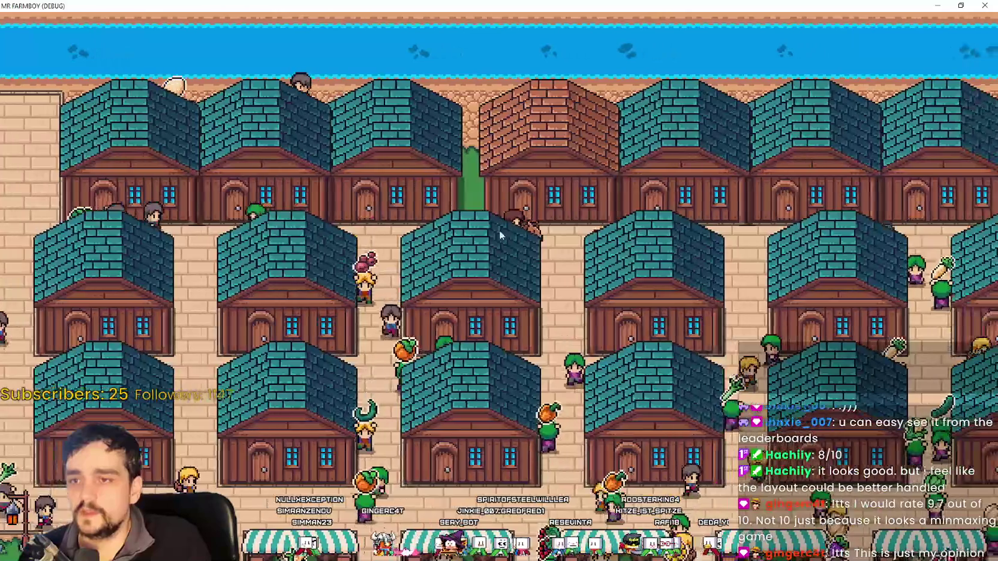
pyautogui.scroll(3, 393, 246)
pyautogui.scroll(-2, 489, 243)
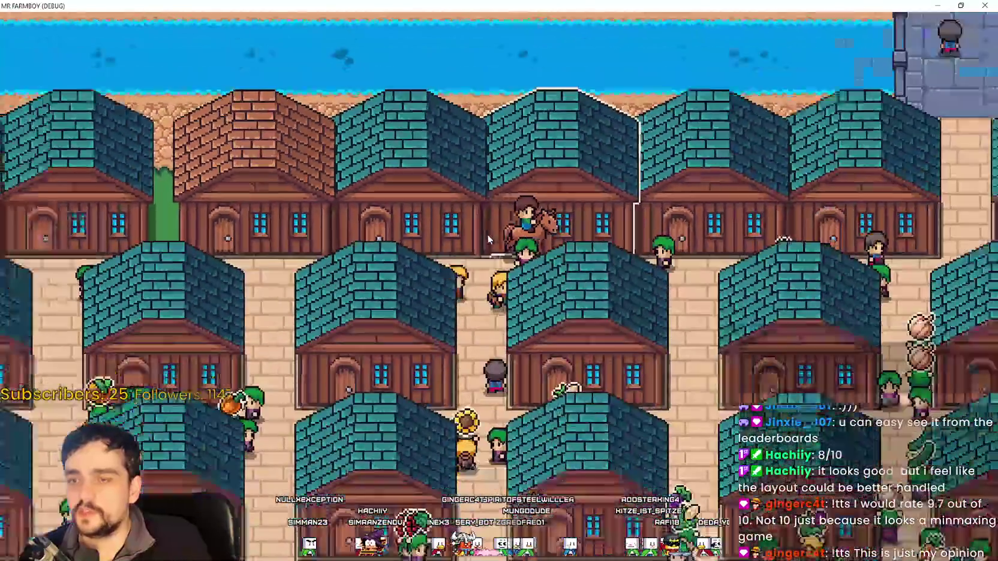
pyautogui.scroll(-3, 487, 234)
# Step: Ride past the market square down to the lower crop plots, then left along the fields
pyautogui.press('d')
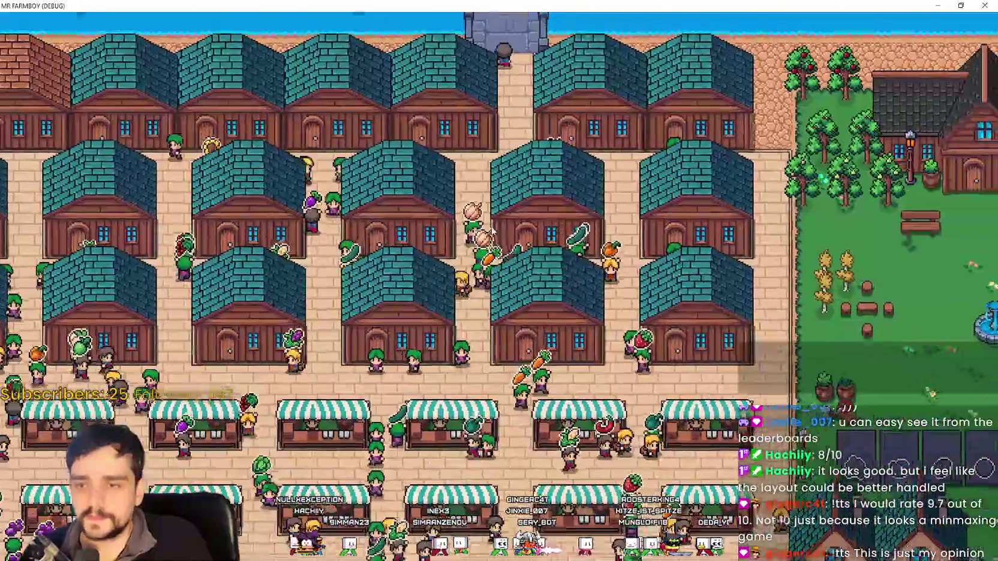
pyautogui.press('s')
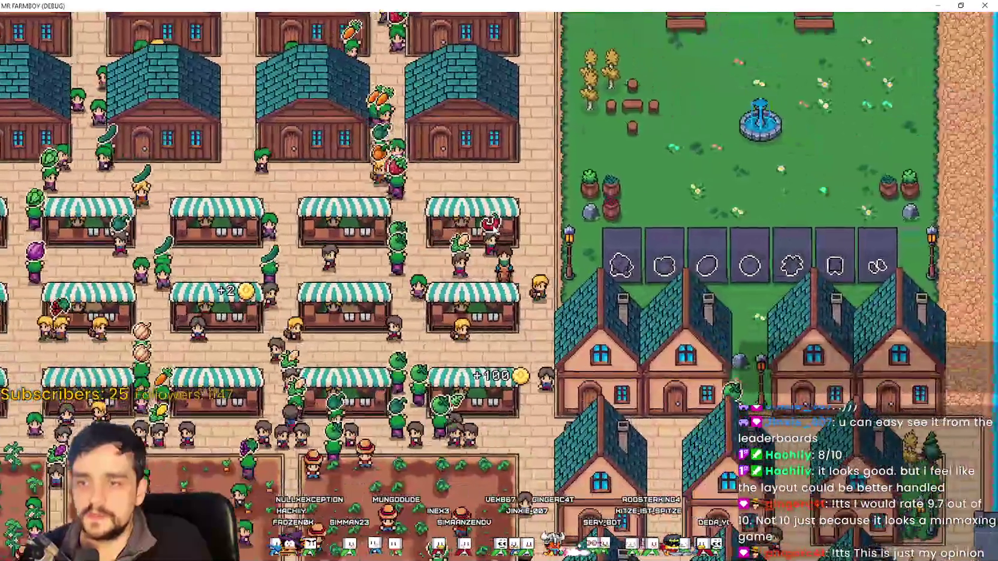
pyautogui.press('s')
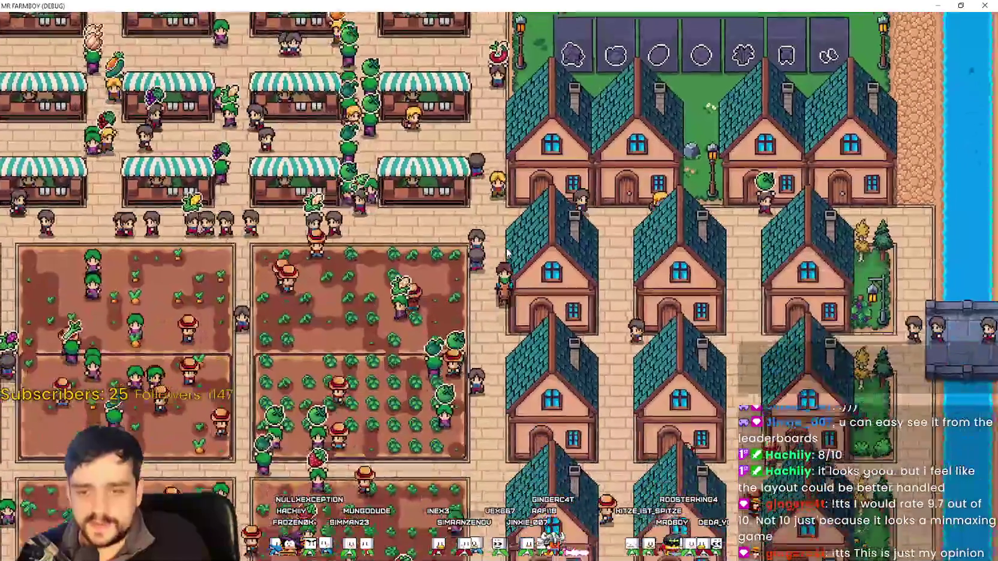
pyautogui.press('s')
pyautogui.press('a')
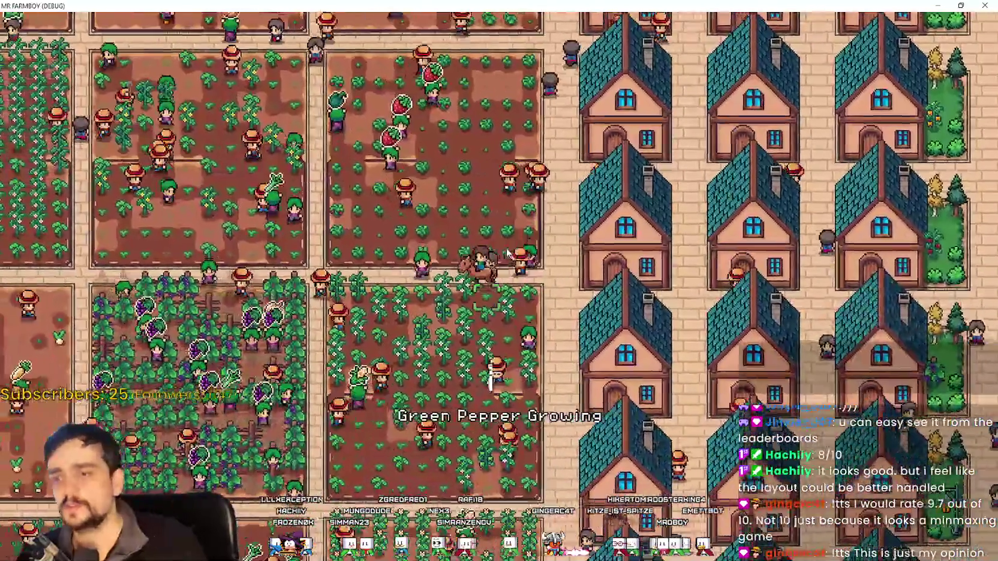
pyautogui.scroll(-6, 507, 250)
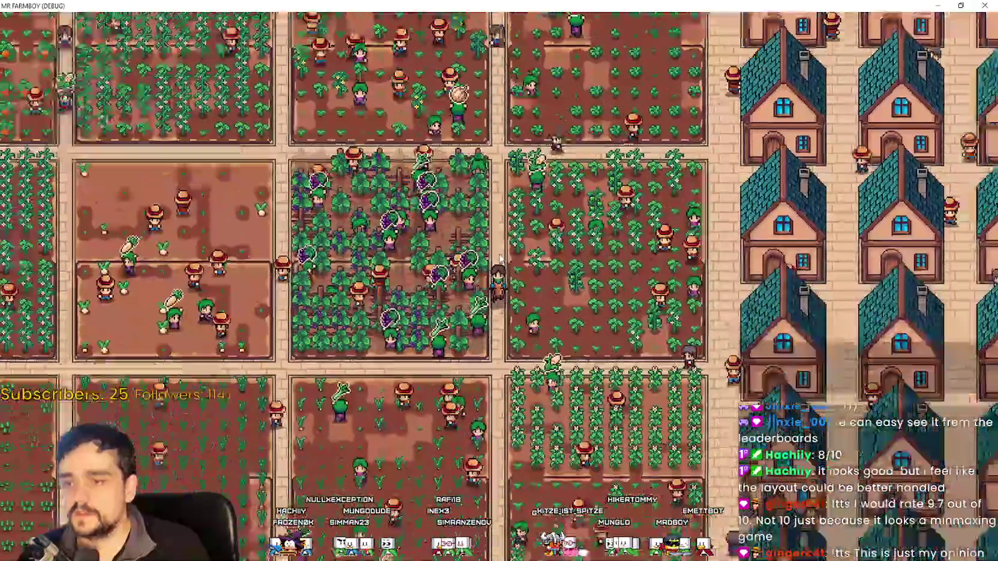
pyautogui.scroll(6, 500, 257)
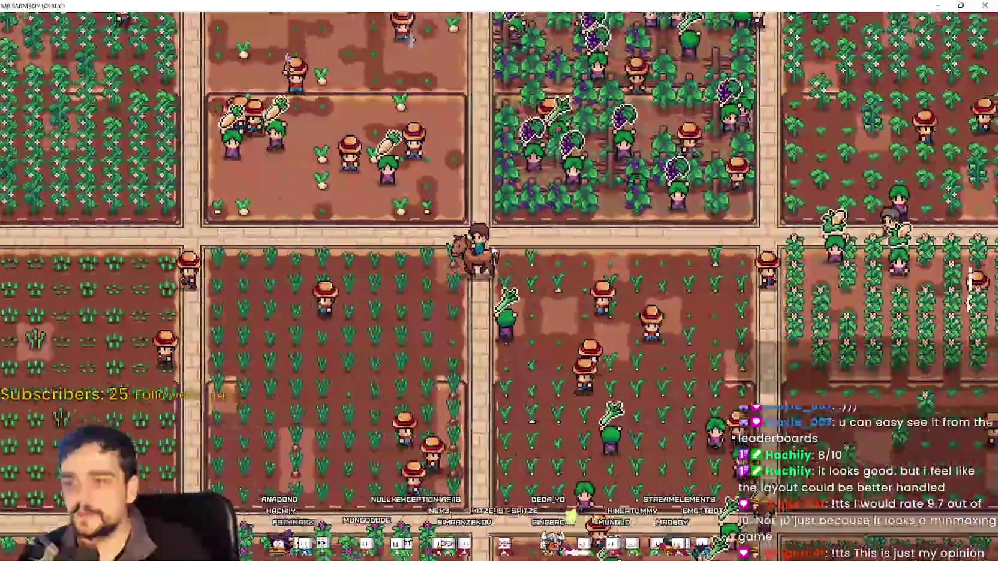
pyautogui.press('a')
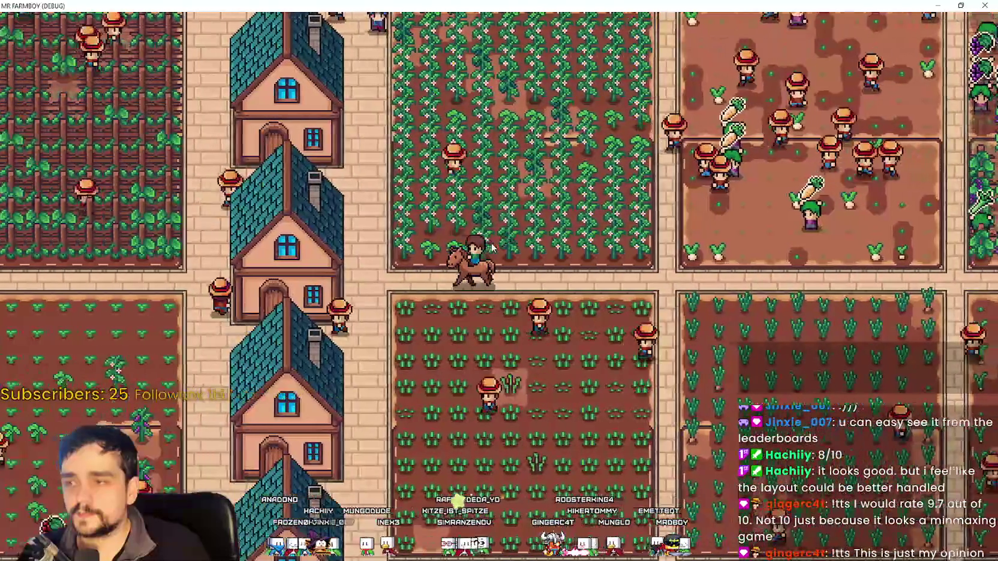
pyautogui.press('a')
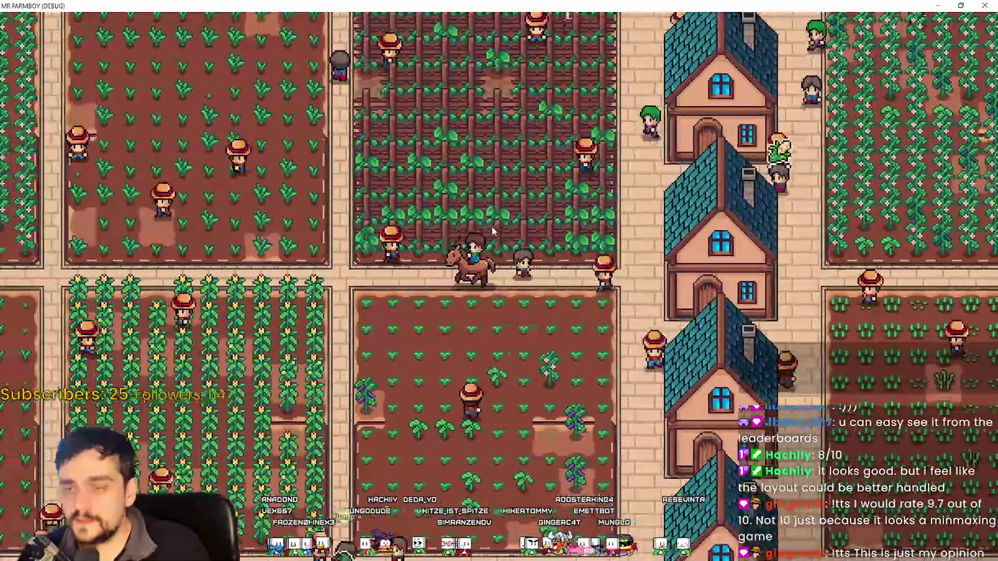
pyautogui.press('a')
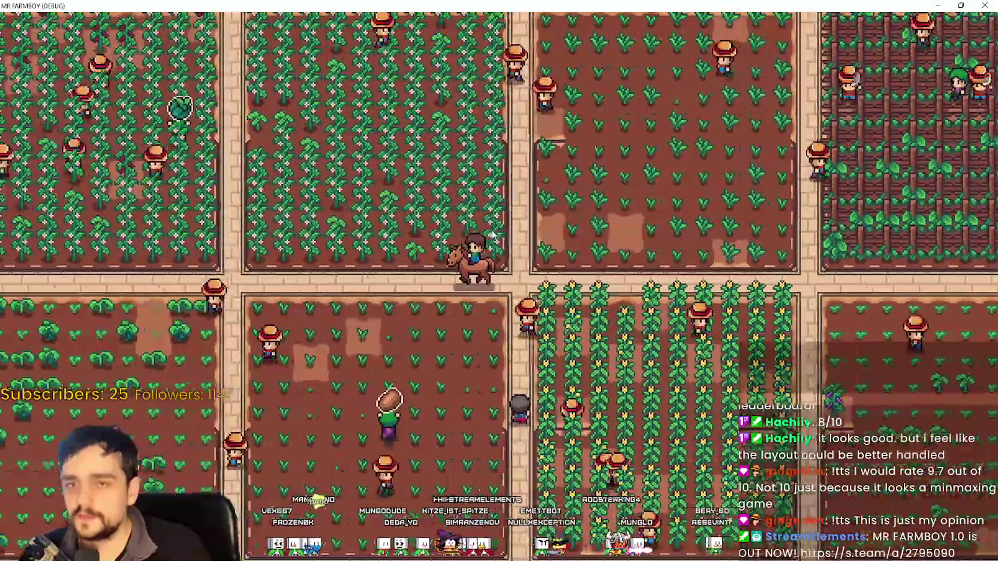
pyautogui.press('a')
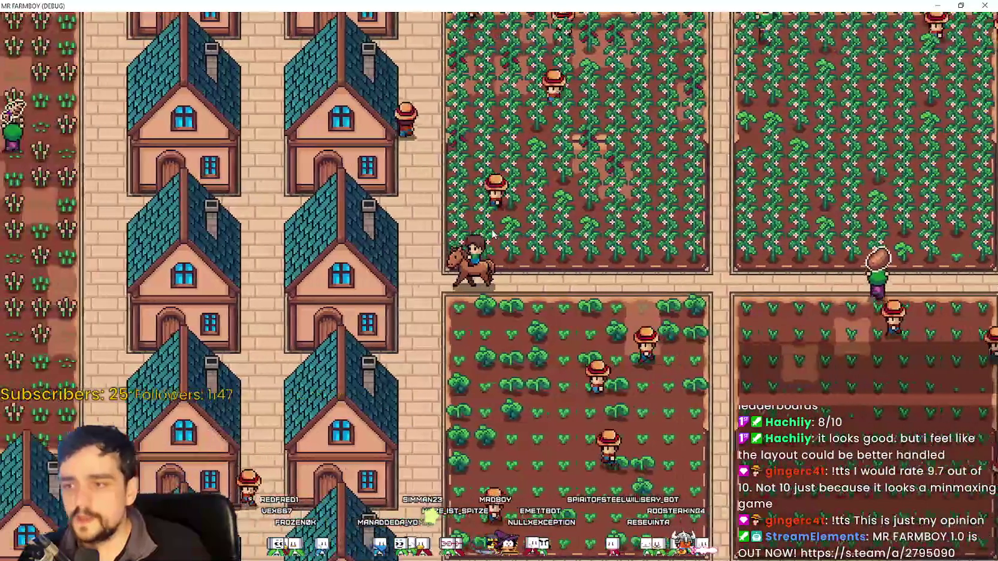
# Step: Steer between the houses and crop fields, then north toward the barns and cows
pyautogui.press('w')
pyautogui.press('d')
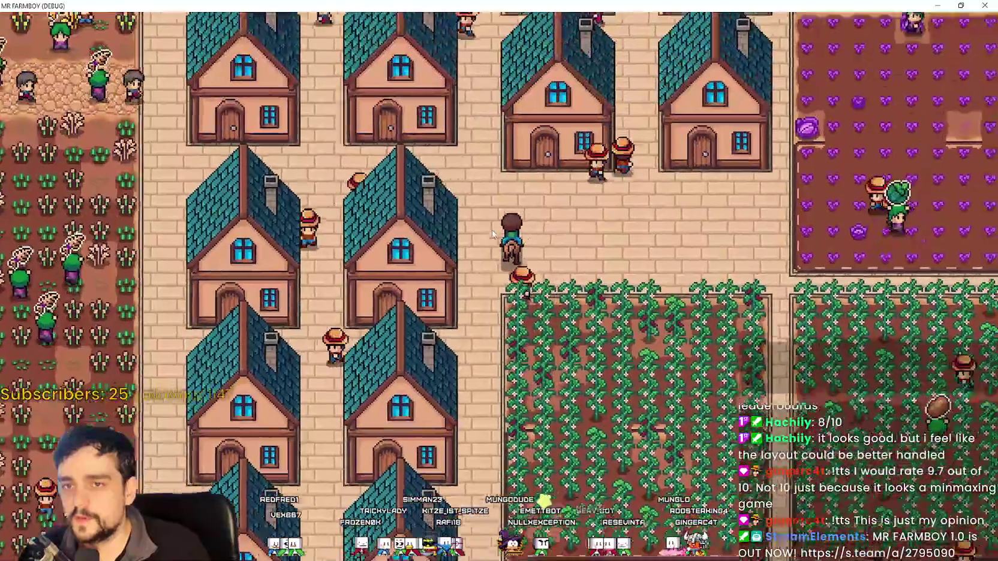
pyautogui.press('d')
pyautogui.press('w')
pyautogui.press('a')
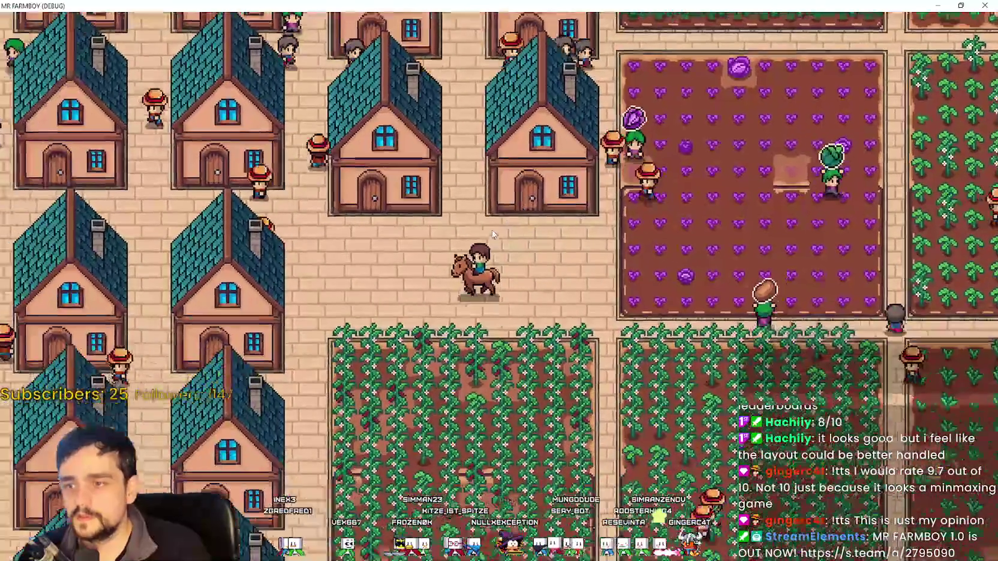
pyautogui.press('s')
pyautogui.press('a')
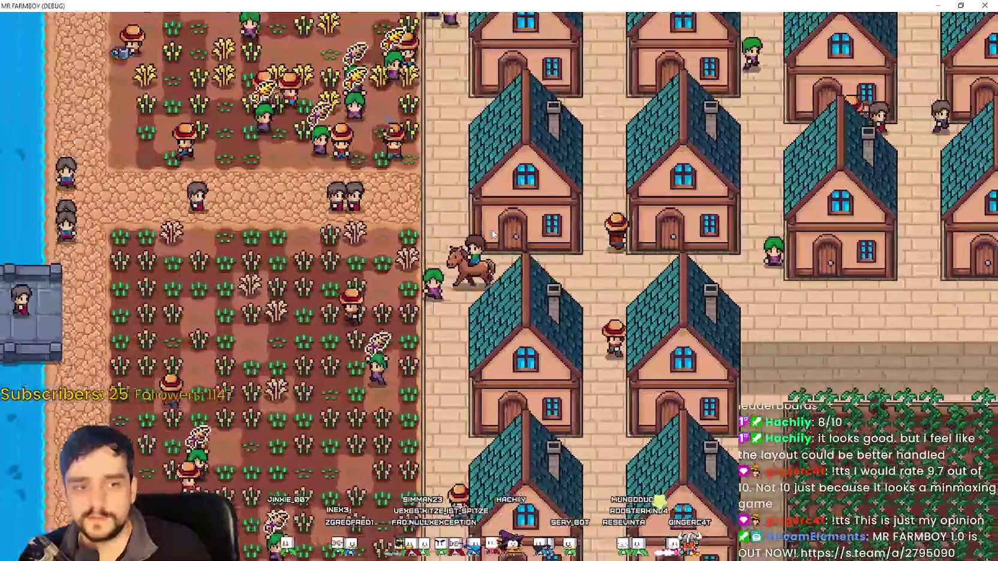
pyautogui.press('w')
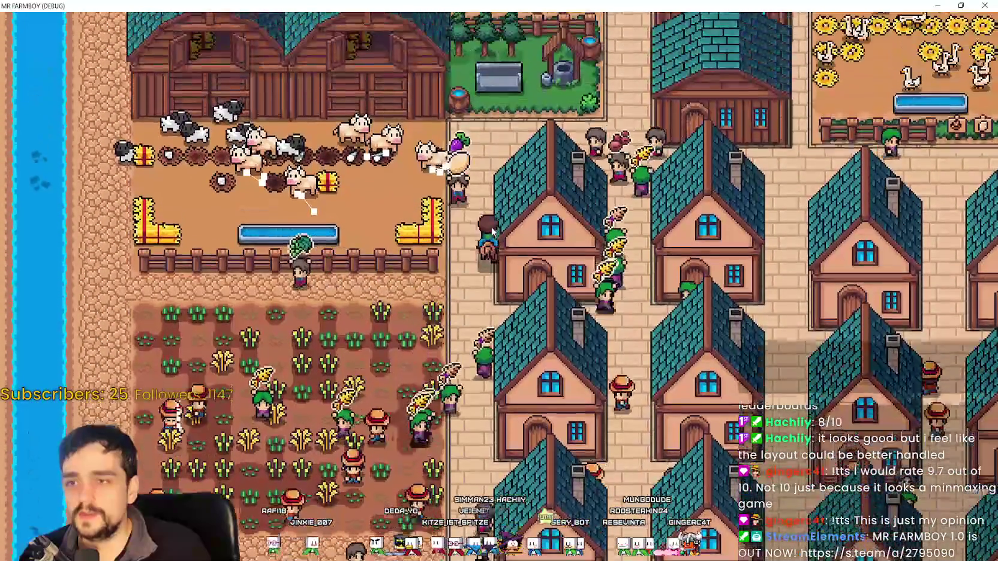
pyautogui.press('w')
pyautogui.press('d')
pyautogui.scroll(-3, 492, 231)
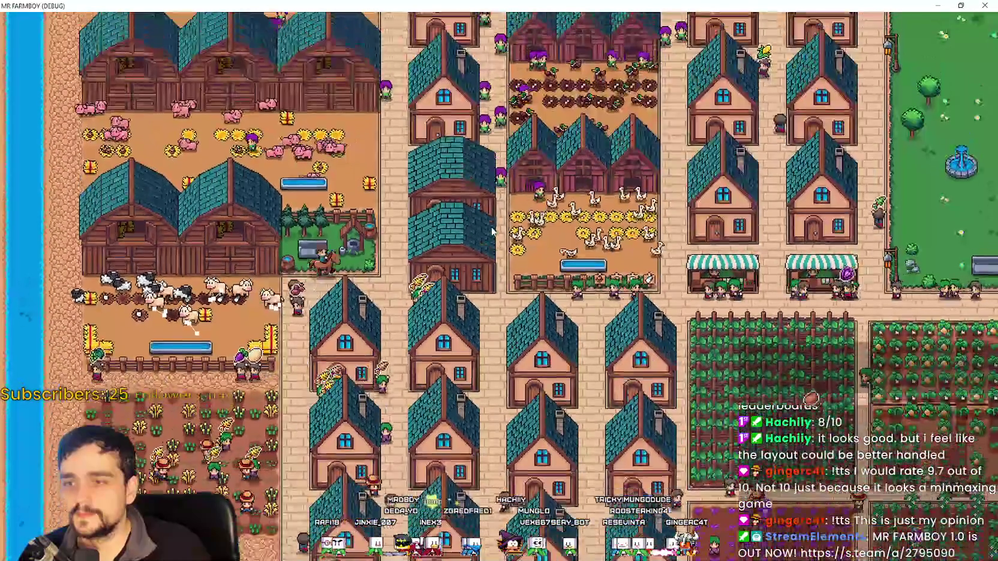
# Step: Ride past the chicken coops through the green park and across the market to its eastern edge
pyautogui.press('d')
pyautogui.press('w')
pyautogui.scroll(3, 499, 281)
pyautogui.scroll(-3, 491, 227)
pyautogui.press('d')
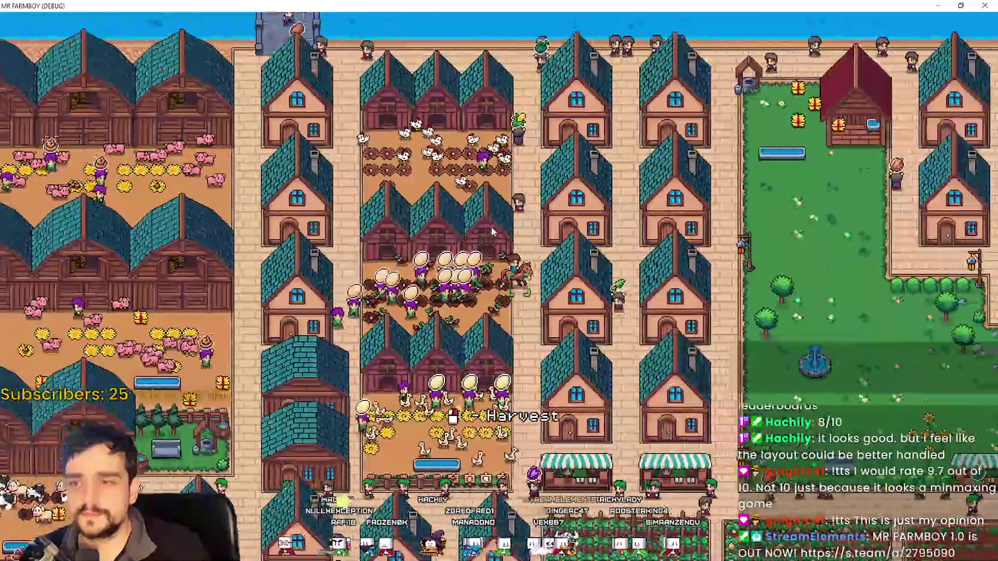
pyautogui.press('d')
pyautogui.scroll(3, 492, 231)
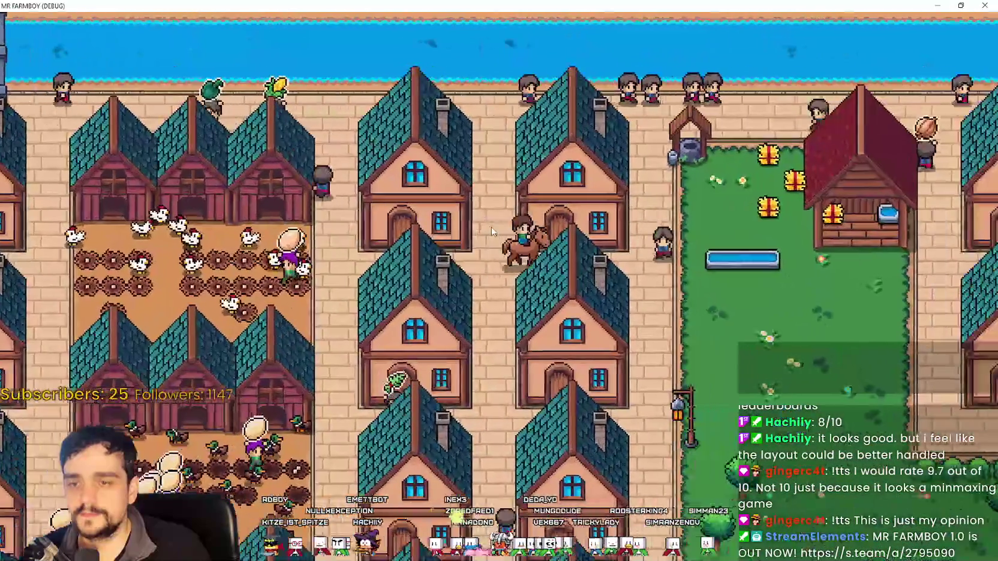
pyautogui.press('s')
pyautogui.press('d')
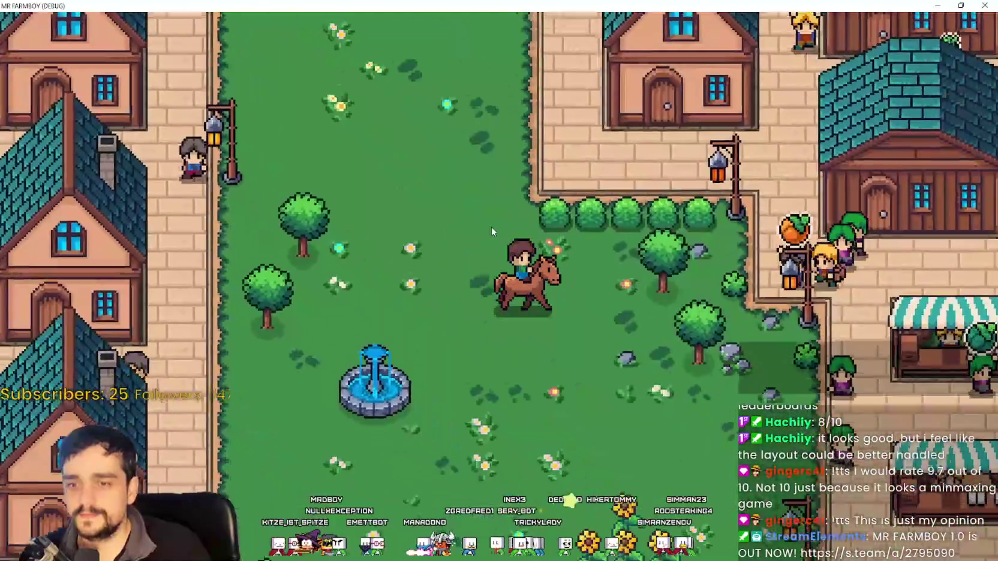
pyautogui.press('d')
pyautogui.scroll(-2, 491, 226)
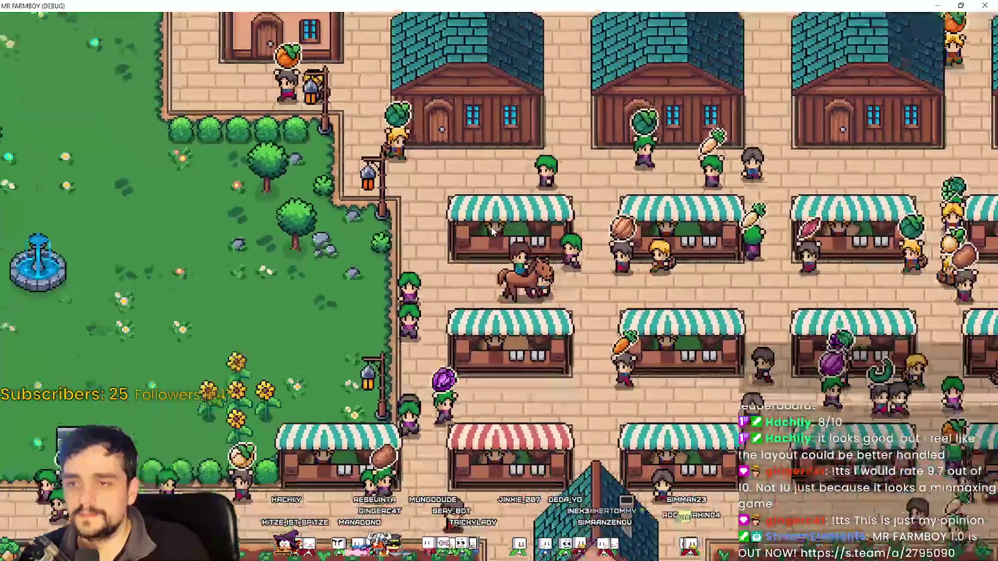
pyautogui.scroll(-3, 493, 231)
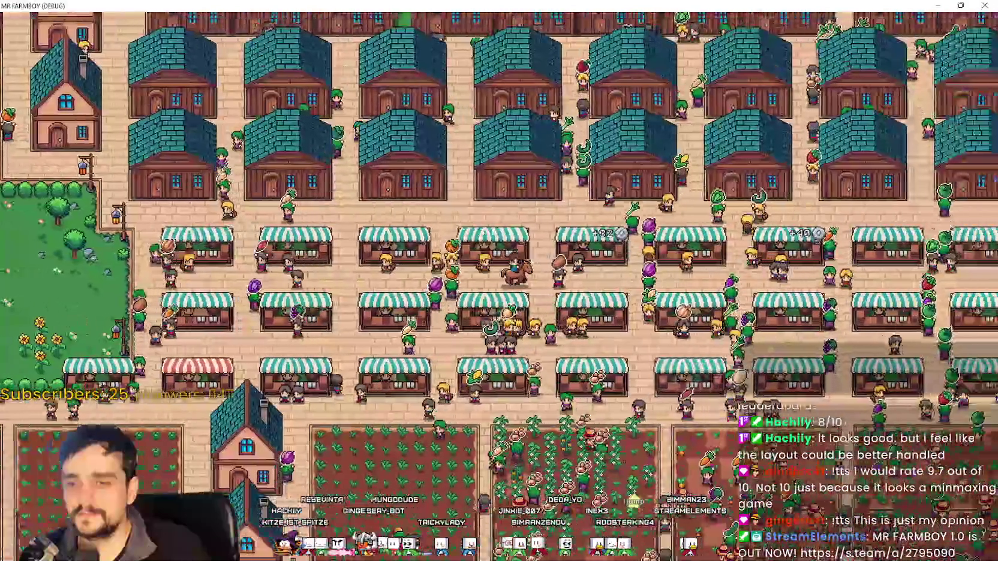
pyautogui.press('d')
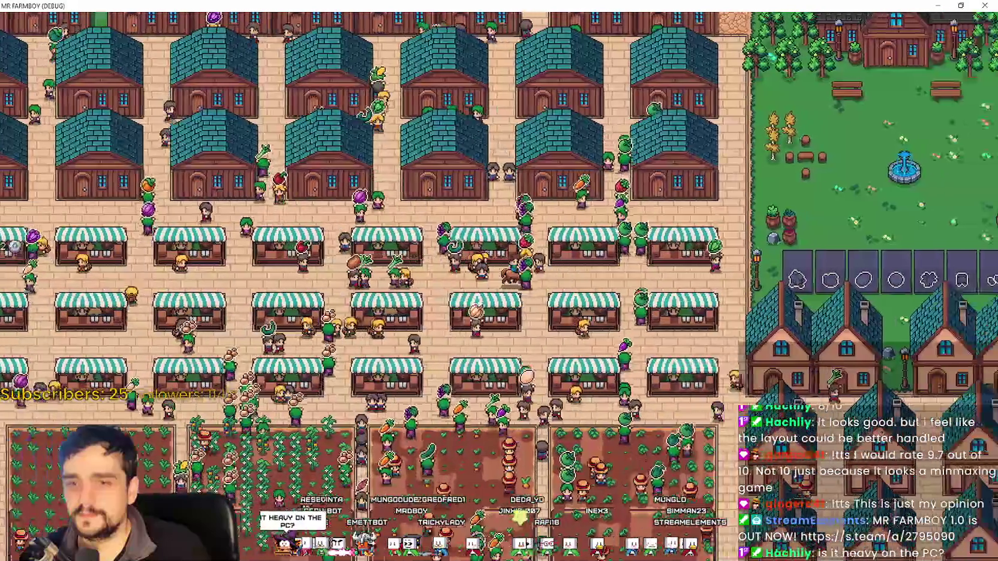
pyautogui.press('d')
pyautogui.press('s')
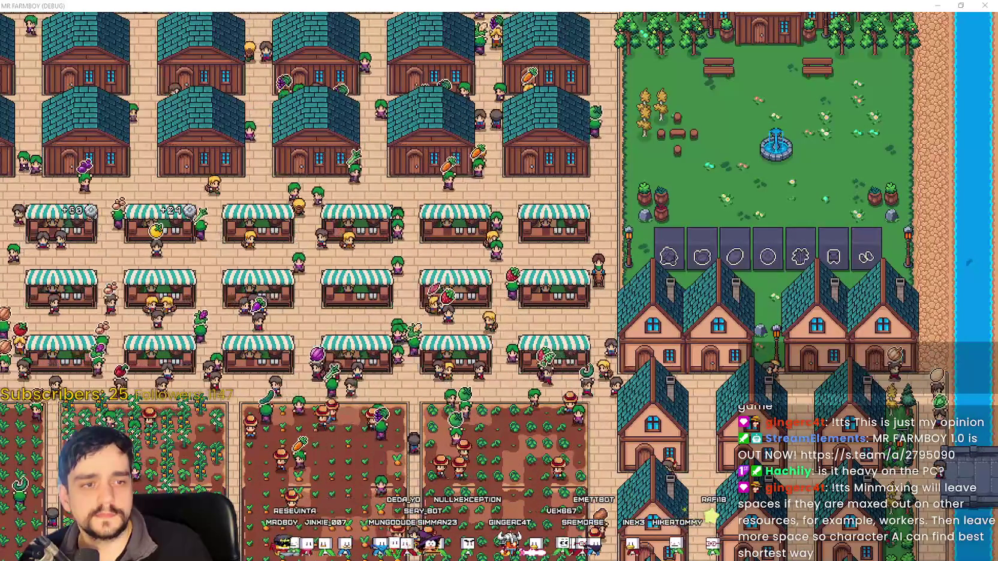
pyautogui.hotkey('ctrl', 'shift', 'Escape')
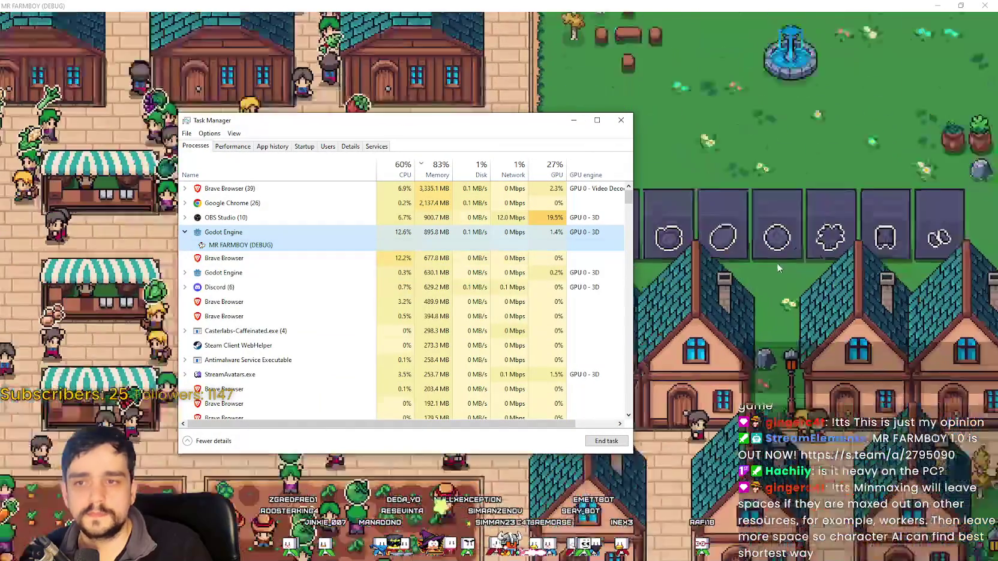
# Step: Check that MR FARMBOY's debug process uses about 15% CPU and 895 MB, then return to Godot
pyautogui.scroll(2, 775, 262)
pyautogui.click(775, 261)
pyautogui.hotkey('alt', 'Tab')
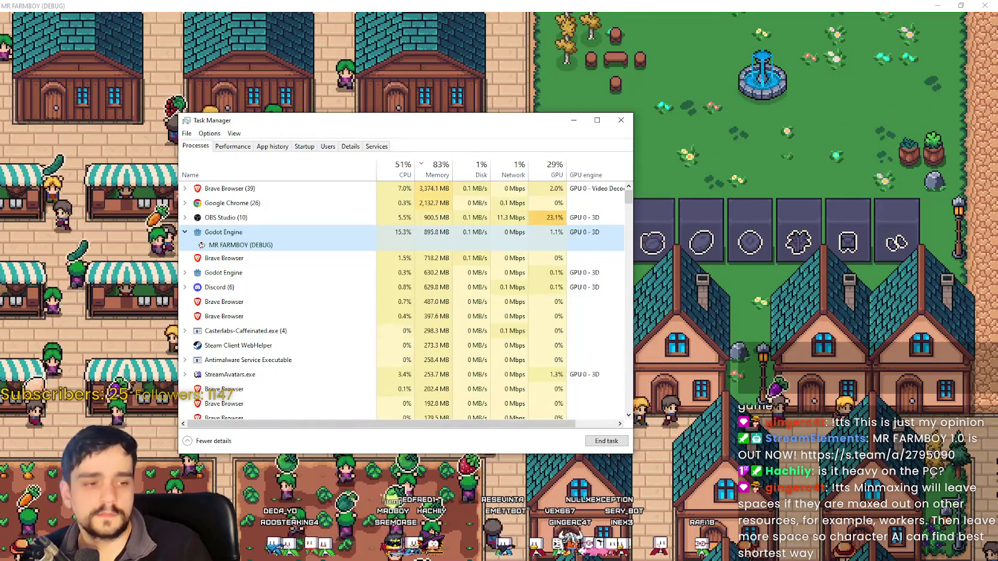
pyautogui.click(760, 193)
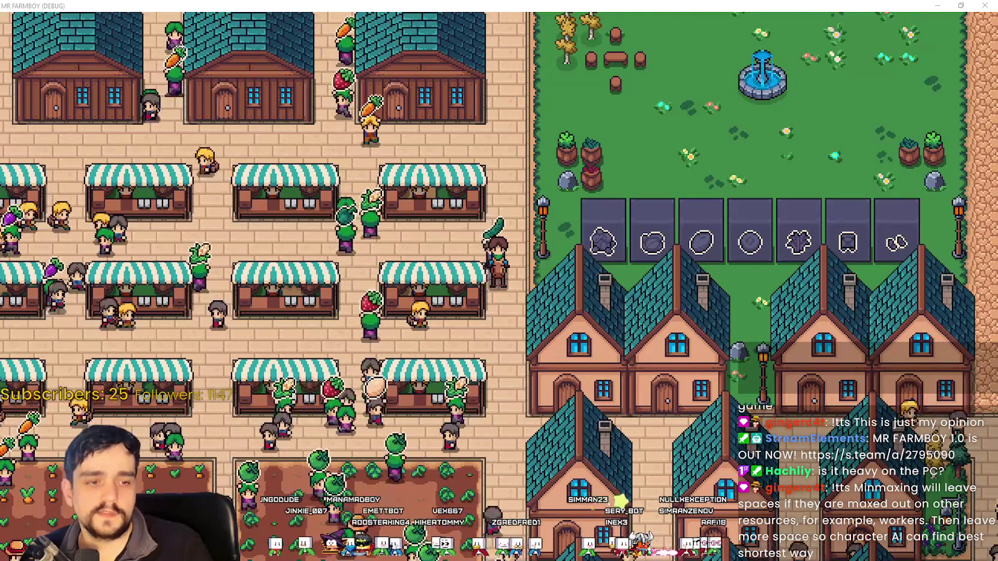
pyautogui.hotkey('alt', 'Tab')
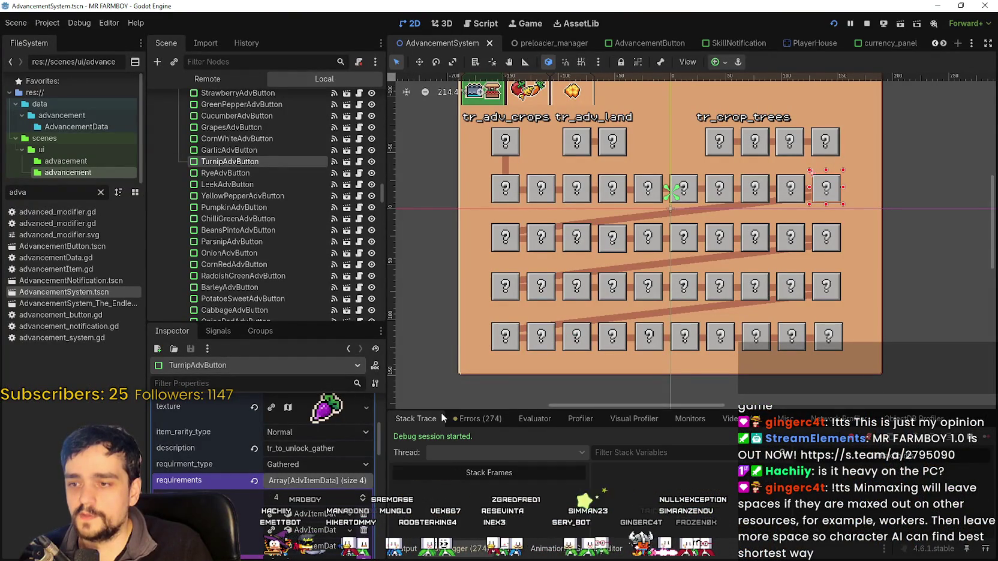
# Step: Show Godot's Monitors with the Process time graph (about 37–47 FPS), then return to the game
pyautogui.click(684, 420)
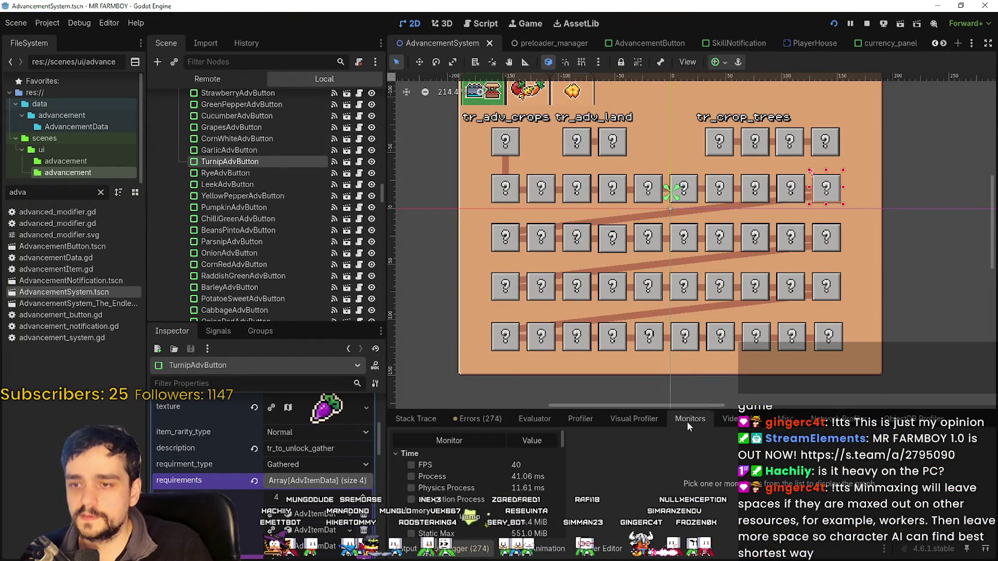
pyautogui.click(445, 477)
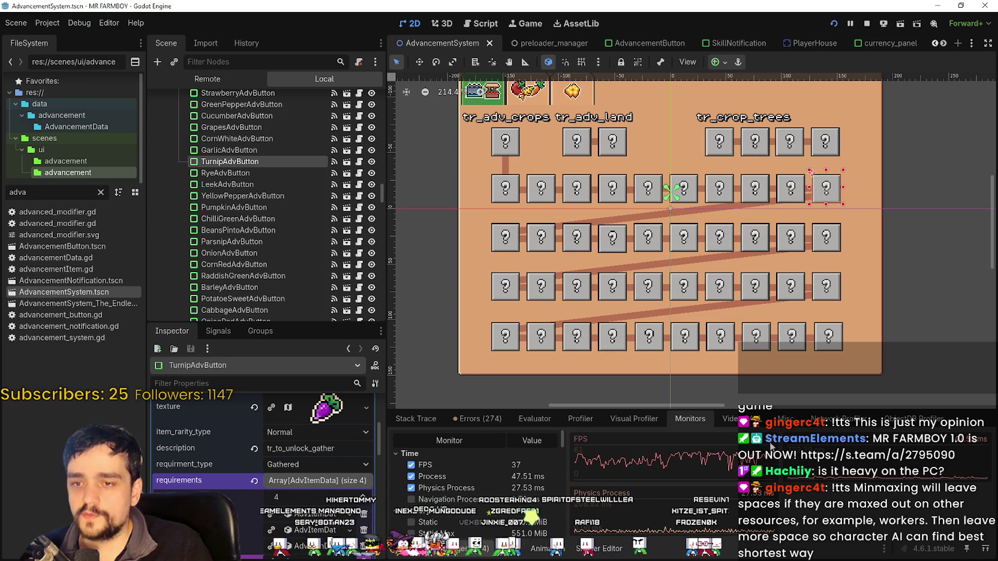
pyautogui.hotkey('alt', 'Tab')
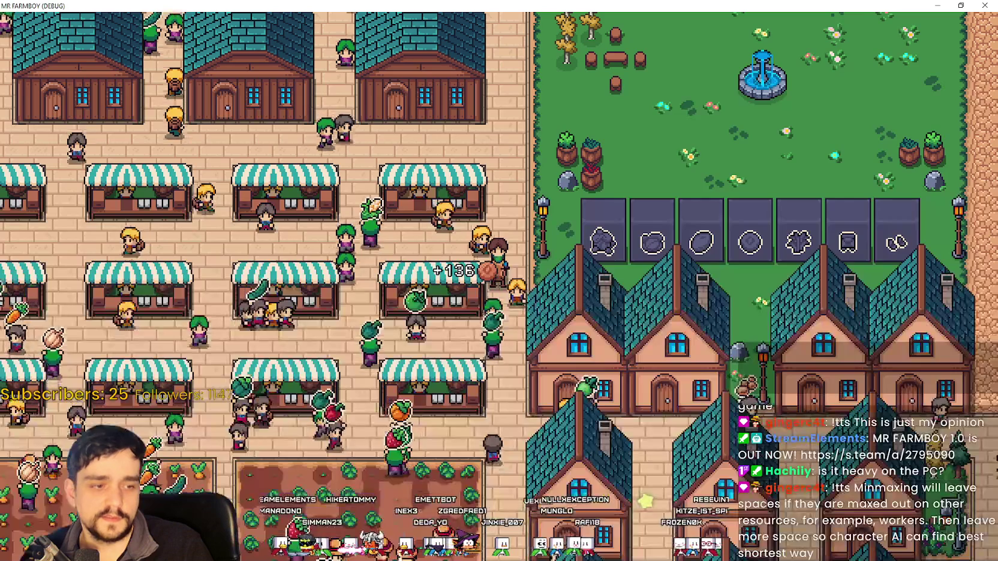
# Step: Ride left across the market, then down and right into the fields toward the houses
pyautogui.press('a')
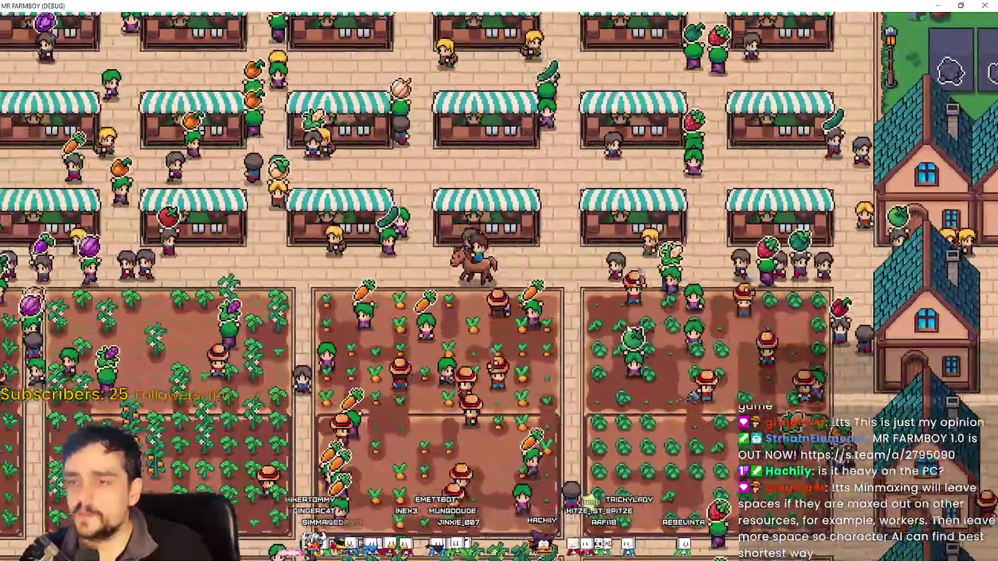
pyautogui.press('a')
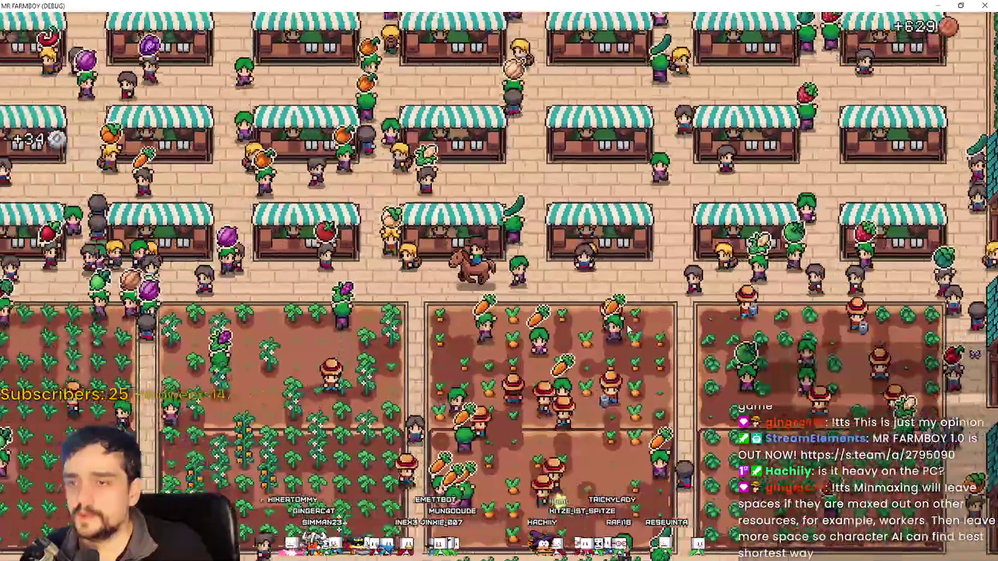
pyautogui.press('s')
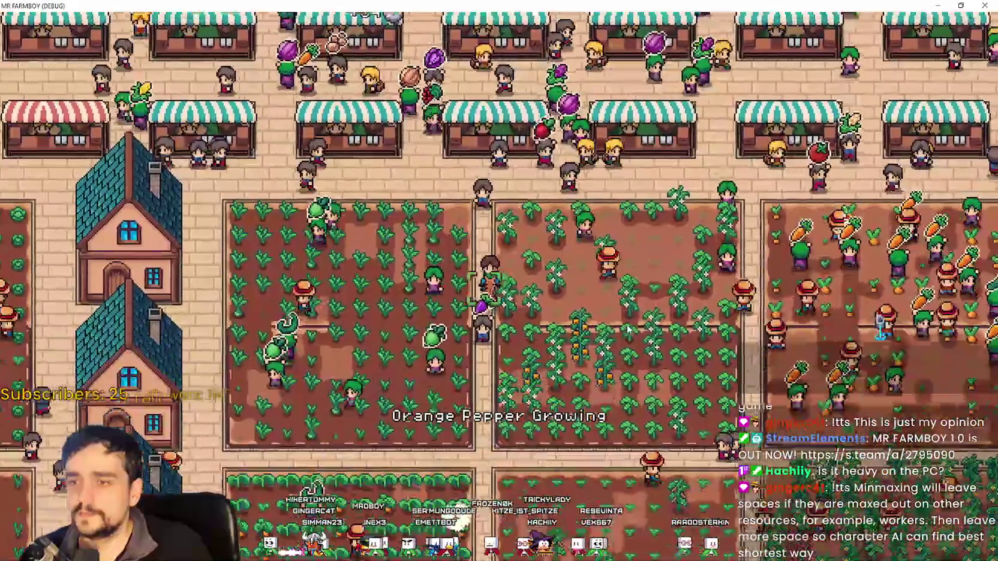
pyautogui.press('d')
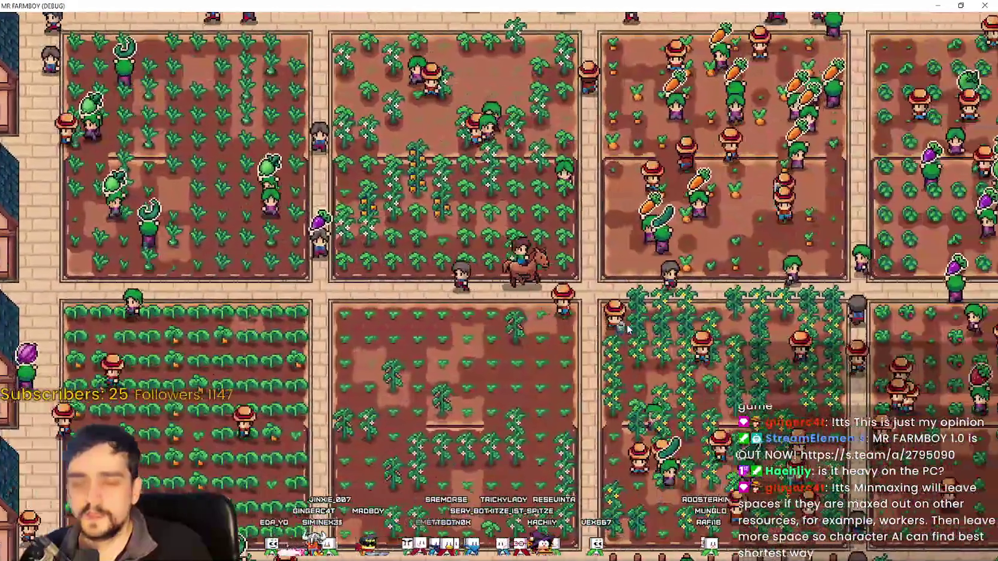
pyautogui.press('d')
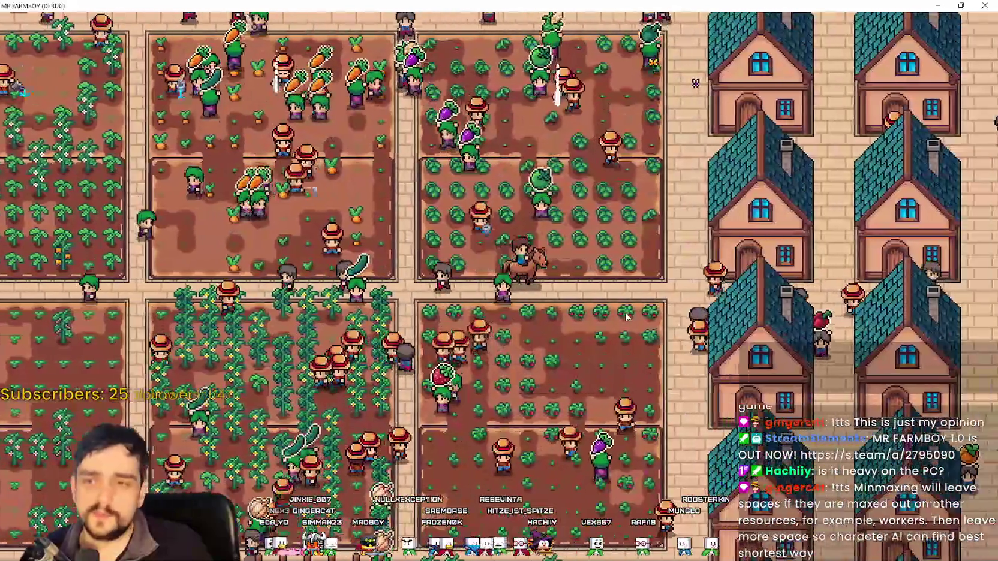
pyautogui.press('d')
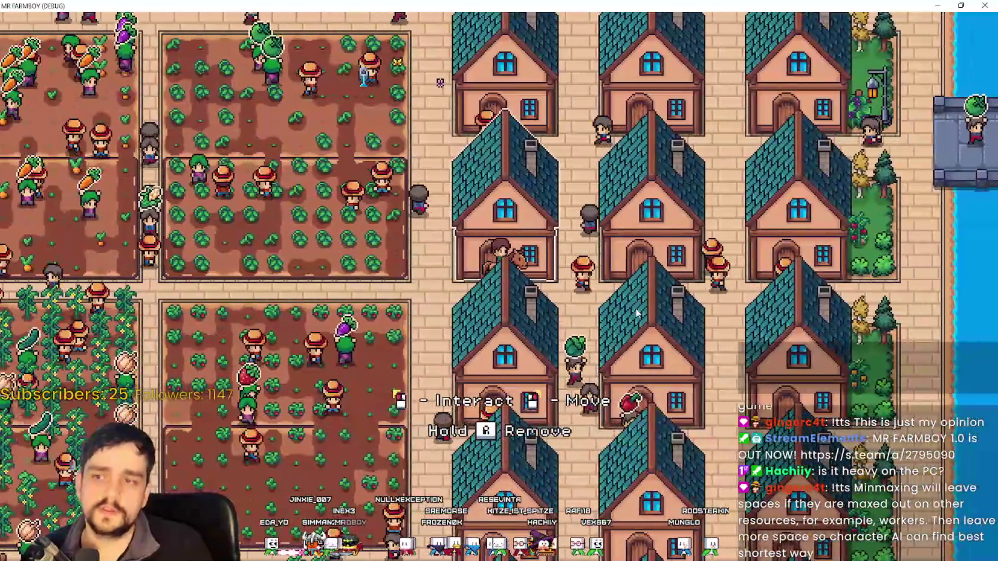
# Step: View a house's workers panel showing 6/6 beds occupied, close it, and ride down beside the fields
pyautogui.click(637, 312)
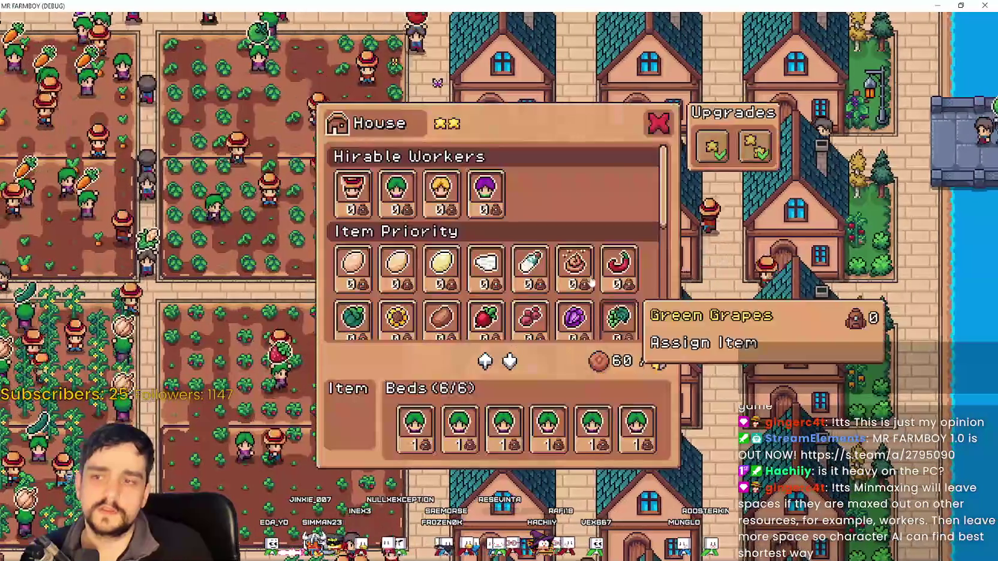
pyautogui.moveTo(504, 197)
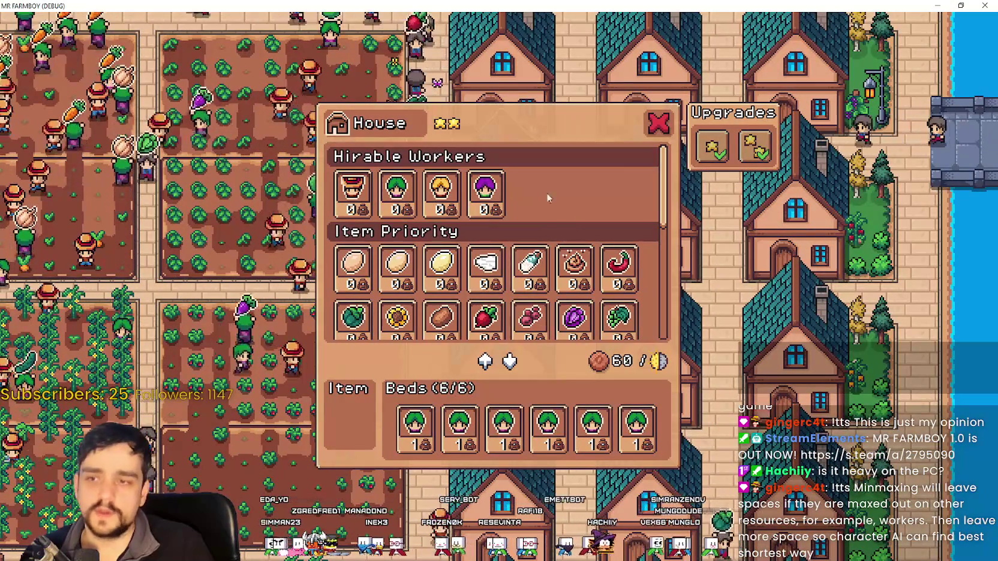
pyautogui.press('Escape')
pyautogui.press('s')
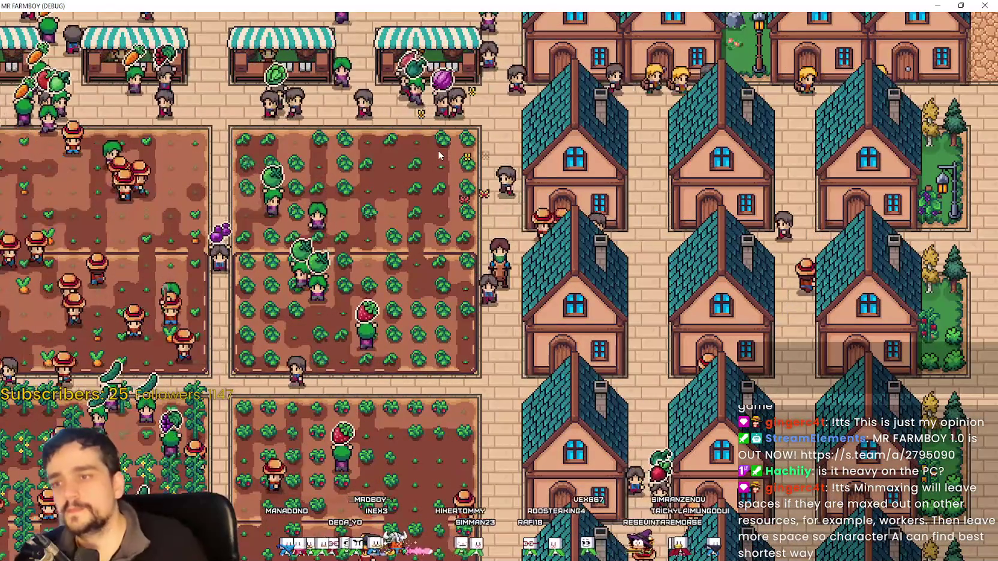
# Step: Ride through the fields and back past the houses up beside the wheat fields
pyautogui.press('a')
pyautogui.press('s')
pyautogui.press('d')
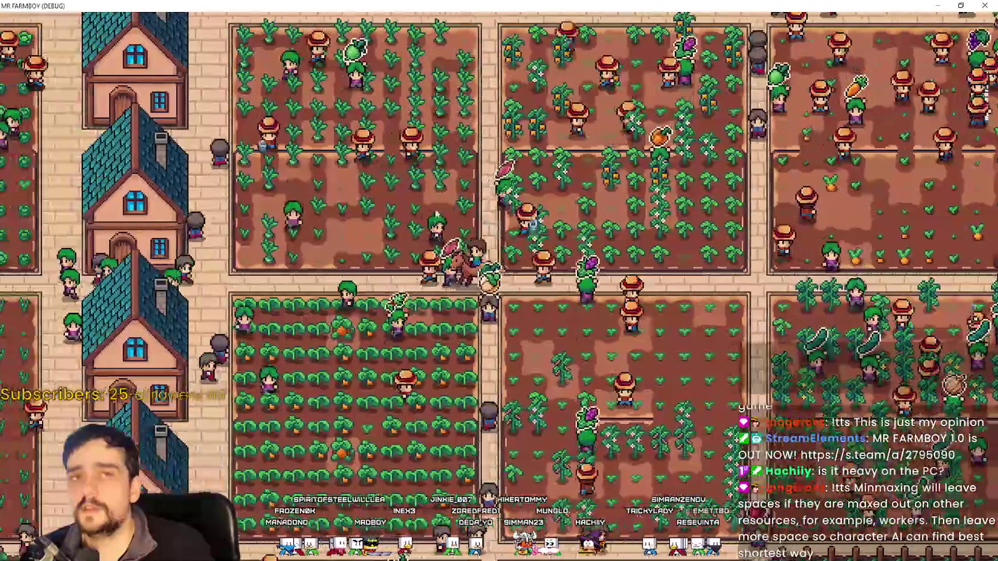
pyautogui.press('a')
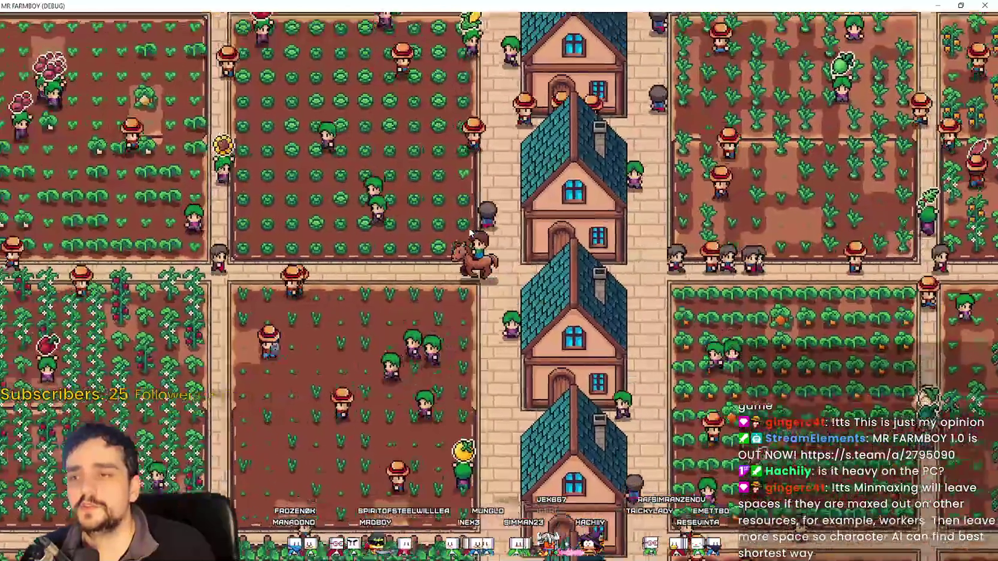
pyautogui.press('a')
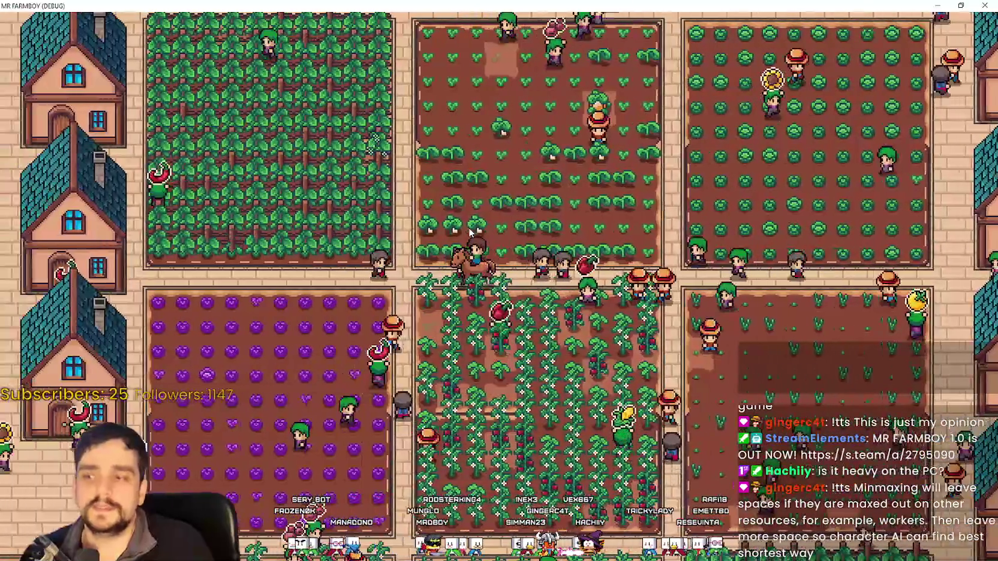
pyautogui.press('a')
pyautogui.press('s')
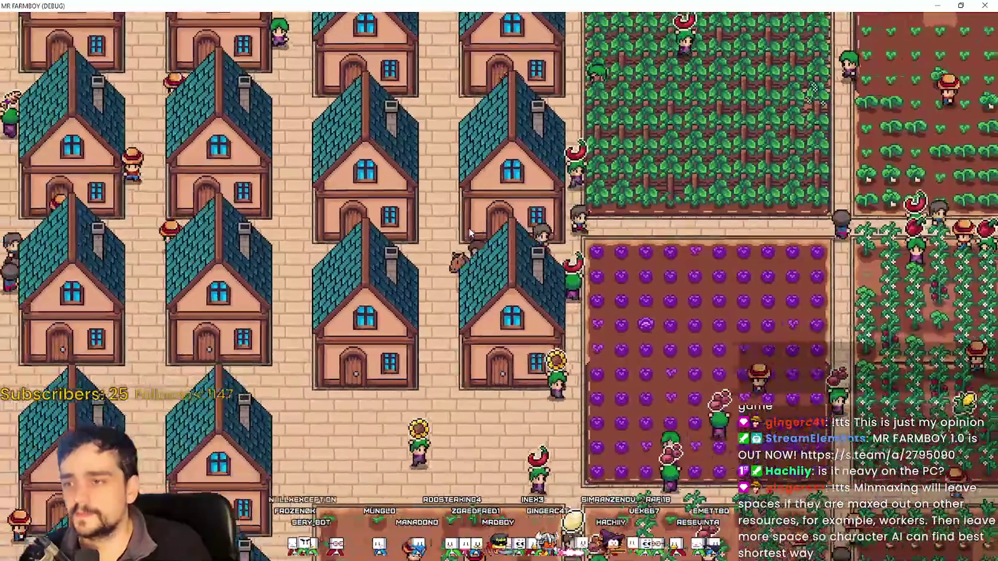
pyautogui.press('a')
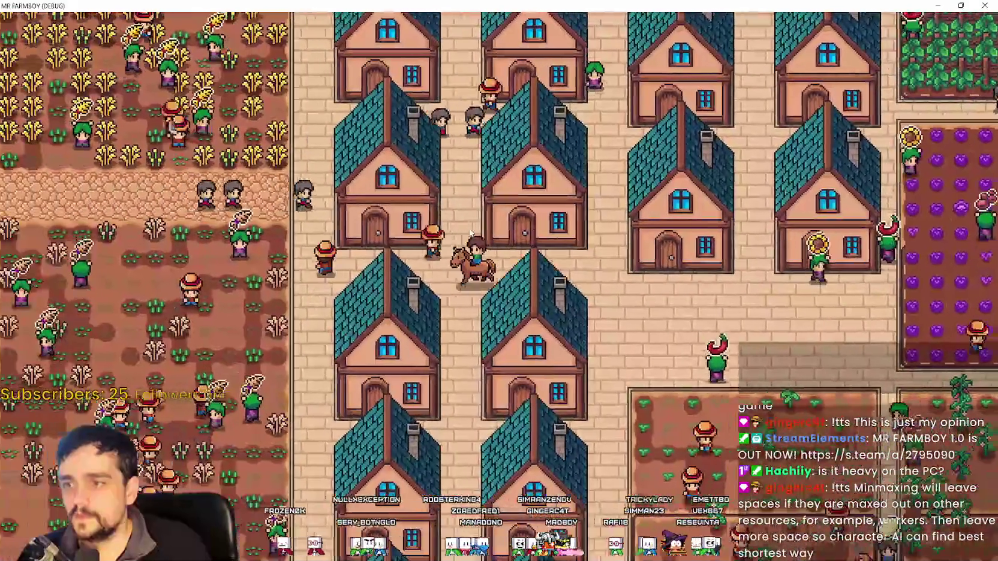
pyautogui.press('a')
pyautogui.press('w')
# Step: Zoom the camera in and out repeatedly around the wheat fields
pyautogui.scroll(-5, 474, 231)
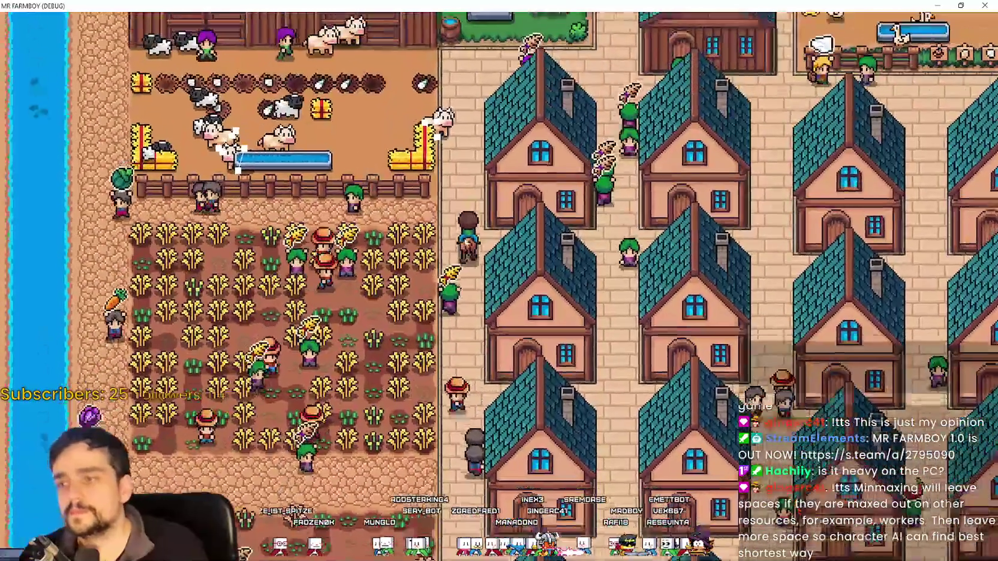
pyautogui.scroll(-4, 441, 247)
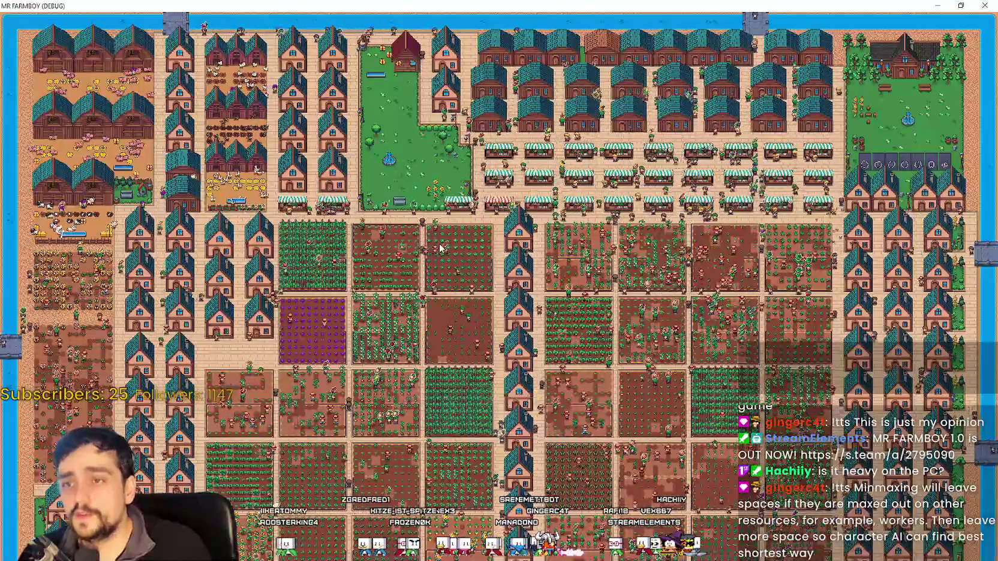
pyautogui.scroll(6, 439, 247)
pyautogui.scroll(-5, 439, 244)
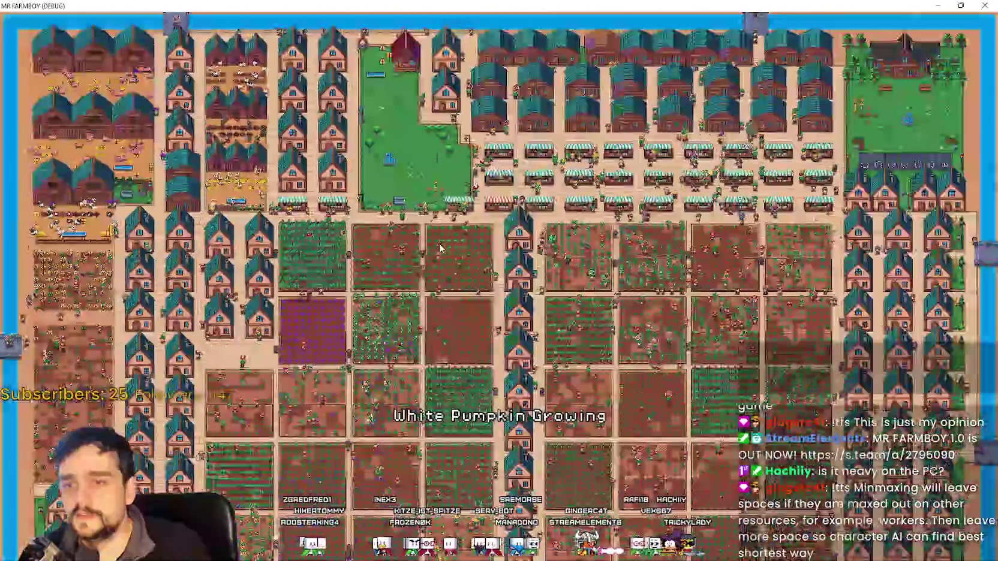
pyautogui.scroll(7, 438, 247)
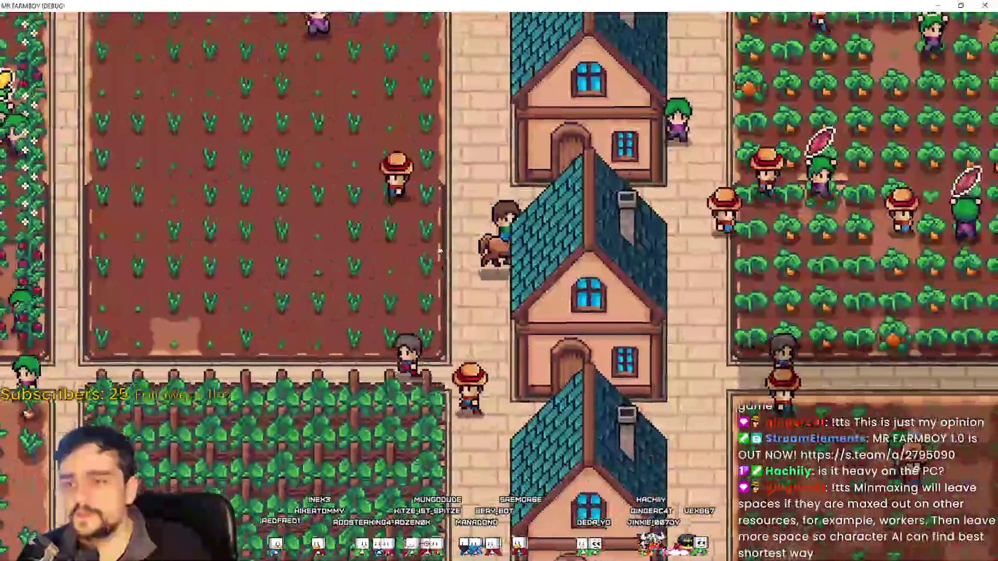
pyautogui.scroll(-4, 439, 250)
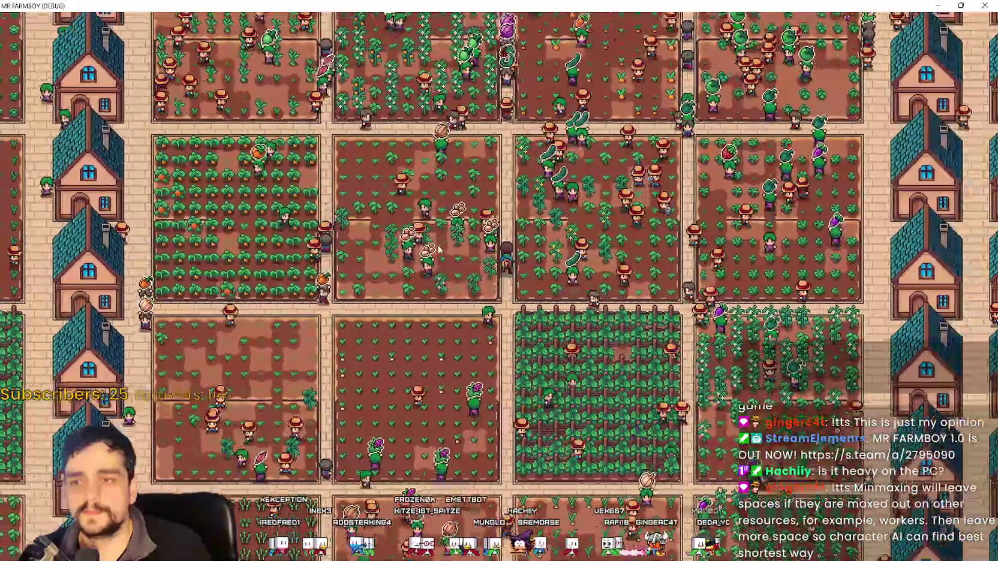
pyautogui.scroll(2, 439, 249)
pyautogui.scroll(3, 438, 250)
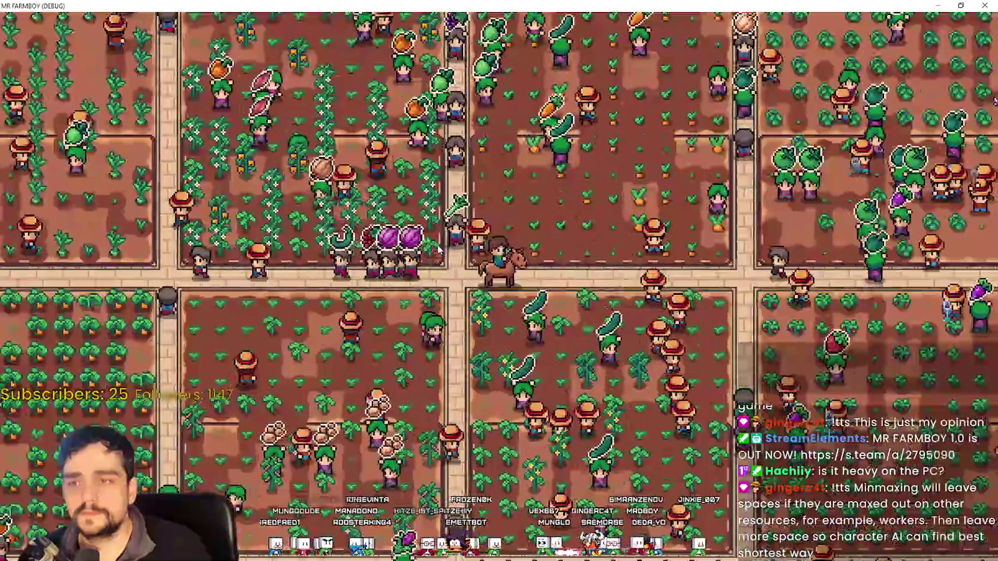
pyautogui.scroll(-4, 438, 250)
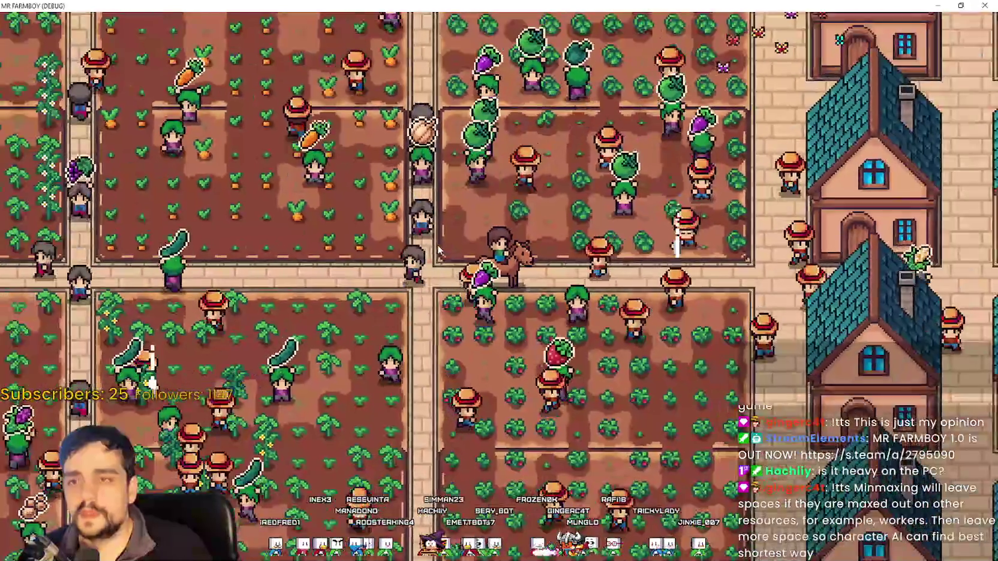
pyautogui.scroll(2, 438, 249)
pyautogui.scroll(2, 437, 248)
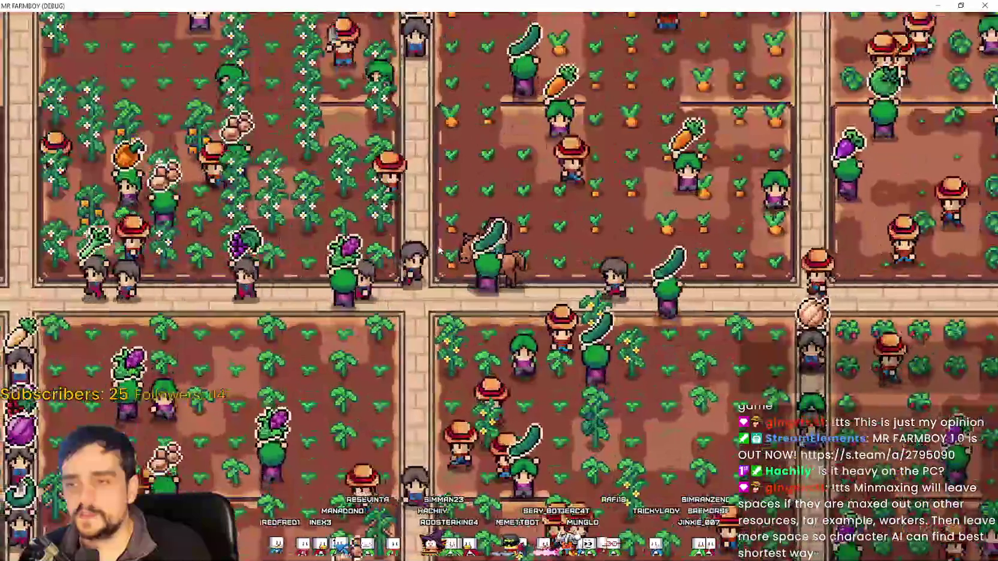
pyautogui.scroll(-1, 438, 248)
pyautogui.scroll(-3, 437, 240)
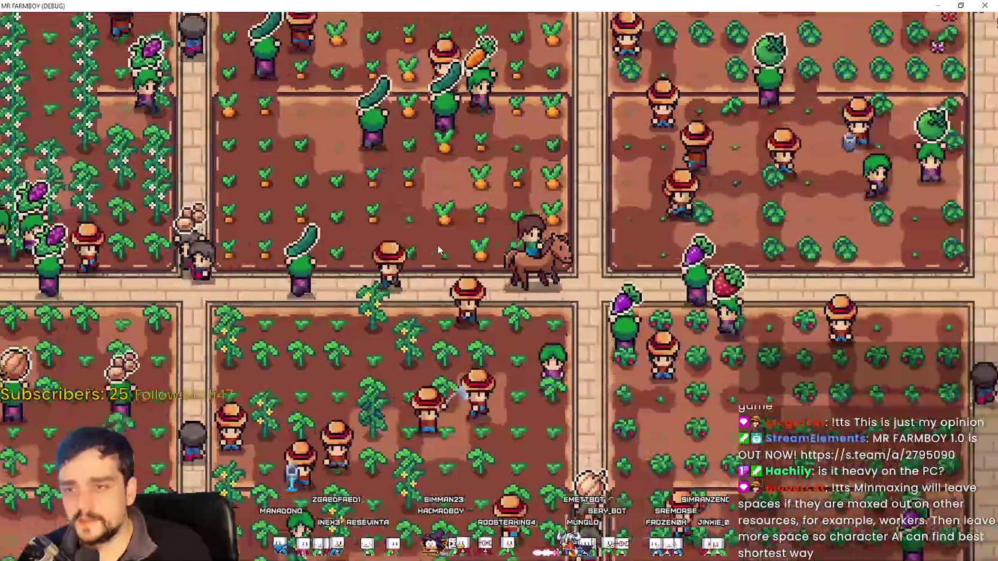
pyautogui.scroll(2, 436, 240)
# Step: Ride into the grape plot, out again, and down past the houses into the fields
pyautogui.press('d')
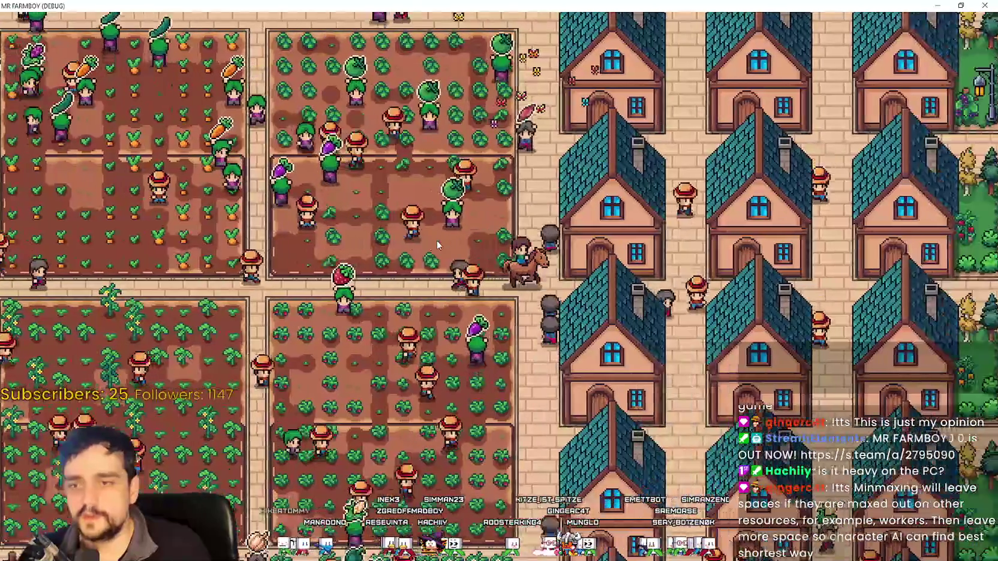
pyautogui.press('a')
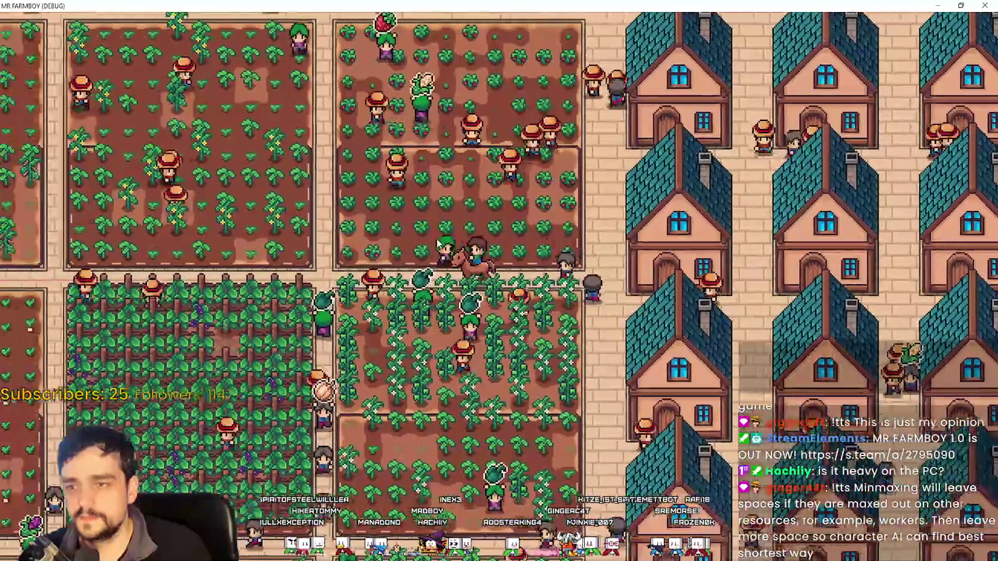
pyautogui.press('s')
pyautogui.press('a')
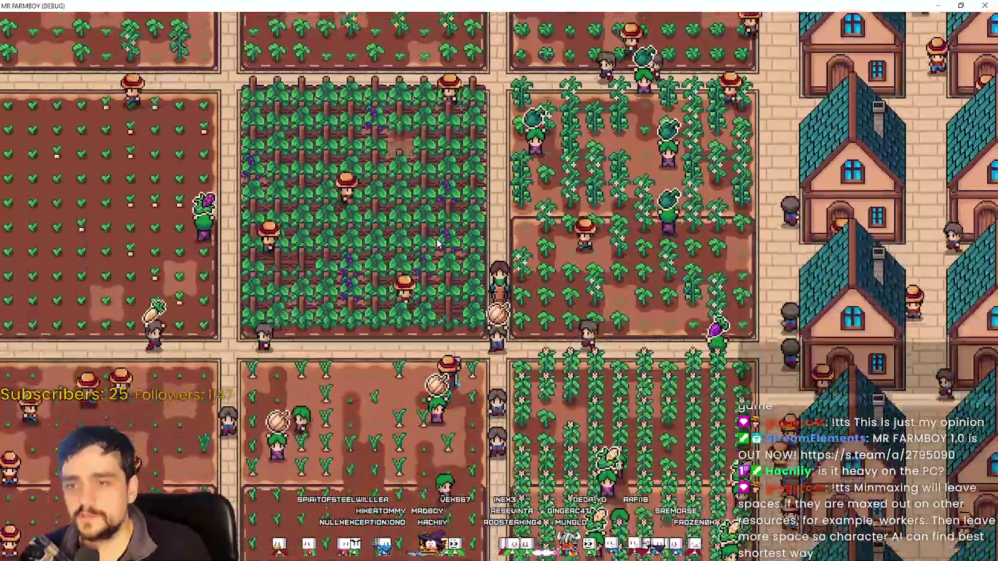
pyautogui.press('a')
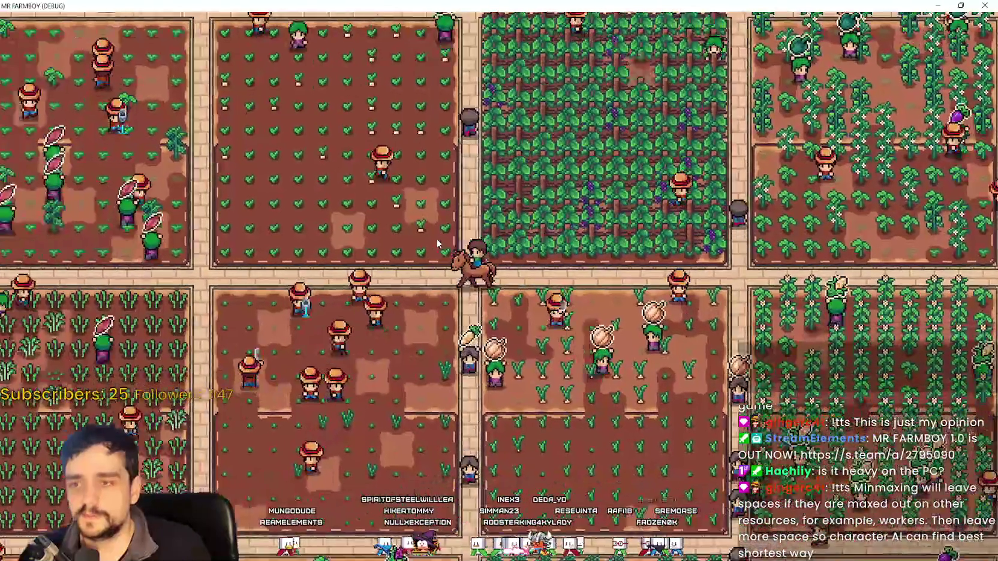
pyautogui.press('a')
pyautogui.press('s')
pyautogui.press('d')
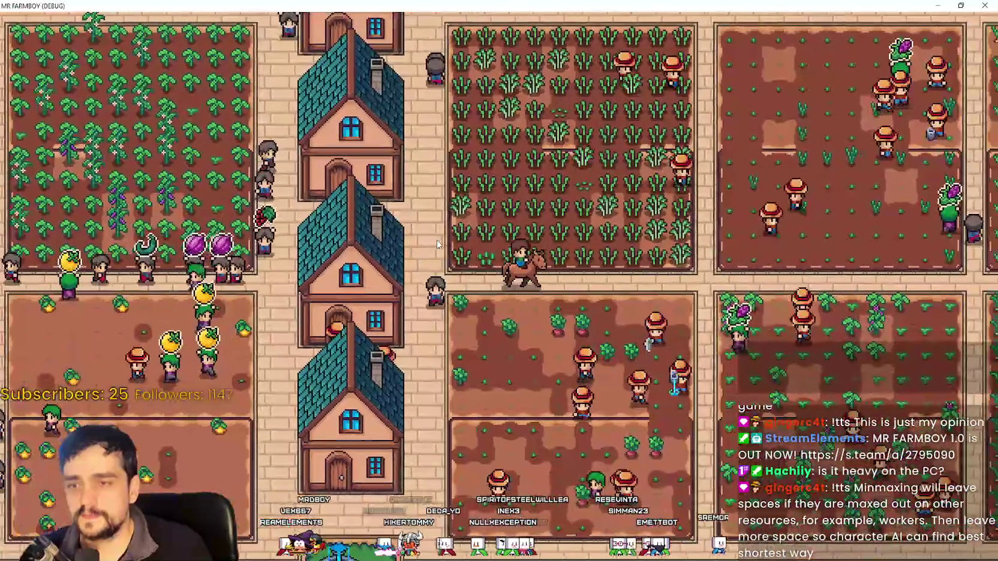
# Step: Ride right through the fields, down into the grape field, then left to a path crossing
pyautogui.press('d')
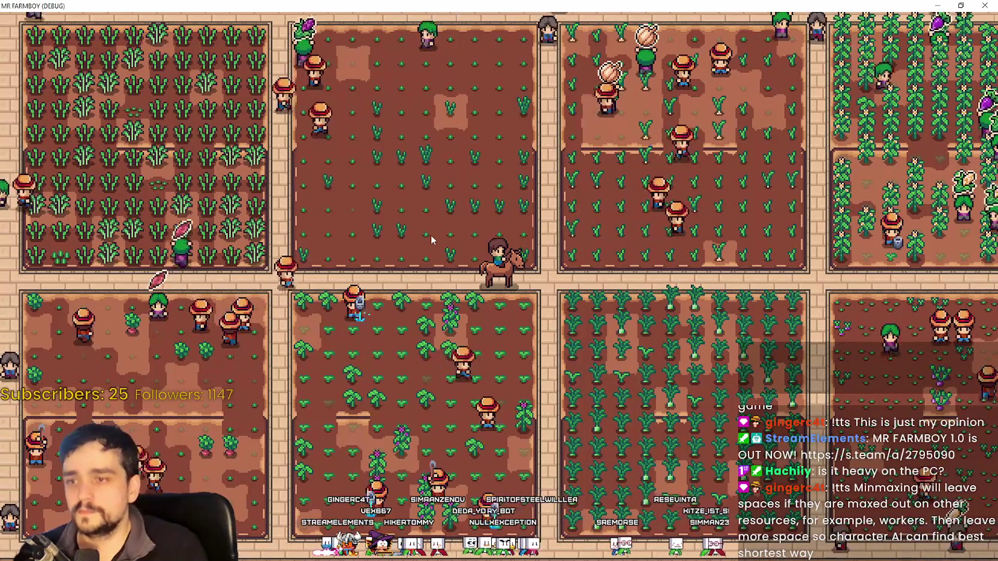
pyautogui.press('d')
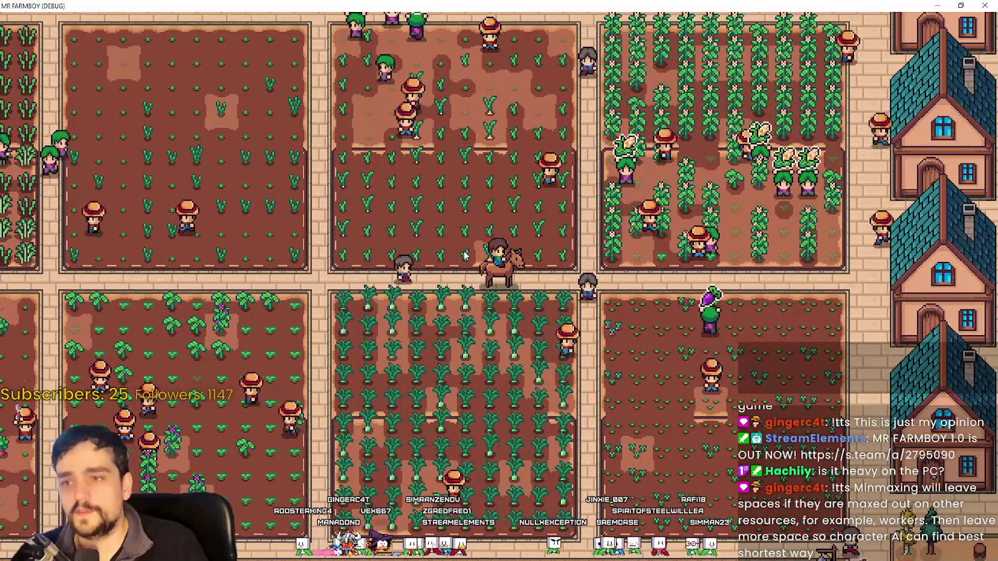
pyautogui.press('s')
pyautogui.press('d')
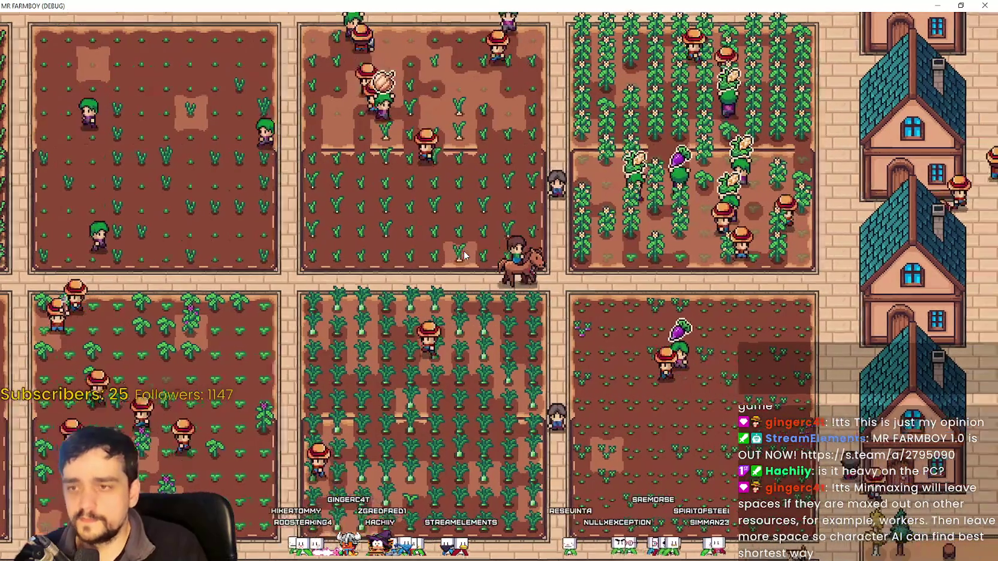
pyautogui.press('d')
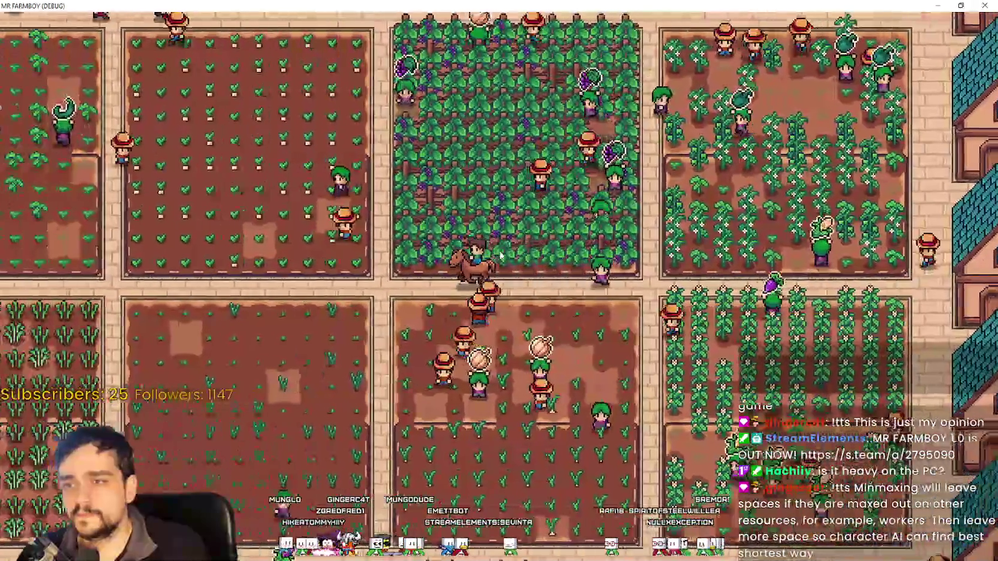
pyautogui.press('a')
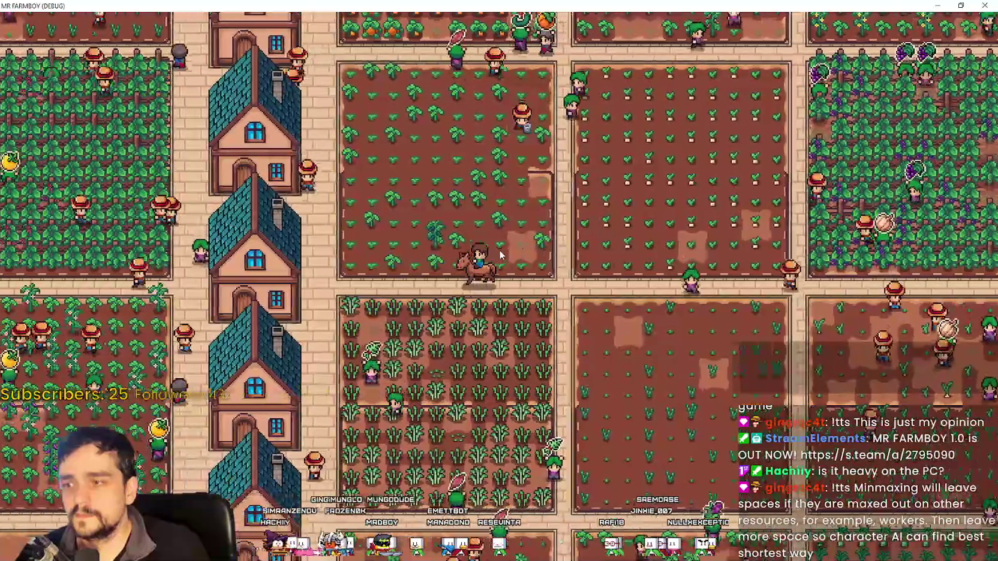
pyautogui.press('s')
pyautogui.press('a')
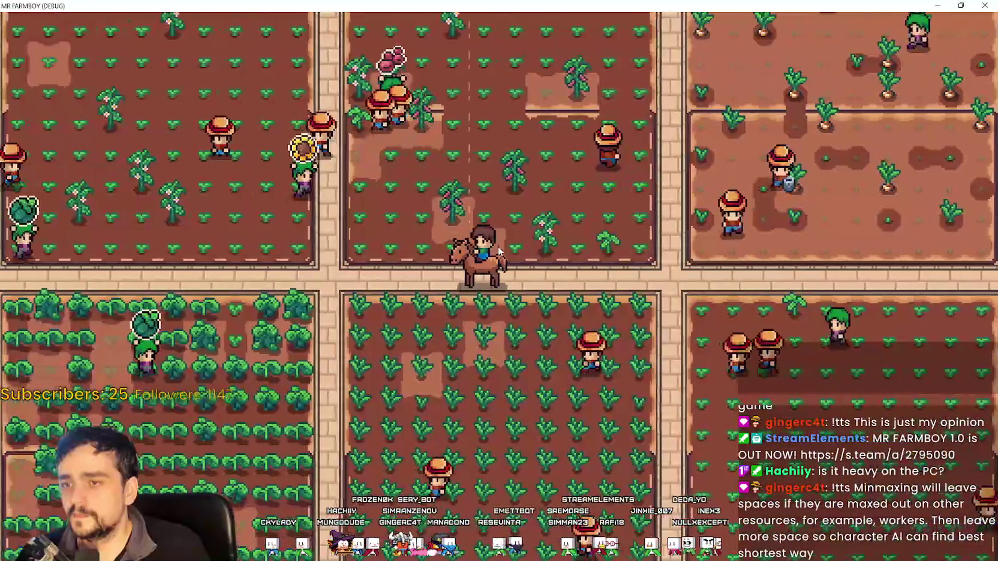
# Step: Ride north to the market stalls, east along the market road, then south between crop plots
pyautogui.scroll(-3, 497, 246)
pyautogui.press('w')
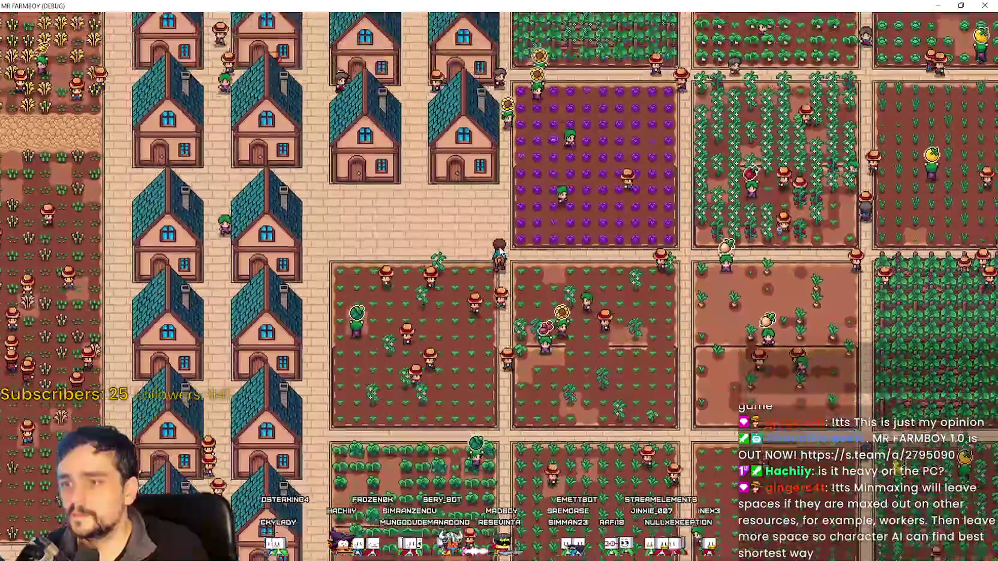
pyautogui.scroll(3, 500, 251)
pyautogui.press('d')
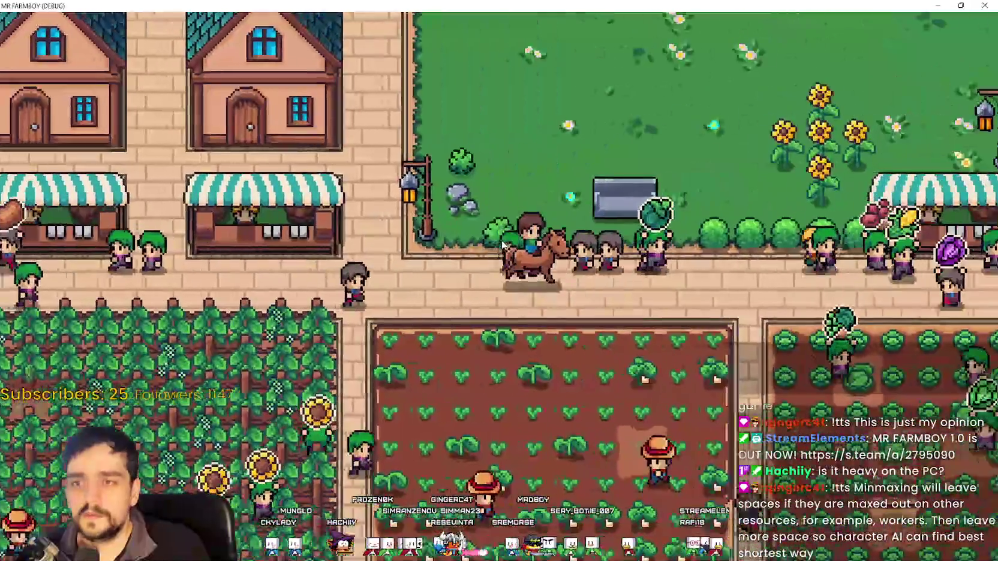
pyautogui.scroll(-5, 504, 240)
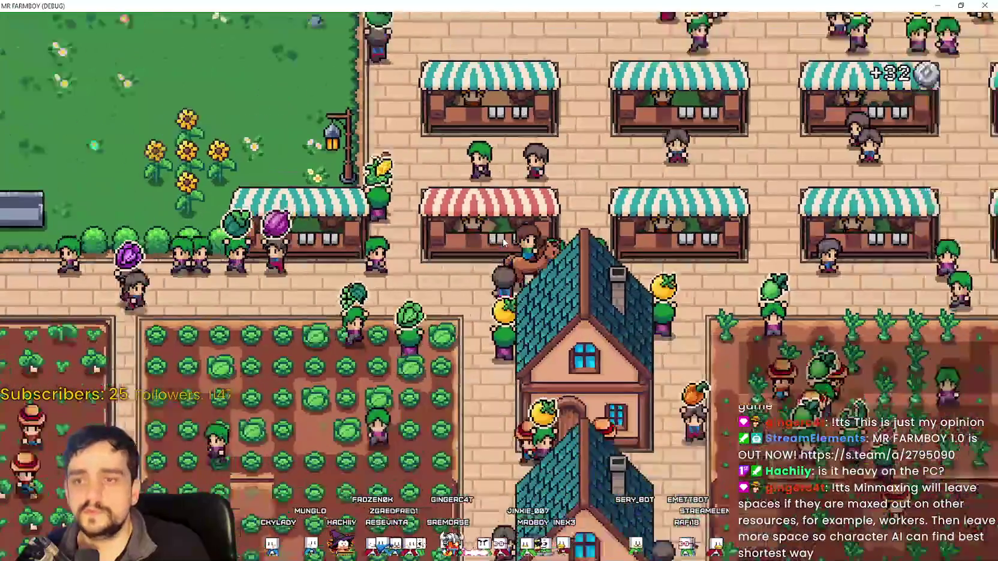
pyautogui.scroll(5, 504, 240)
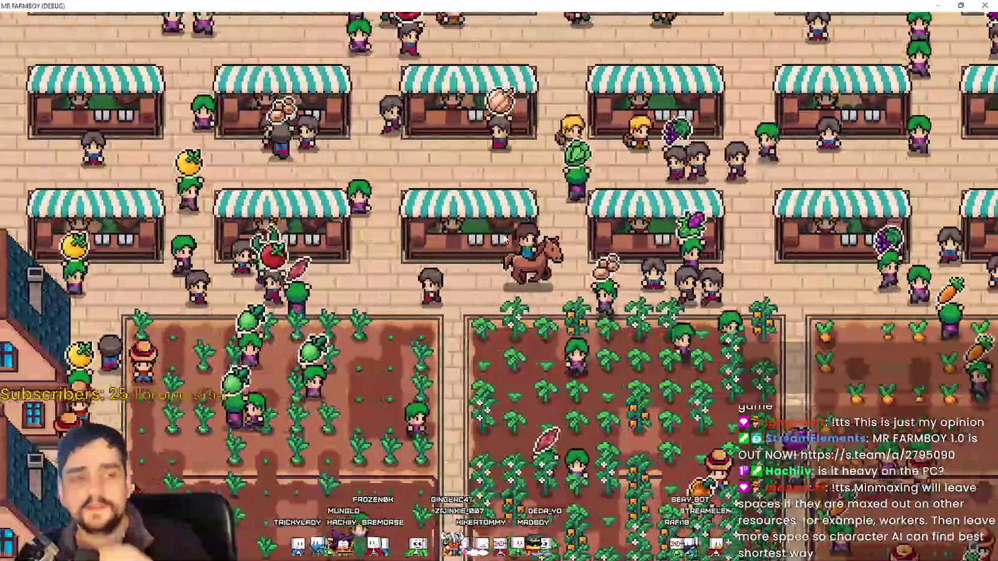
pyautogui.press('s')
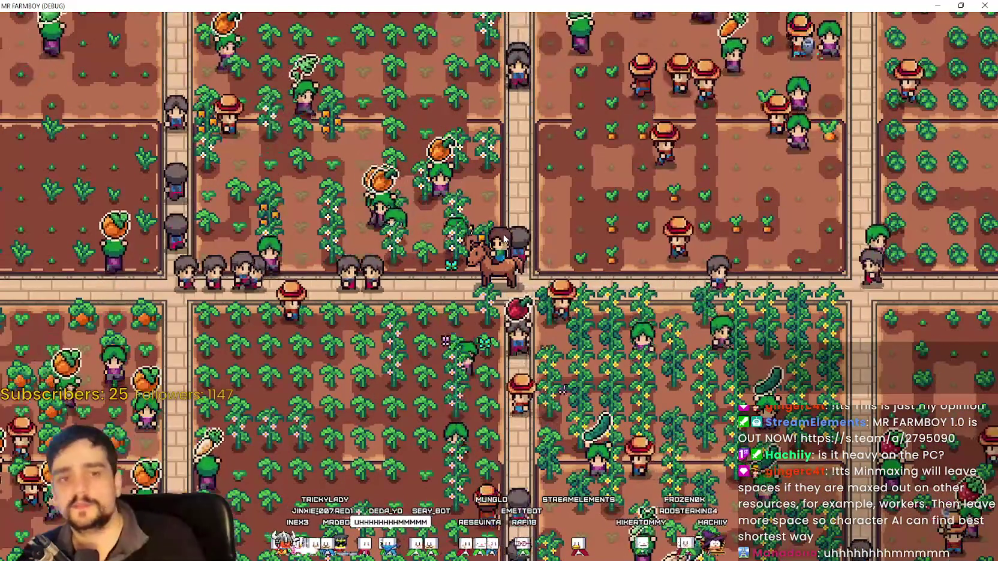
# Step: Zoom out to survey the whole town, then zoom back in while riding toward the park
pyautogui.scroll(-2, 459, 262)
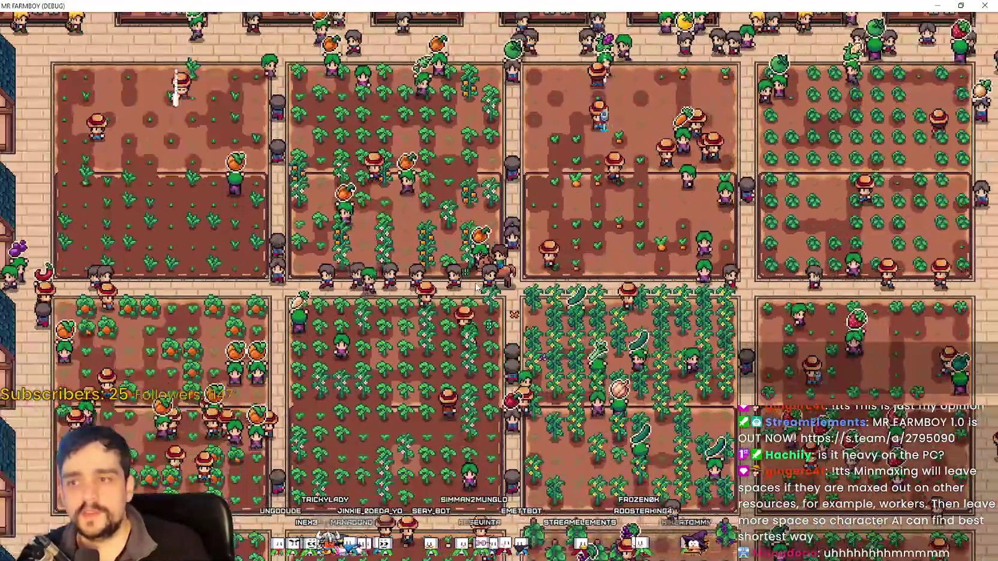
pyautogui.scroll(-5, 475, 288)
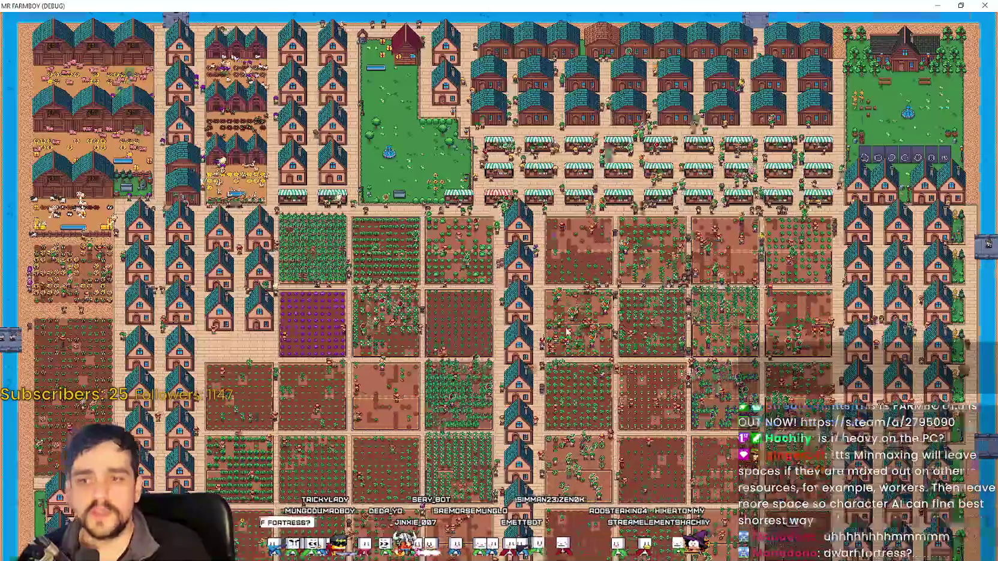
pyautogui.scroll(5, 485, 279)
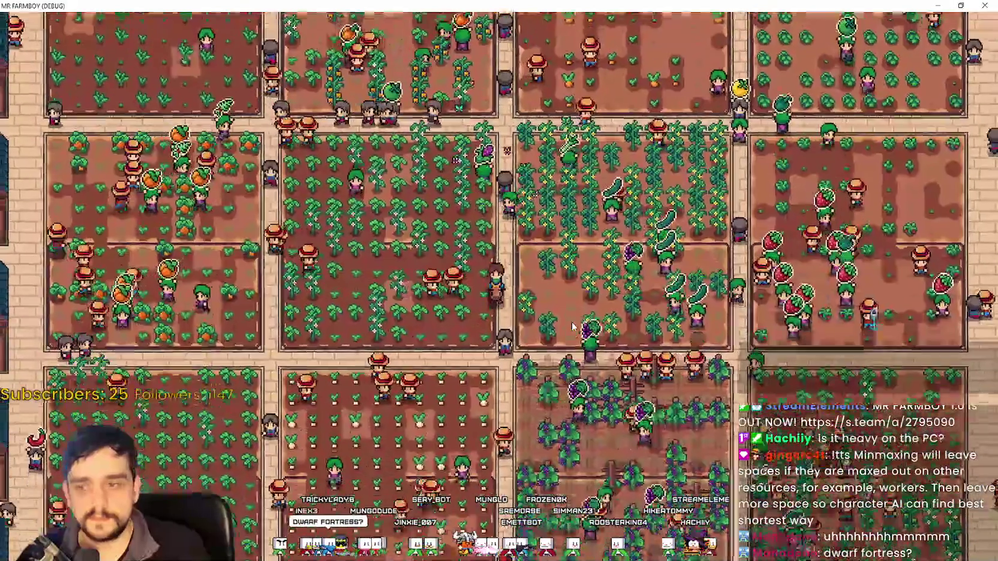
pyautogui.scroll(3, 573, 327)
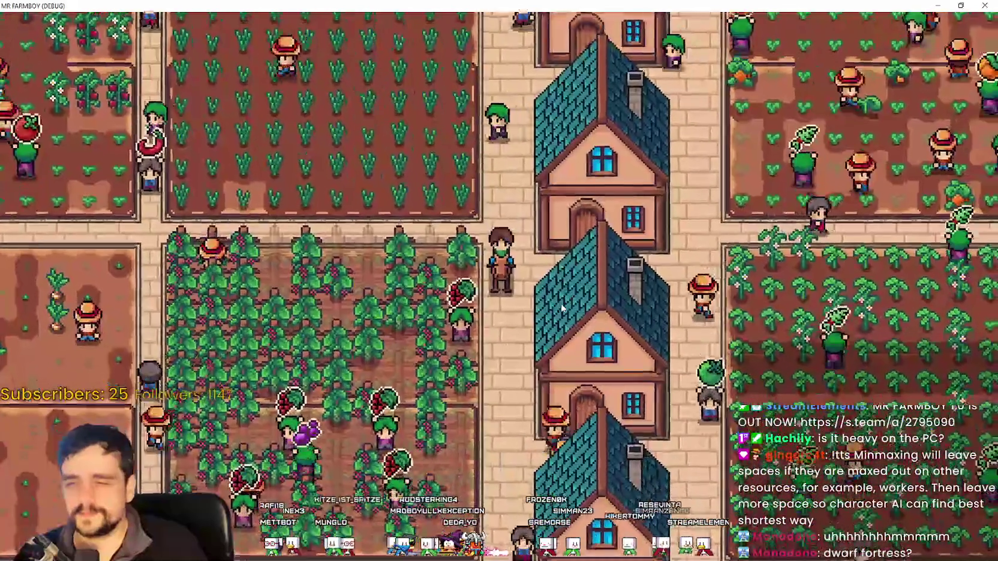
pyautogui.scroll(-3, 576, 360)
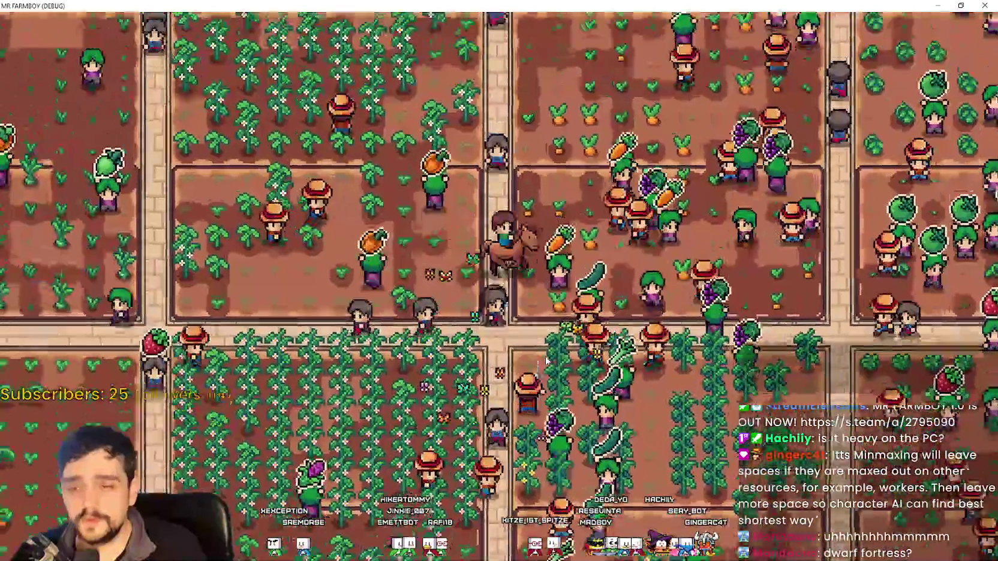
pyautogui.scroll(3, 544, 358)
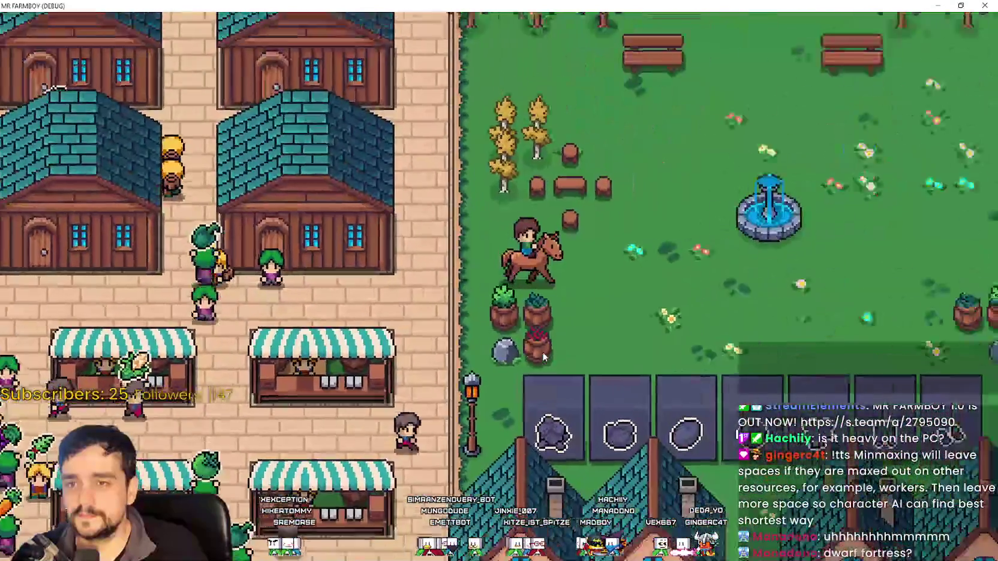
# Step: Zoom in by the park benches near the farmhouse, then zoom back out
pyautogui.scroll(1, 543, 357)
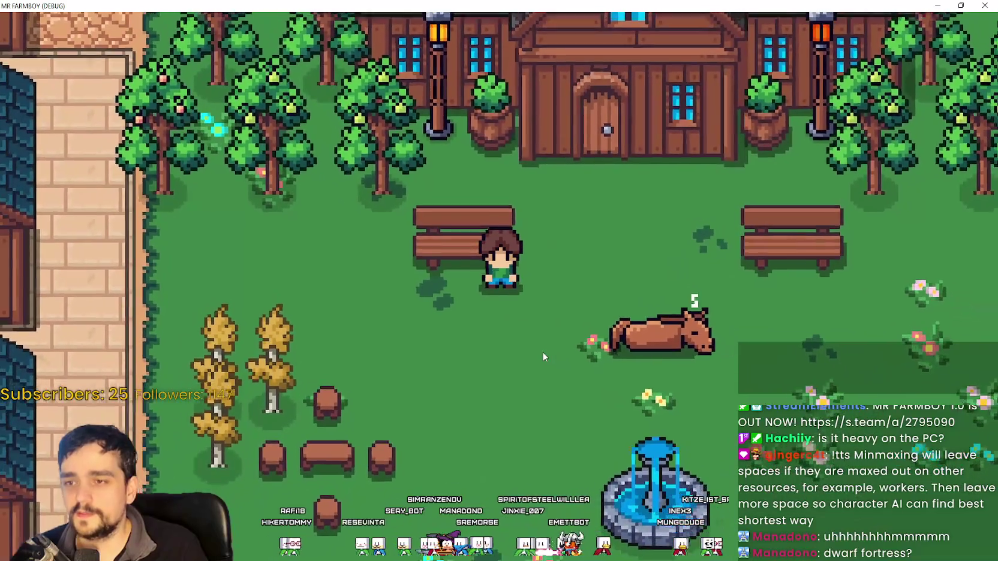
pyautogui.scroll(-2, 542, 351)
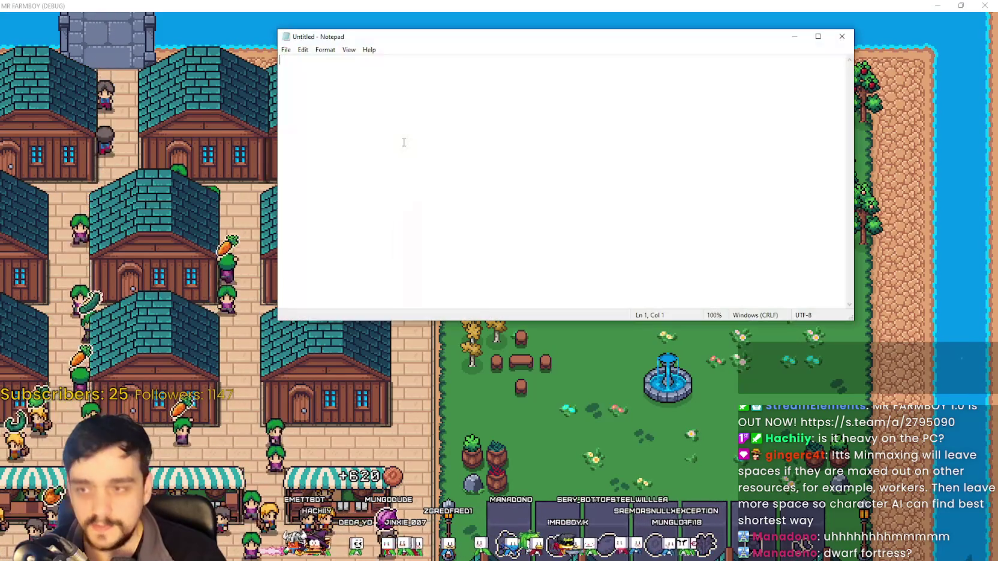
# Step: Move and shrink the Notepad window, type 'FARMBOY ENGINE' to complete the note, and enlarge it
pyautogui.moveTo(393, 41); pyautogui.dragTo(236, 12)
pyautogui.moveTo(687, 289); pyautogui.dragTo(467, 195)
pyautogui.moveTo(209, 8); pyautogui.dragTo(208, 16)
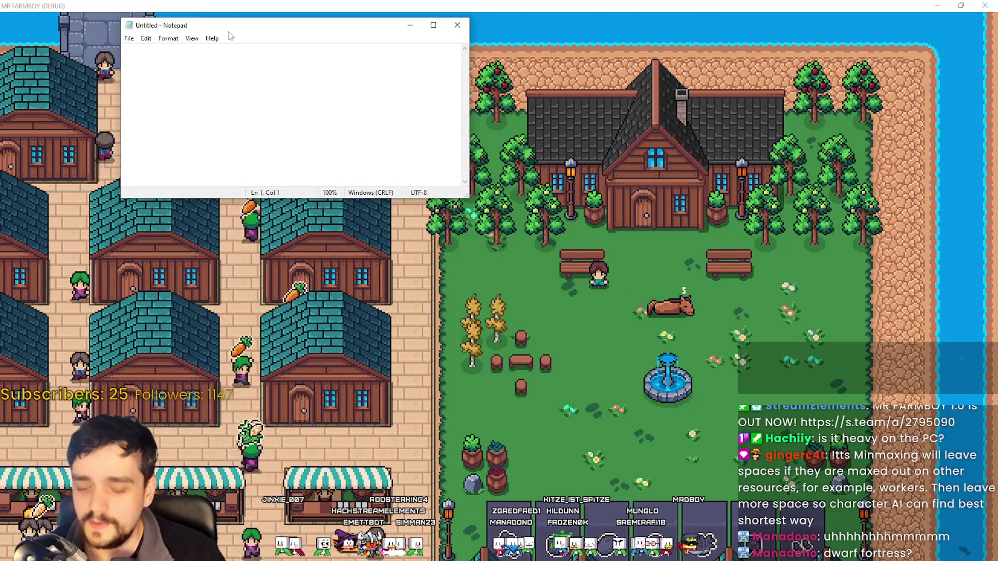
pyautogui.write('MR FARMBO')
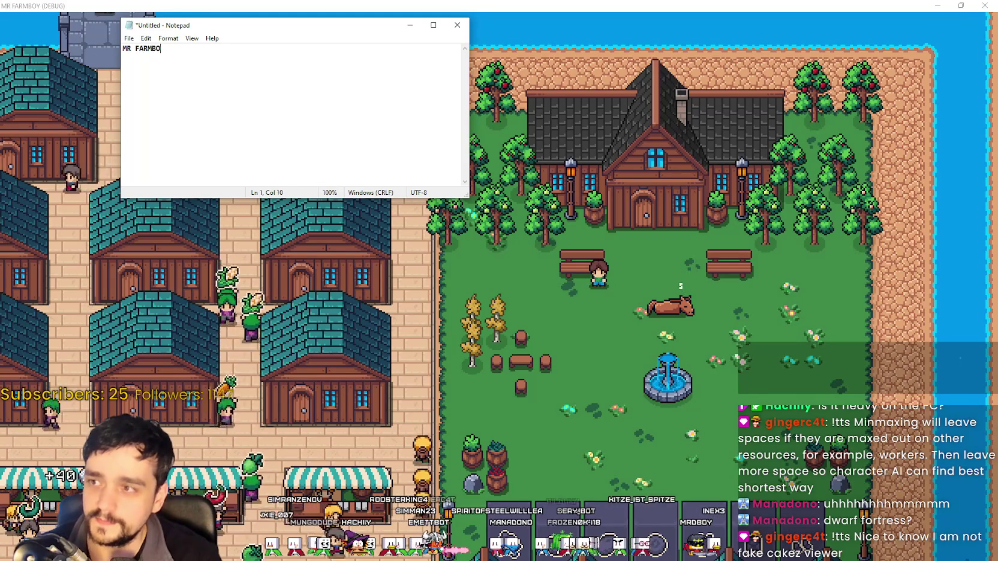
pyautogui.write('Y ENGINE')
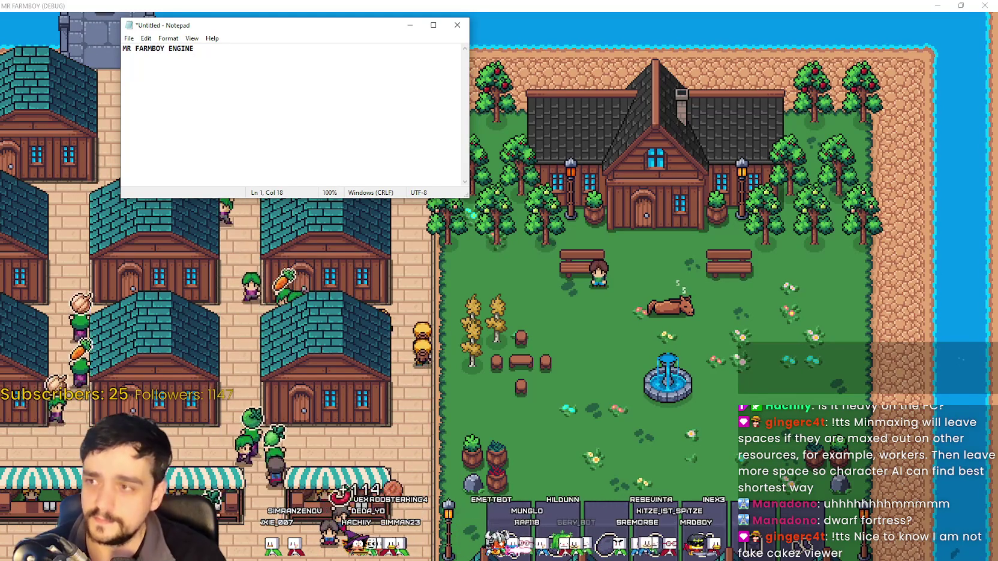
pyautogui.scroll(6, 246, 59)
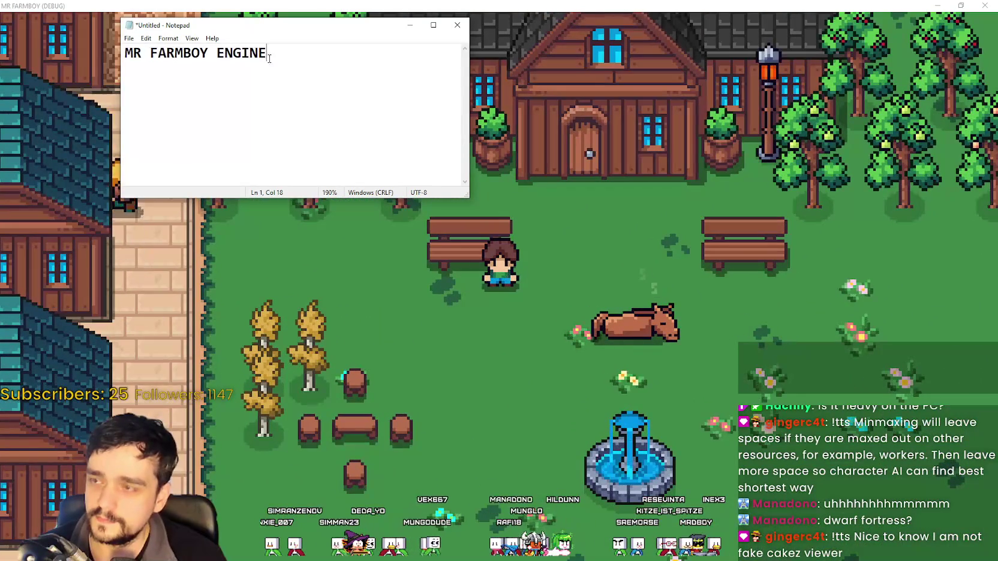
pyautogui.scroll(-5, 710, 238)
# Step: Return to the game, briefly bring the note back, then zoom the game out to the full map
pyautogui.click(708, 238)
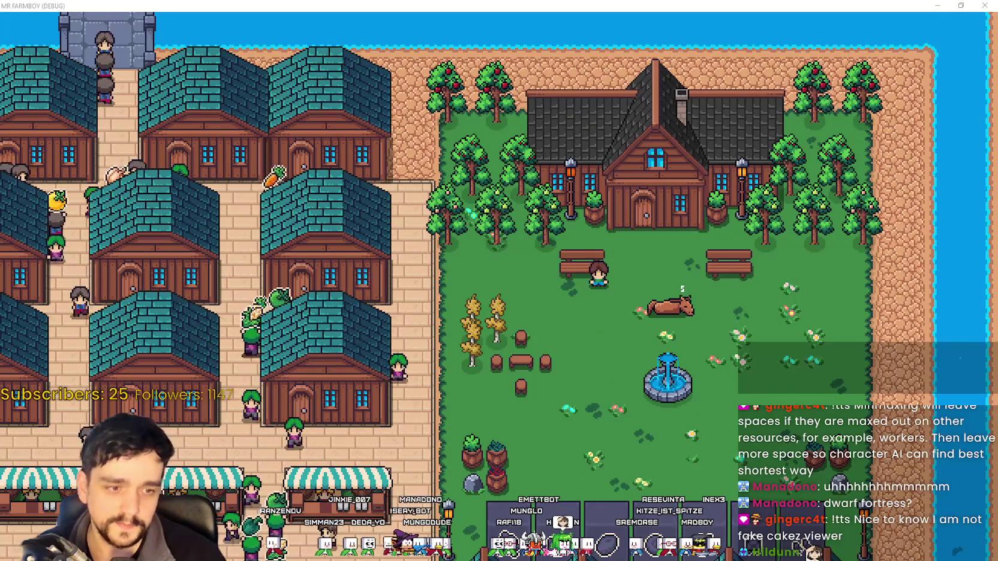
pyautogui.hotkey('alt', 'Tab')
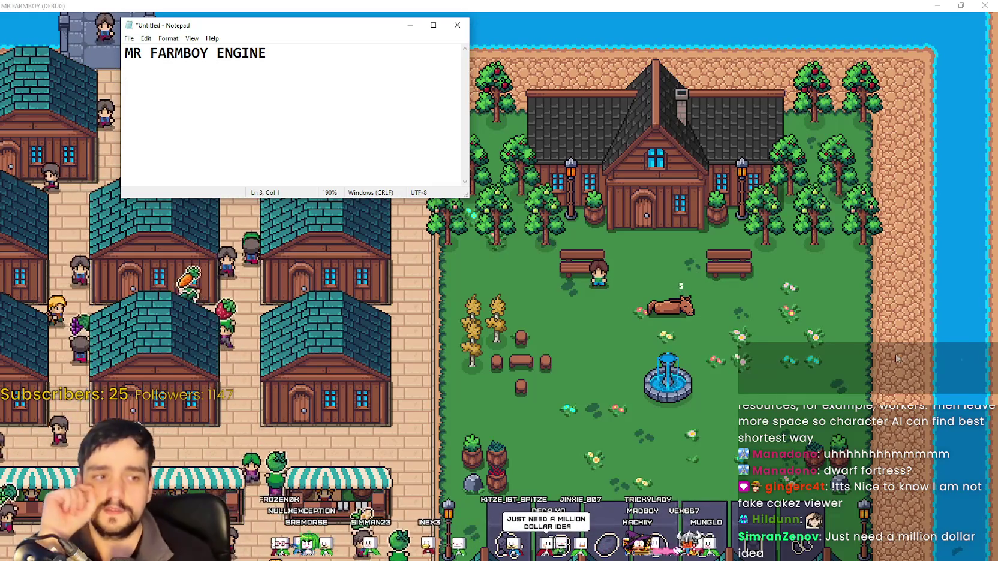
pyautogui.click(603, 244)
pyautogui.scroll(-5, 605, 244)
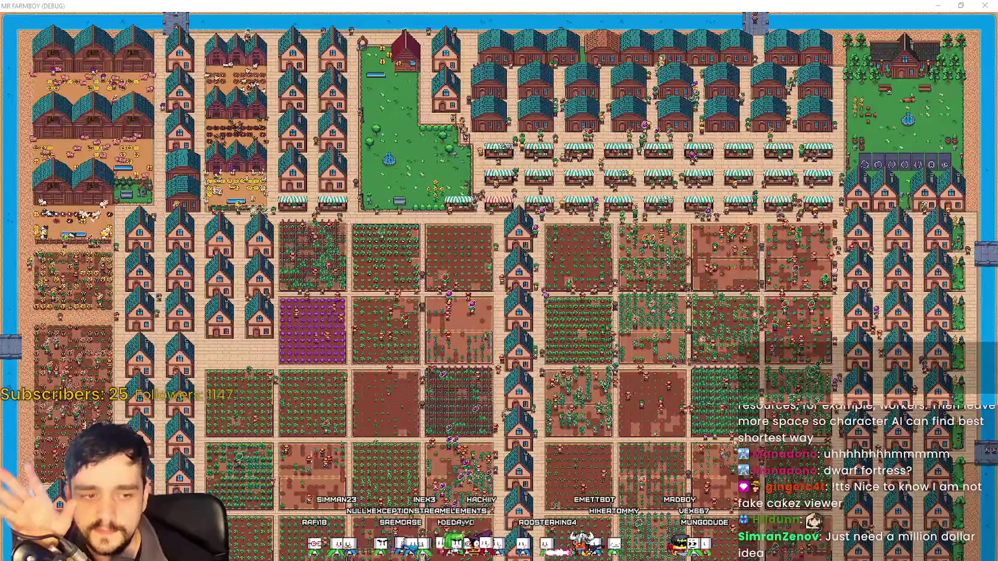
# Step: Bring the MR FARMBOY ENGINE note over the town map and place the cursor on lines 2 and 3
pyautogui.hotkey('alt', 'Tab')
pyautogui.click(231, 77)
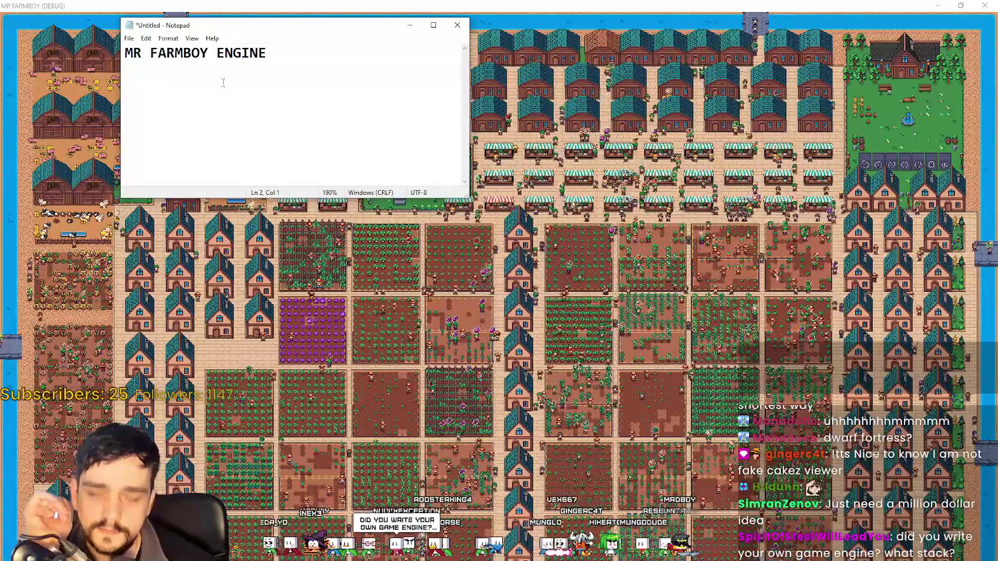
pyautogui.click(194, 94)
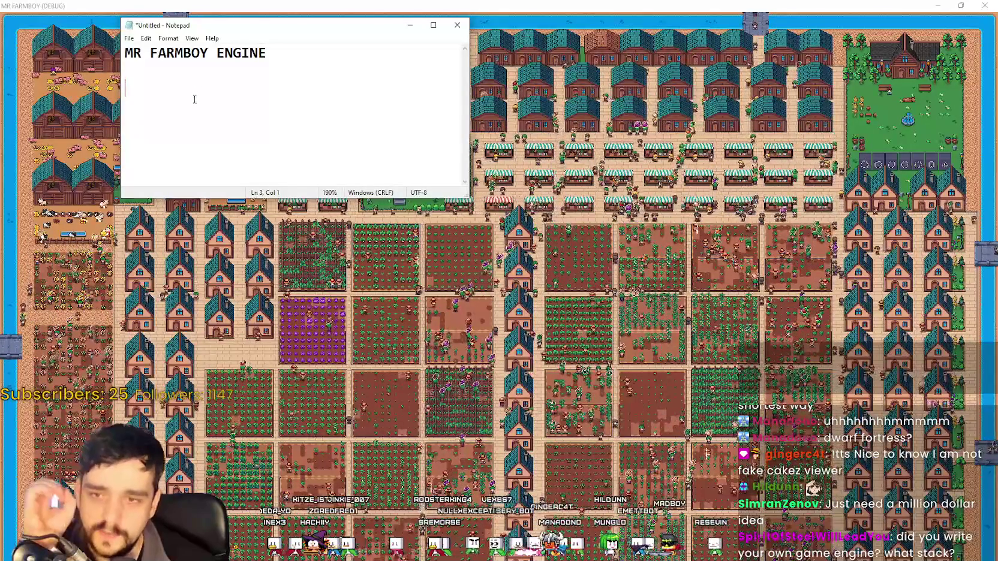
# Step: Return to the game and zoom over the fountain park and market stalls
pyautogui.click(641, 254)
pyautogui.scroll(5, 641, 254)
pyautogui.scroll(-5, 636, 253)
pyautogui.scroll(6, 636, 253)
pyautogui.scroll(-4, 636, 253)
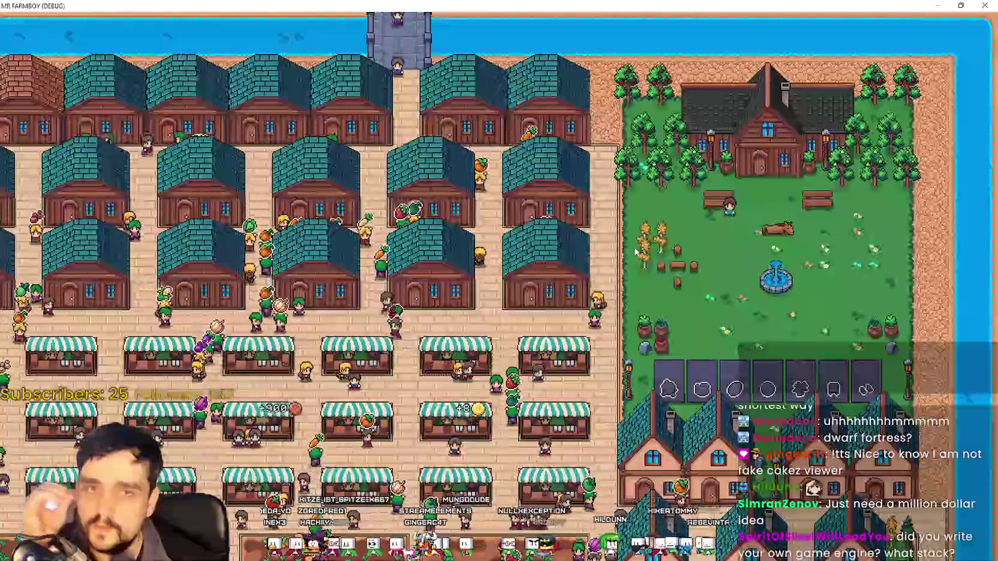
pyautogui.scroll(-3, 636, 253)
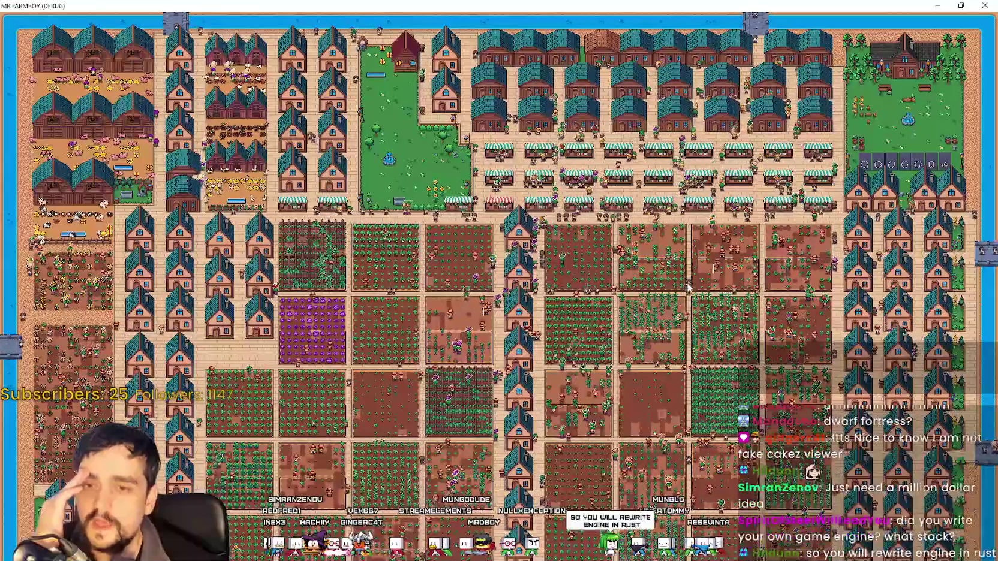
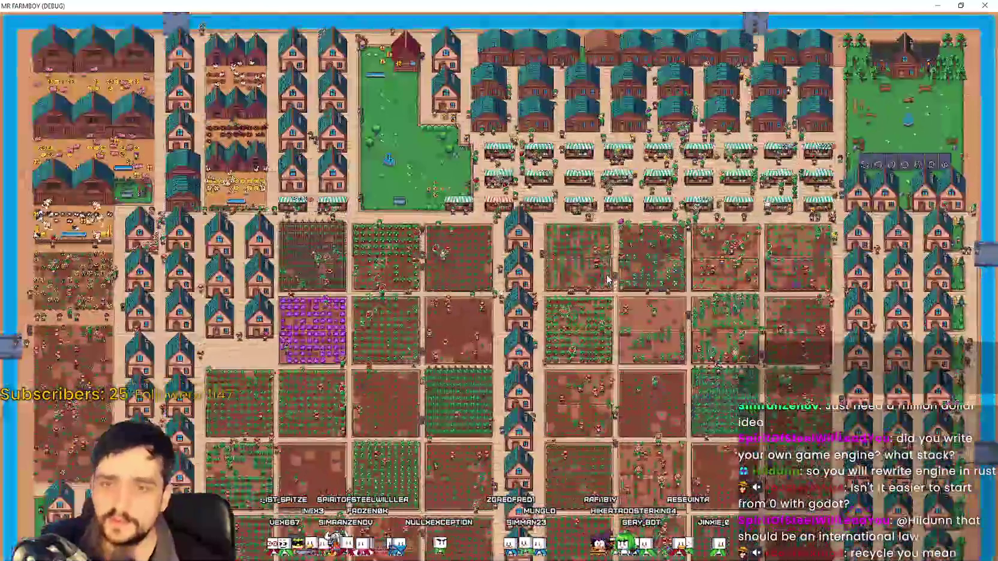
# Step: Bring the Notepad note headed 'MR FARMBOY ENGINE' in front of the running game
pyautogui.hotkey('alt', 'Tab')
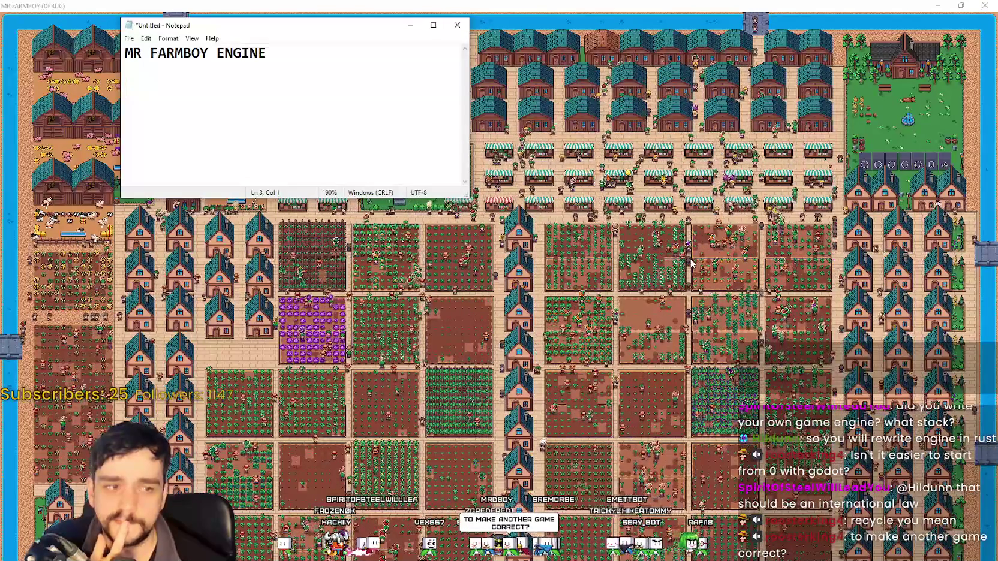
# Step: Type 'A NEW GAME USING THE MR FARMBOY ENGINE' on the line below the Notepad heading
pyautogui.moveTo(269, 88); pyautogui.dragTo(46, 24)
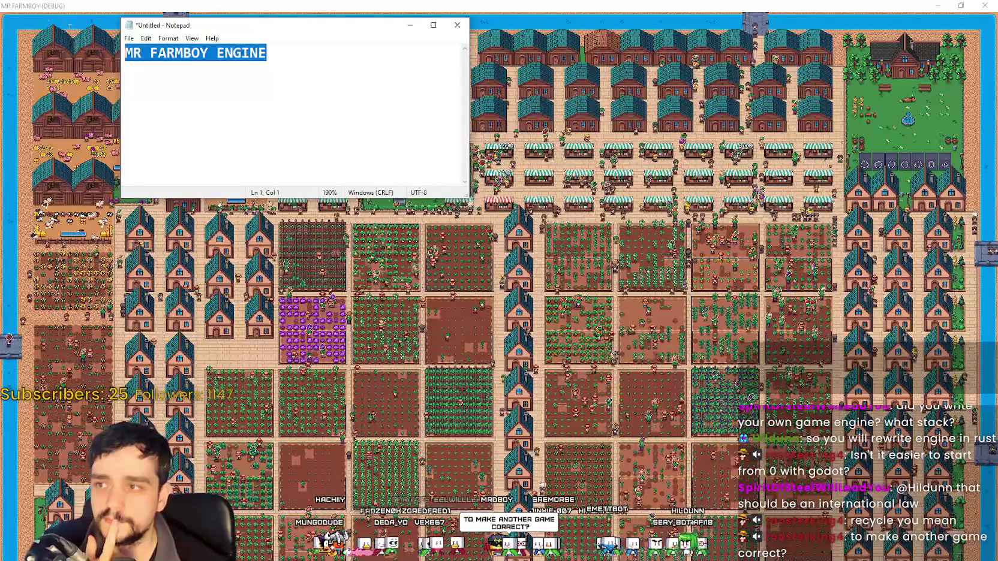
pyautogui.click(319, 70)
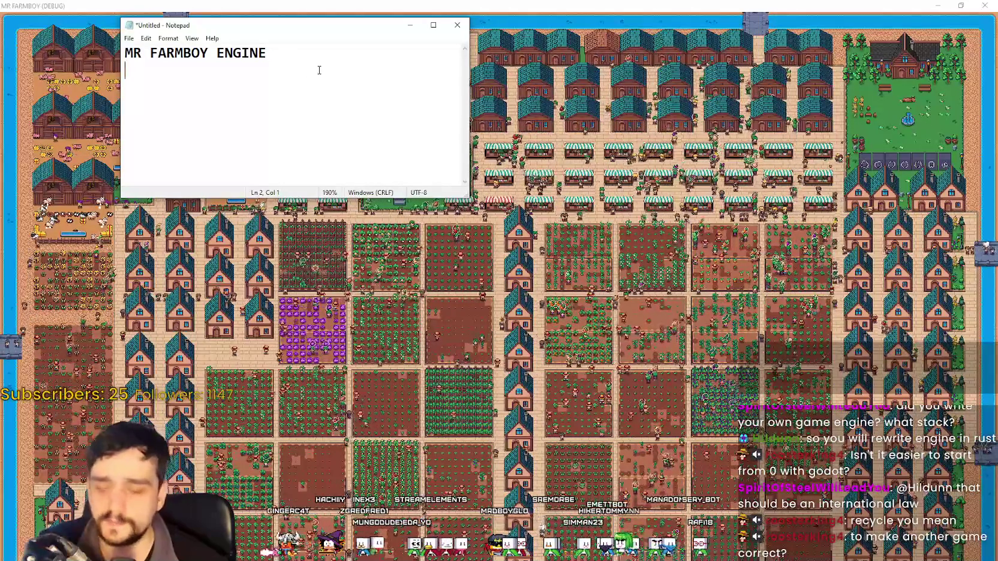
pyautogui.press('BackSpace')
pyautogui.write('A NEW ')
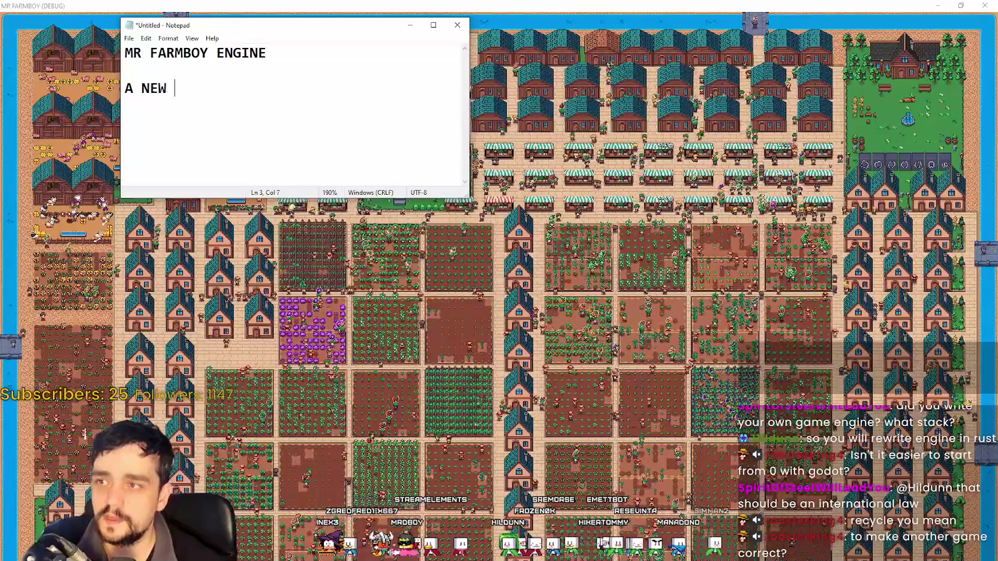
pyautogui.write('GAME USING THE ')
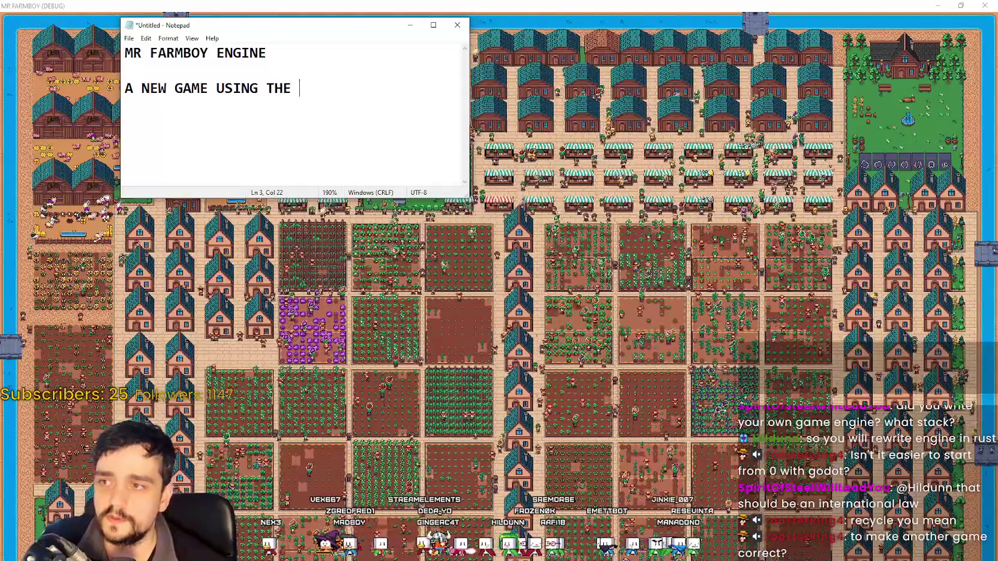
pyautogui.write('MR FARMBOYT E')
pyautogui.press('BackSpace')
pyautogui.press('BackSpace')
pyautogui.press('BackSpace')
pyautogui.write('ENGI')
pyautogui.press('Return')
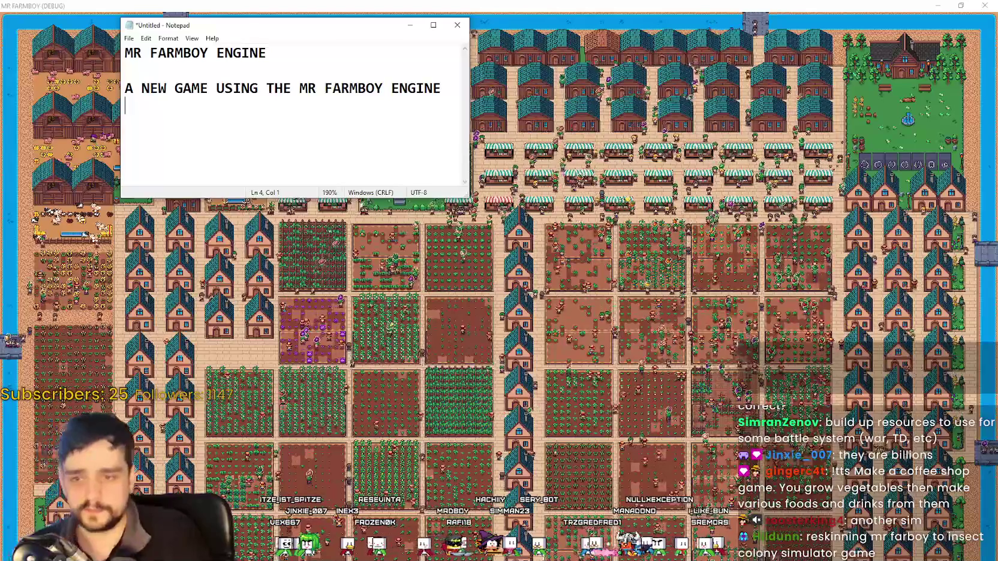
pyautogui.scroll(5, 556, 382)
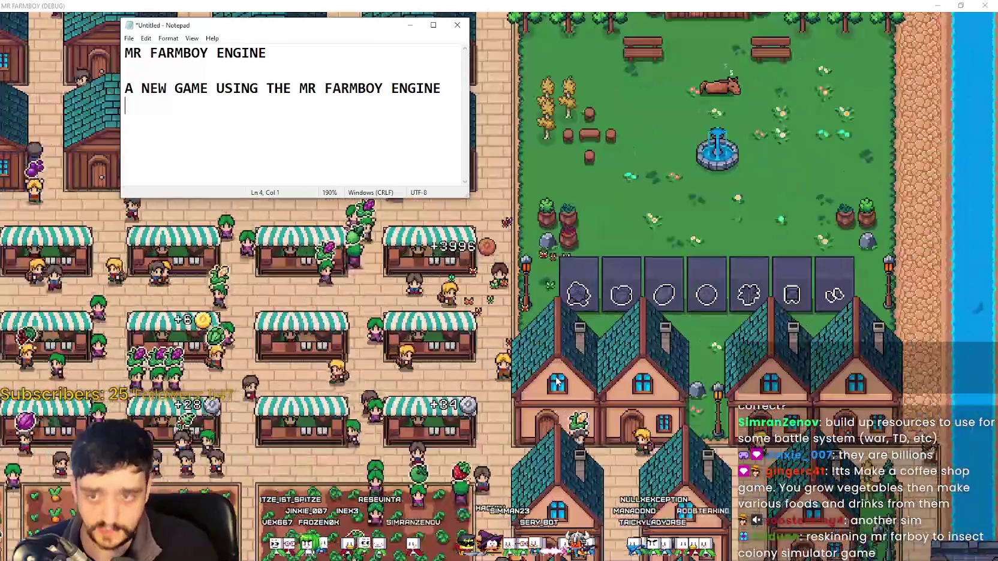
pyautogui.scroll(-5, 557, 383)
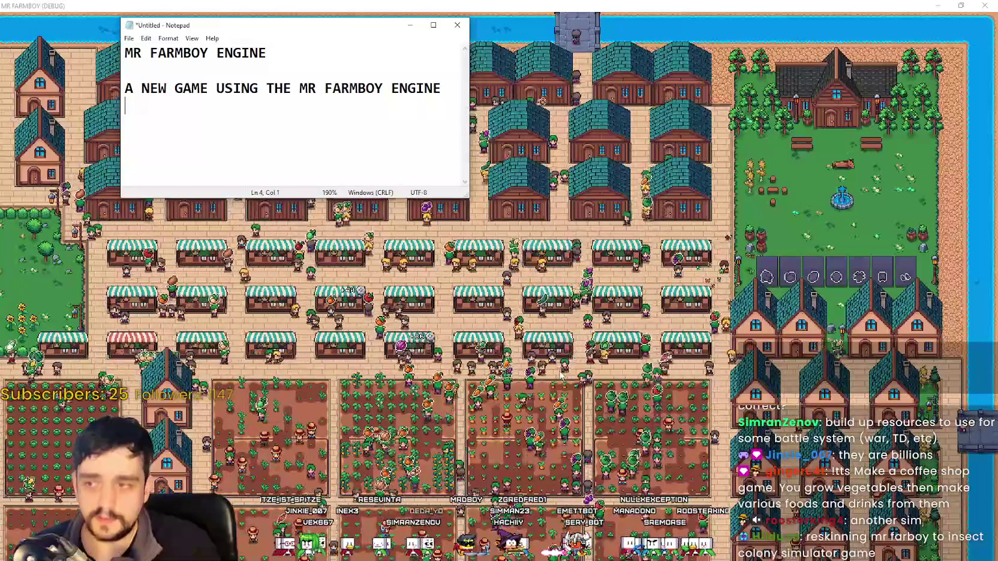
pyautogui.scroll(-3, 557, 375)
pyautogui.scroll(4, 561, 376)
pyautogui.scroll(3, 560, 375)
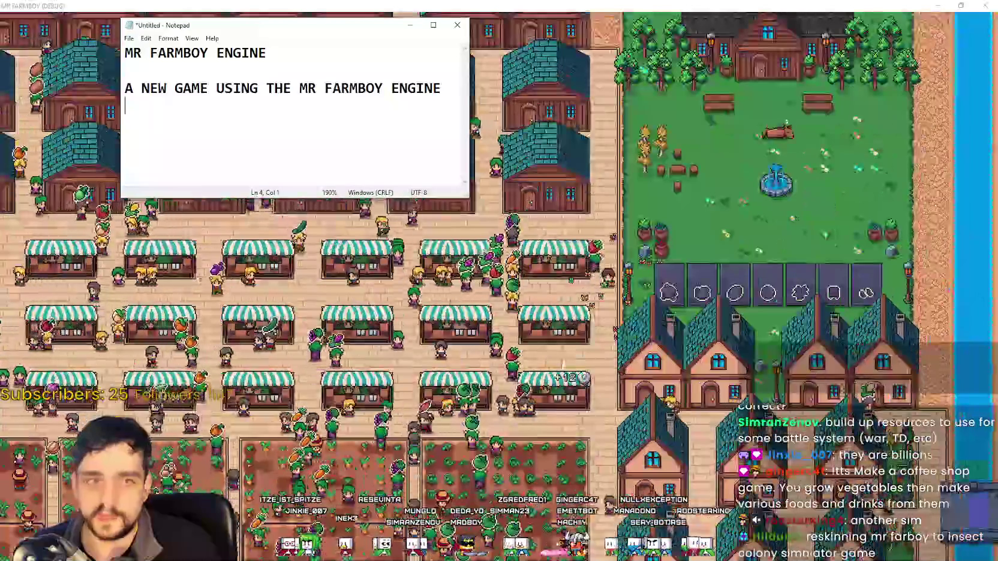
pyautogui.scroll(-4, 556, 365)
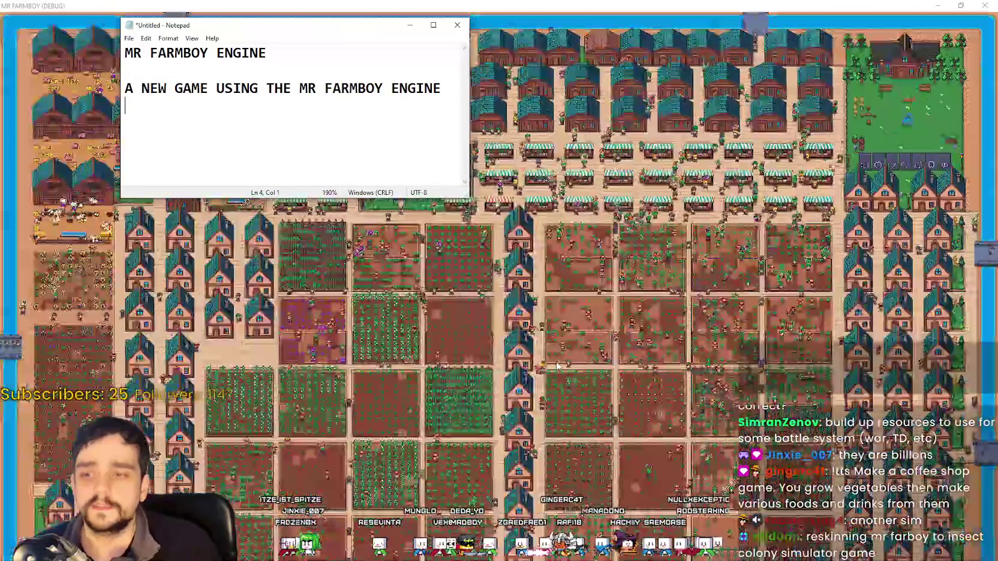
pyautogui.click(310, 134)
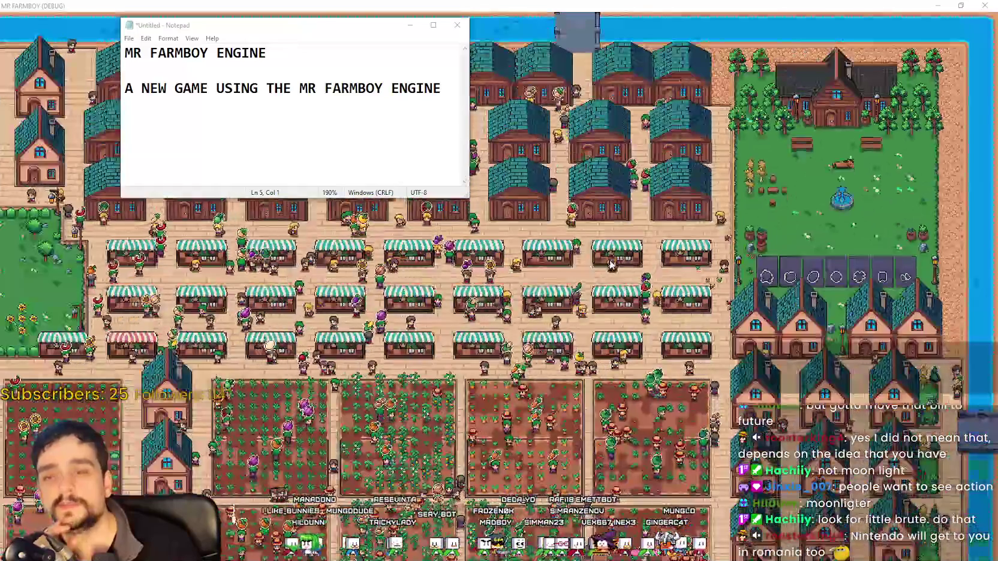
# Step: Bring the MR FARMBOY game window back in front of the Notepad note
pyautogui.click(611, 263)
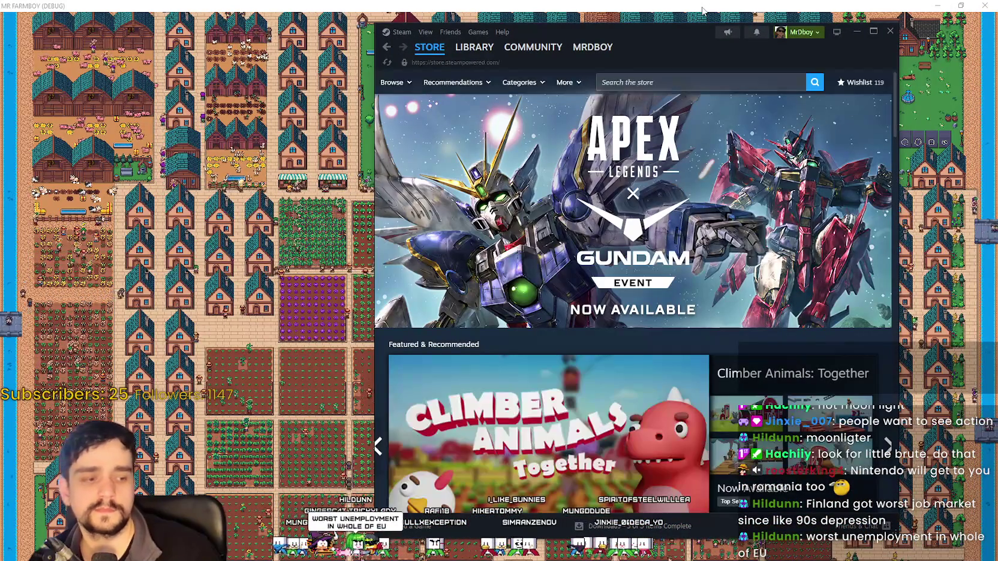
# Step: Search the Steam store for 'little bru', open Crimson Desert, then drag the book-cover browser over it
pyautogui.click(748, 75)
pyautogui.write('Look for little bru')
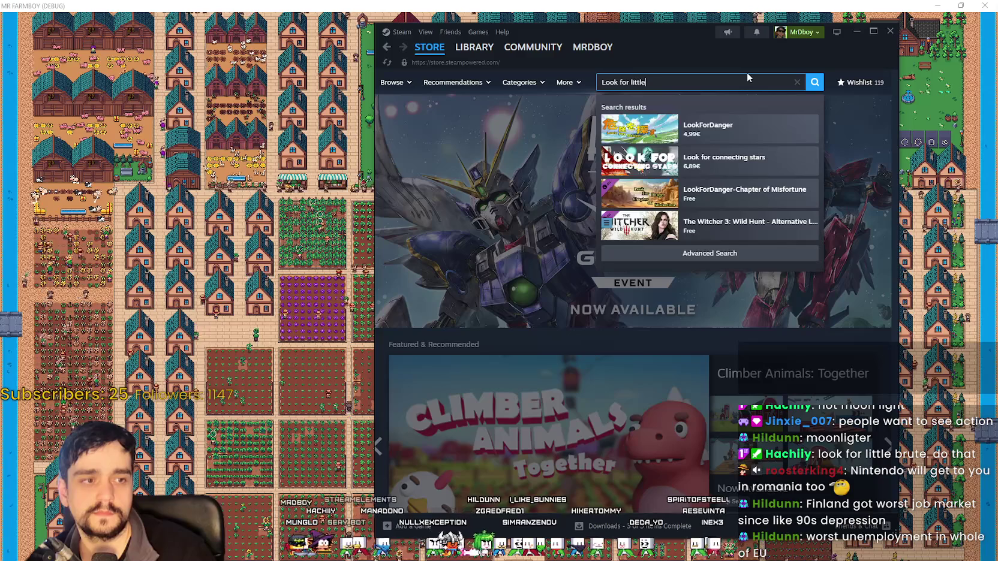
pyautogui.press('BackSpace')
pyautogui.press('BackSpace')
pyautogui.press('BackSpace')
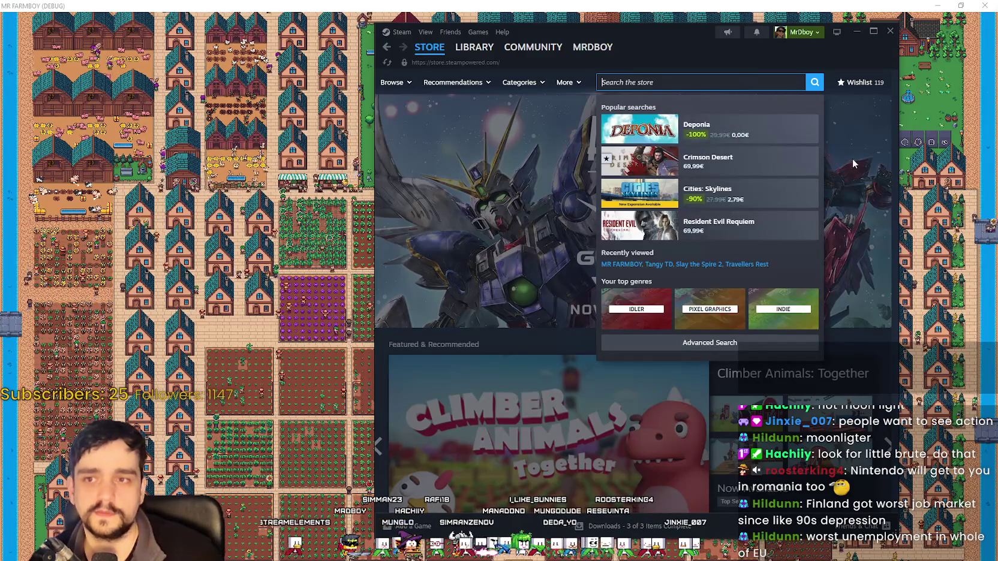
pyautogui.click(714, 69)
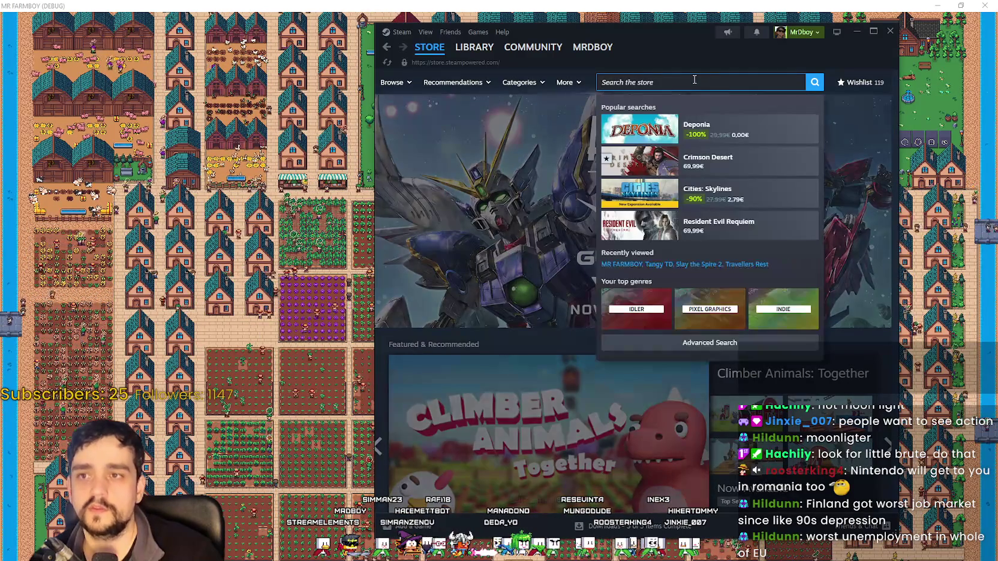
pyautogui.click(707, 161)
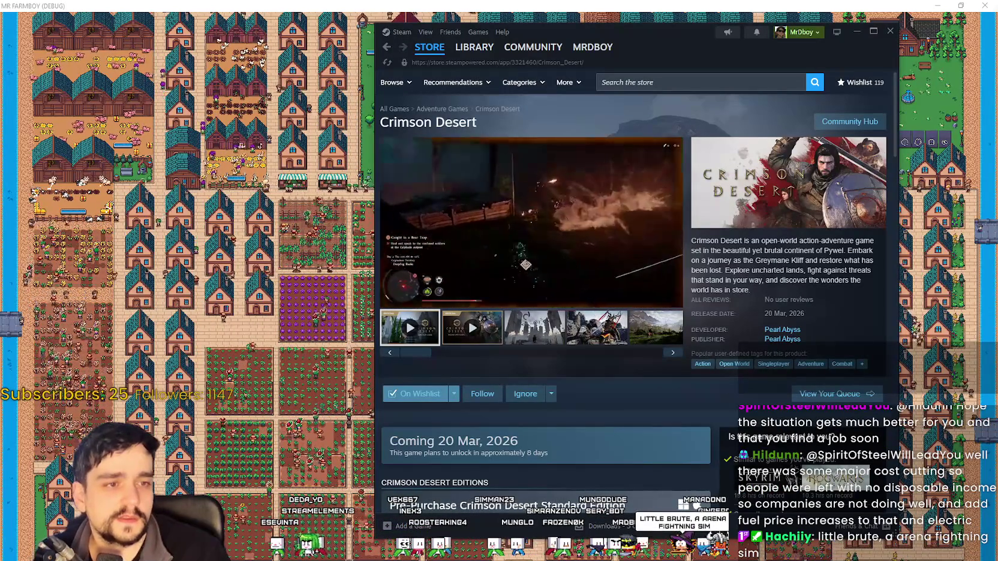
pyautogui.moveTo(997, 131); pyautogui.dragTo(712, 52)
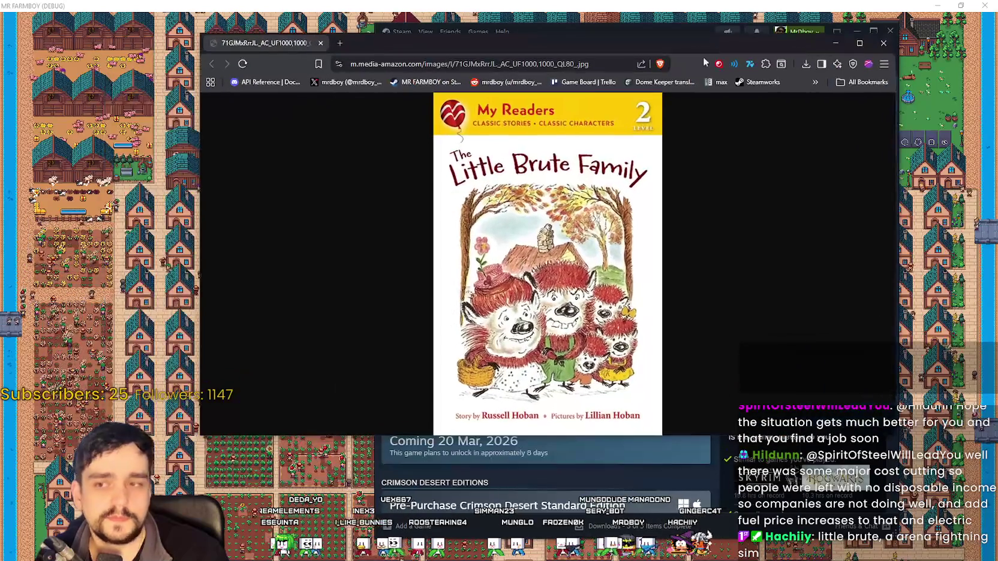
# Step: View the Little Brute Family cover at full size, scroll over it, and add a blank tab
pyautogui.click(549, 295)
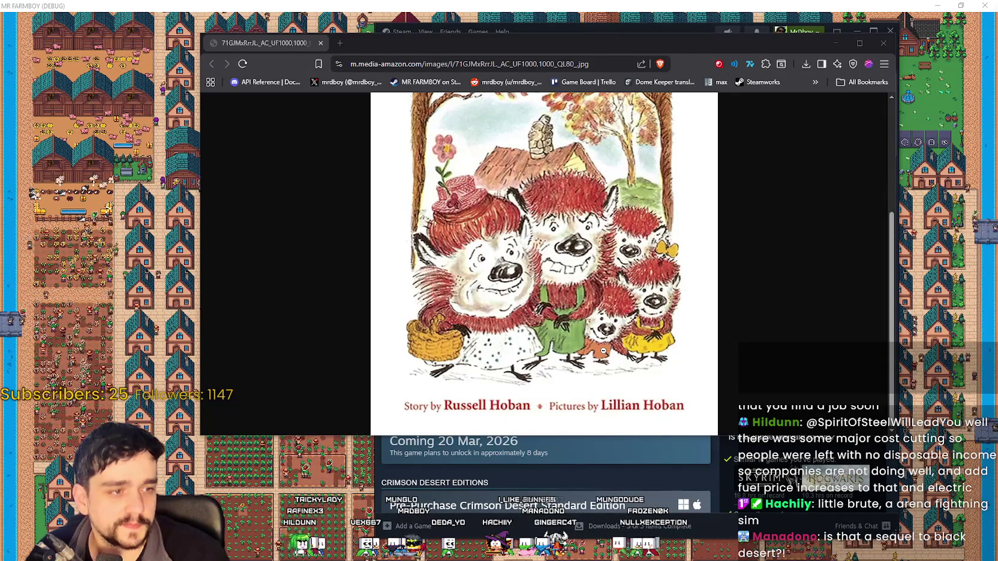
pyautogui.scroll(1, 583, 305)
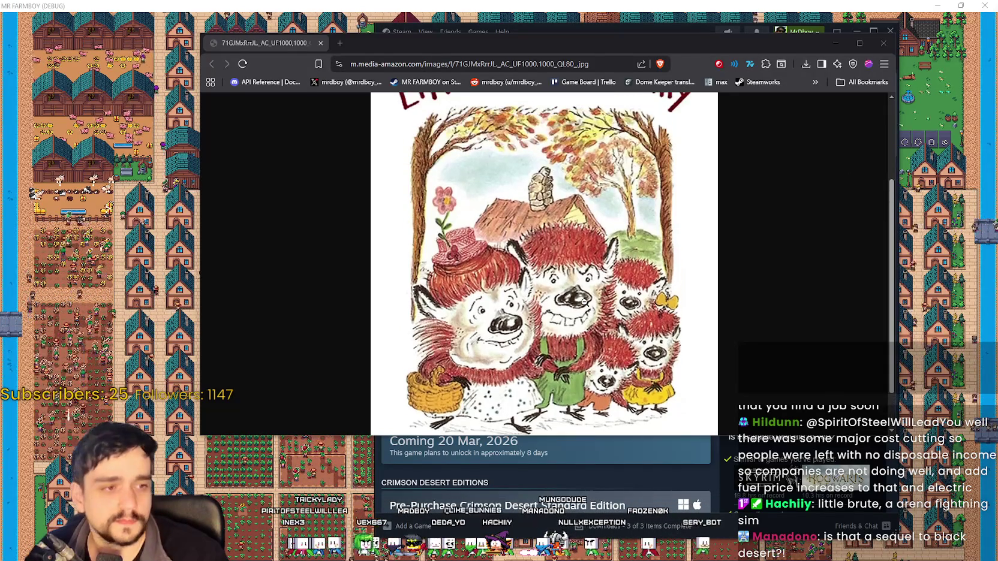
pyautogui.scroll(-1, 584, 301)
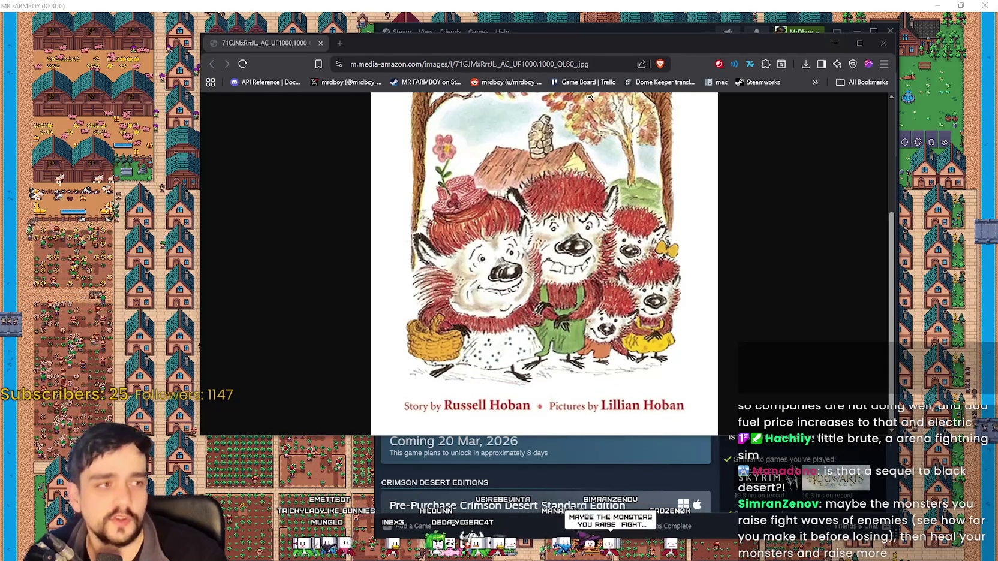
pyautogui.scroll(5, 436, 271)
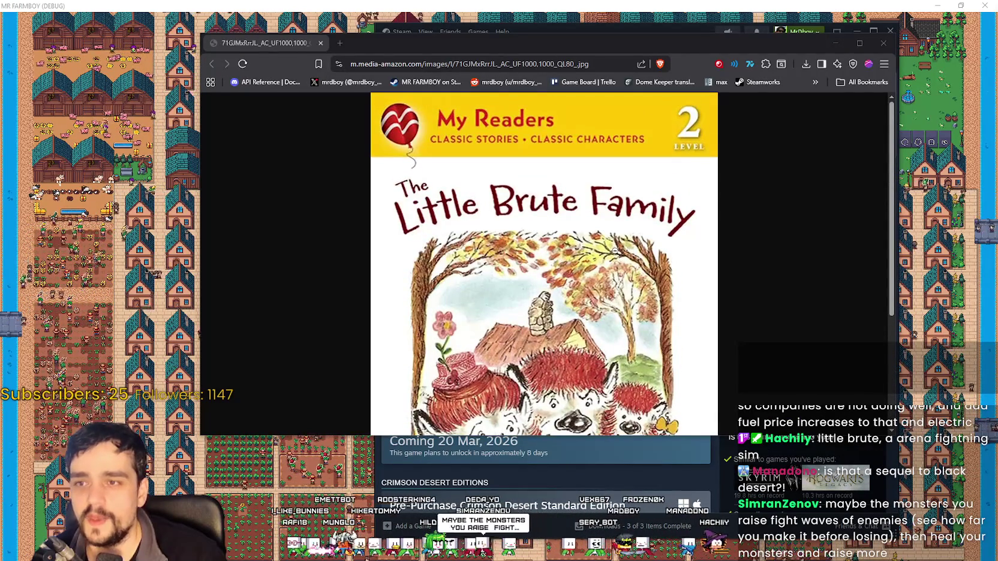
pyautogui.scroll(-3, 616, 228)
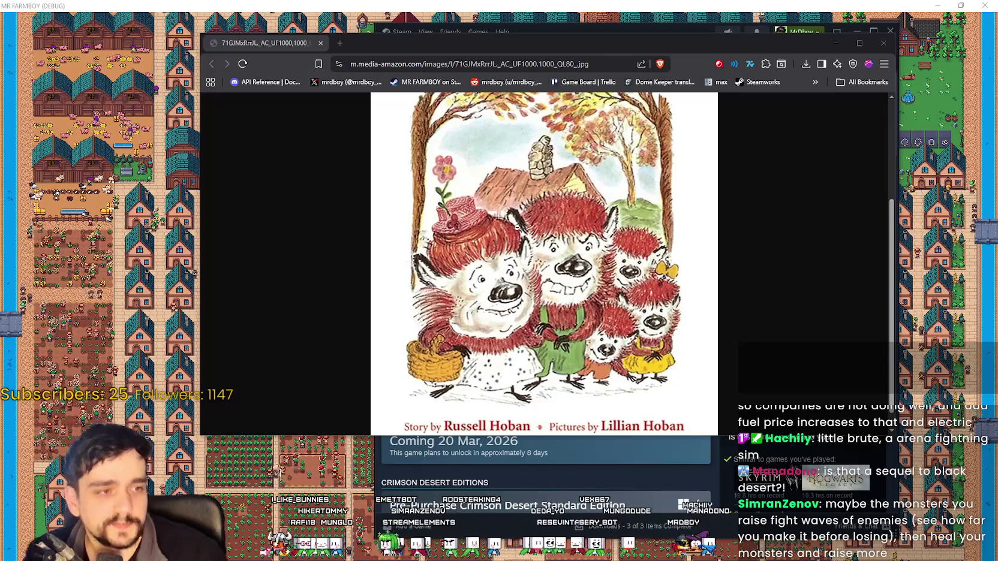
pyautogui.scroll(-1, 514, 231)
pyautogui.click(339, 42)
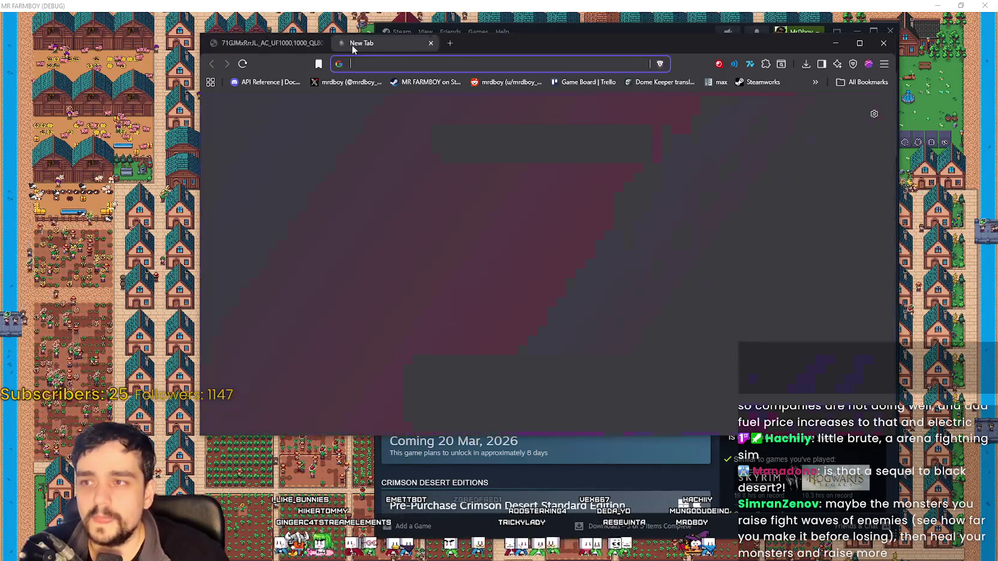
# Step: Search Google for 'Little brute, arena fighting sim' and preview the MyBrute review image
pyautogui.write('T')
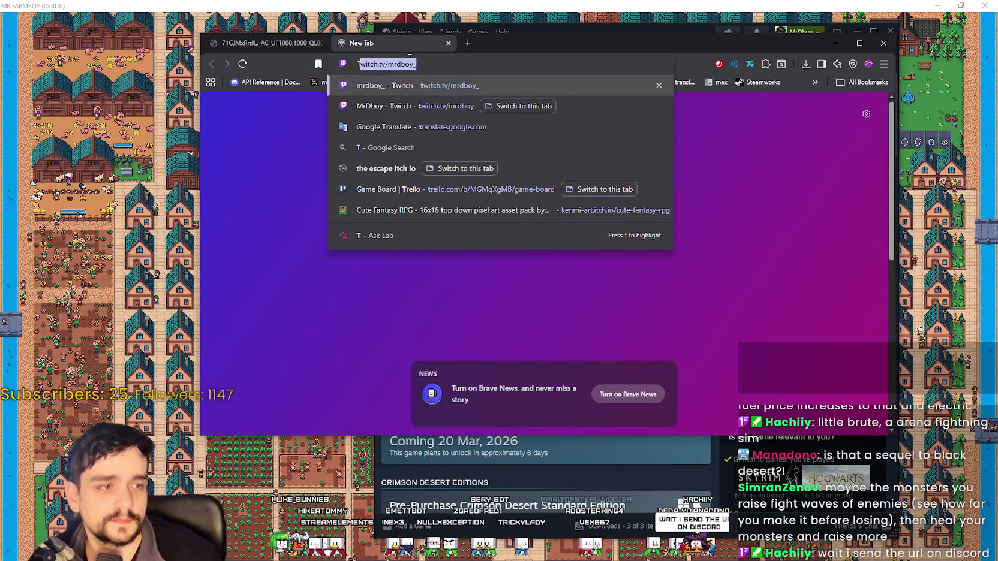
pyautogui.press('BackSpace')
pyautogui.press('BackSpace')
pyautogui.write('Little')
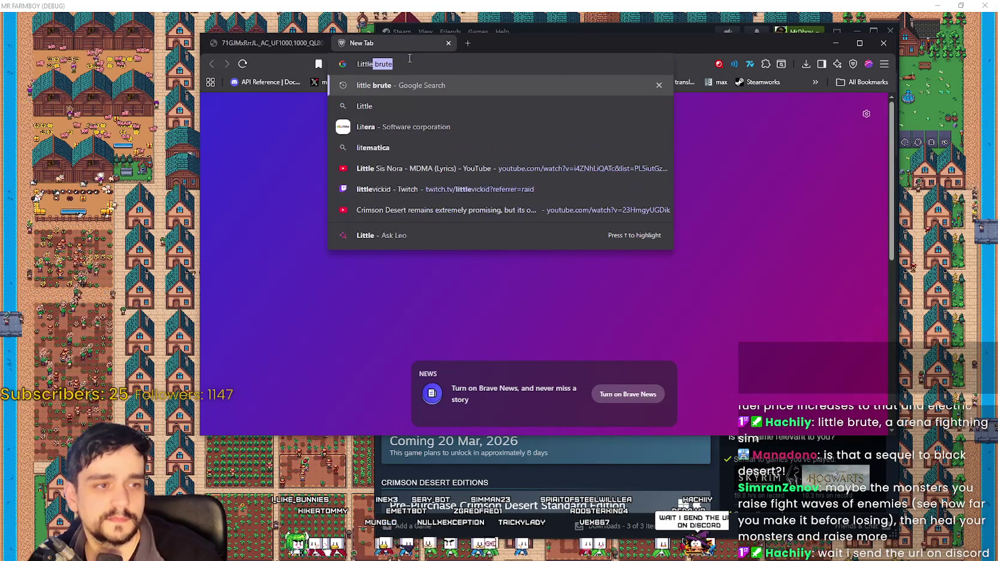
pyautogui.write(' brute, are')
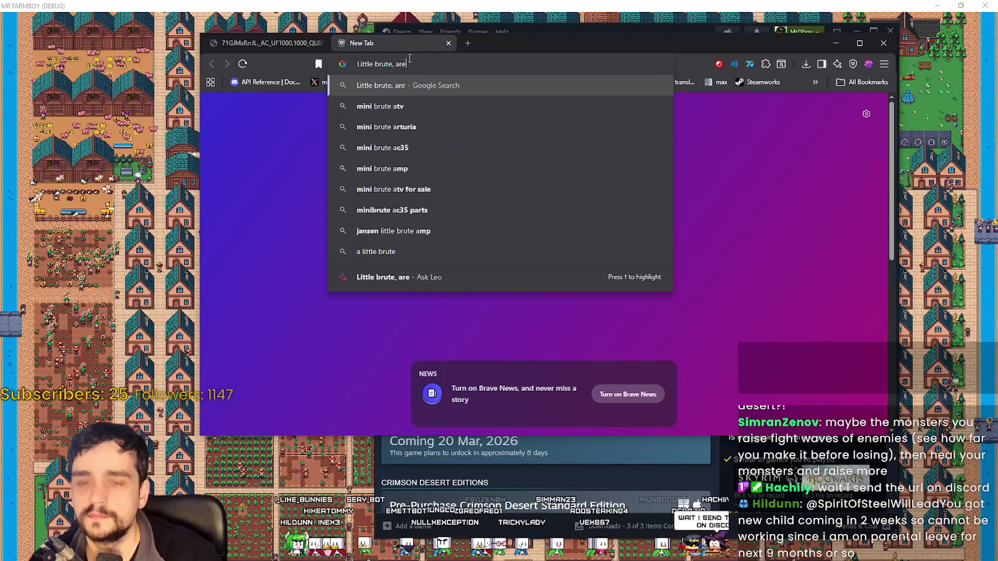
pyautogui.write('na fihhti')
pyautogui.press('BackSpace')
pyautogui.press('BackSpace')
pyautogui.write('g')
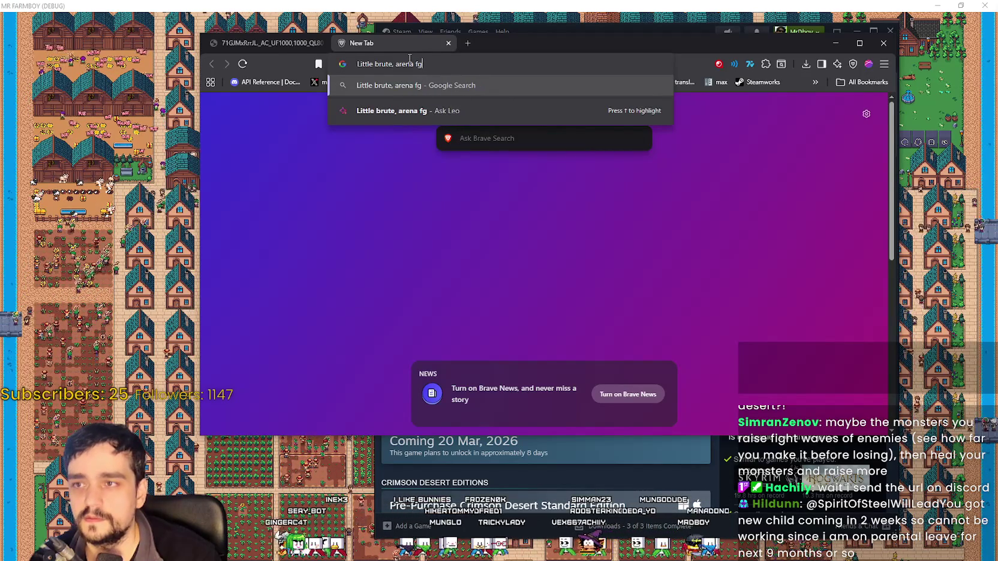
pyautogui.write('gng sim')
pyautogui.press('Return')
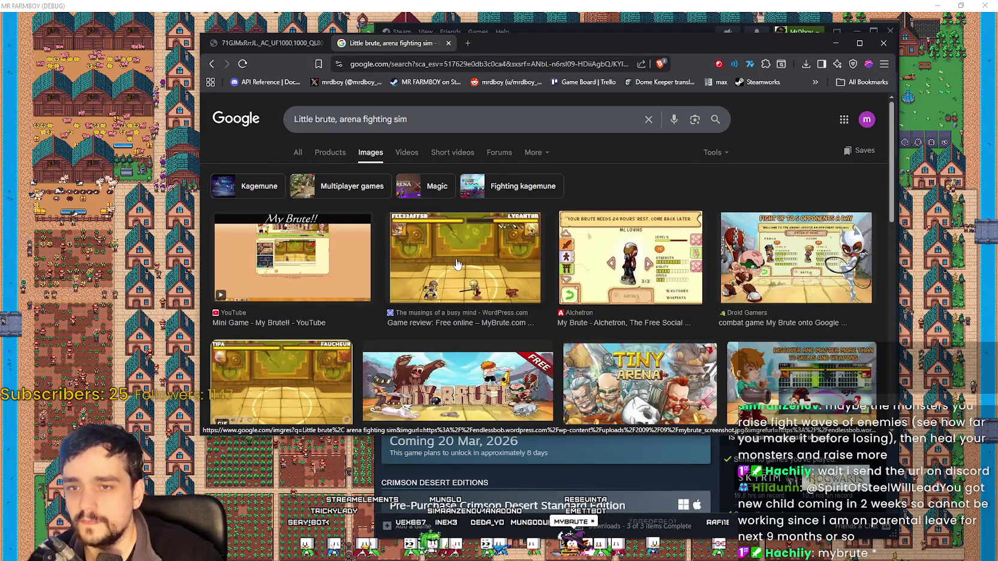
pyautogui.click(457, 264)
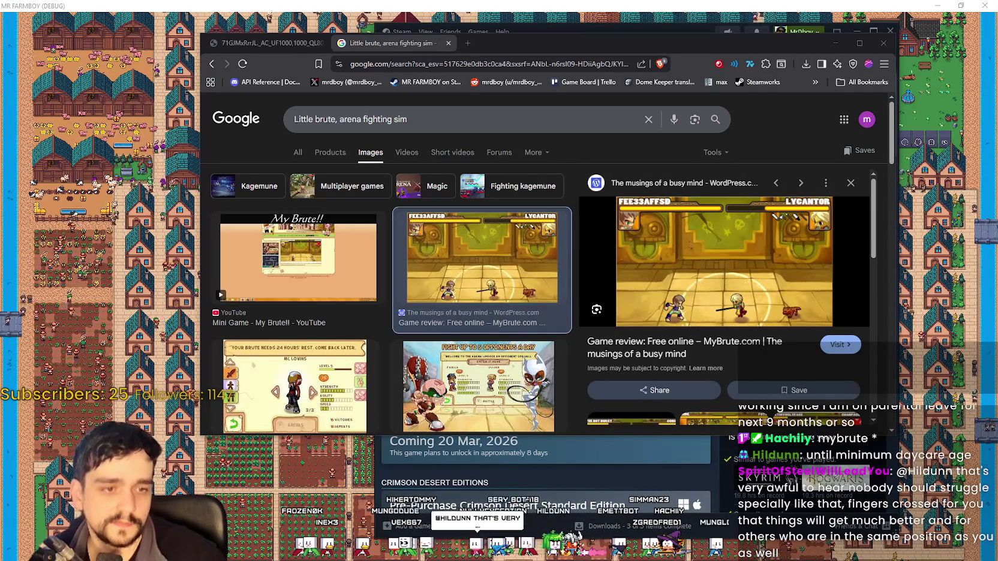
# Step: Load the MyBrute site at mybrute.eternaltwin.org
pyautogui.click(478, 60)
pyautogui.write('mybrute.eternaltwin.org')
pyautogui.press('Return')
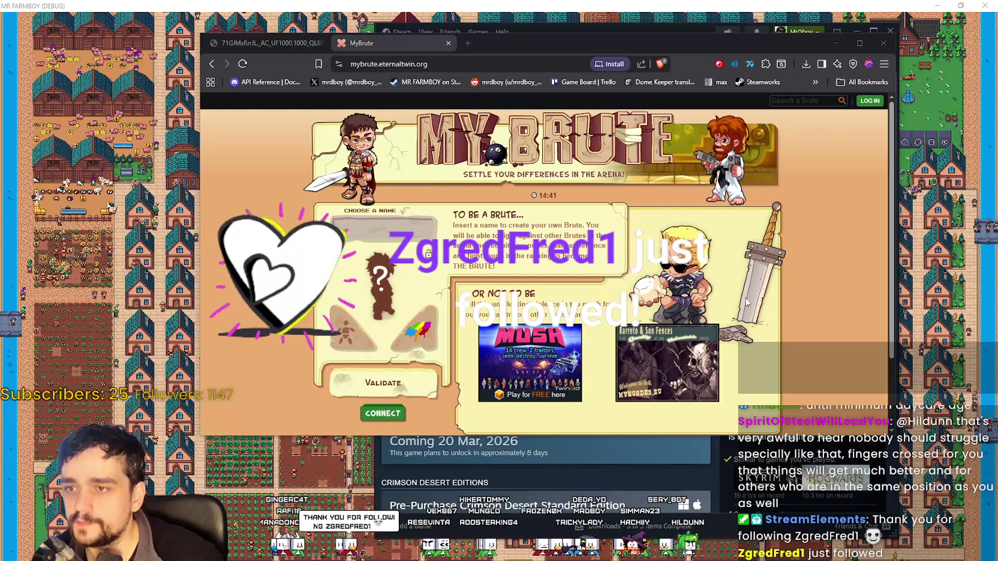
# Step: Try creating a brute named YAAR on MyBrute, then return from the sign-in page
pyautogui.scroll(-2, 380, 345)
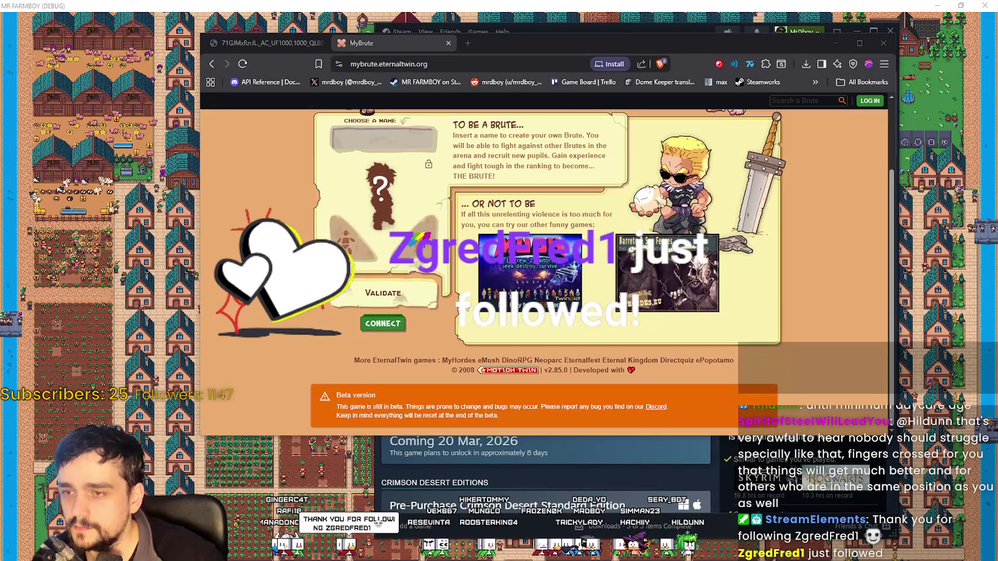
pyautogui.scroll(2, 767, 413)
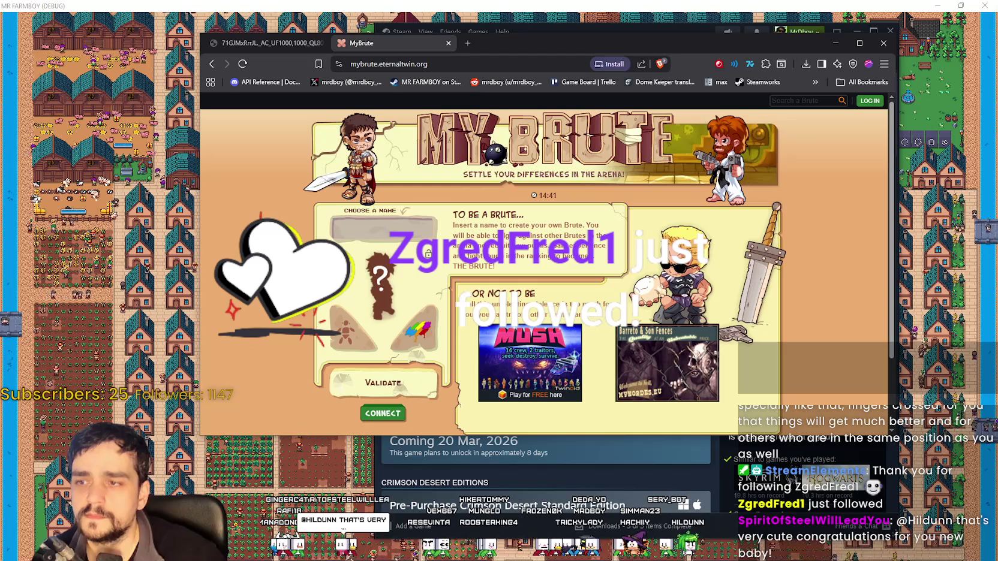
pyautogui.write('Y')
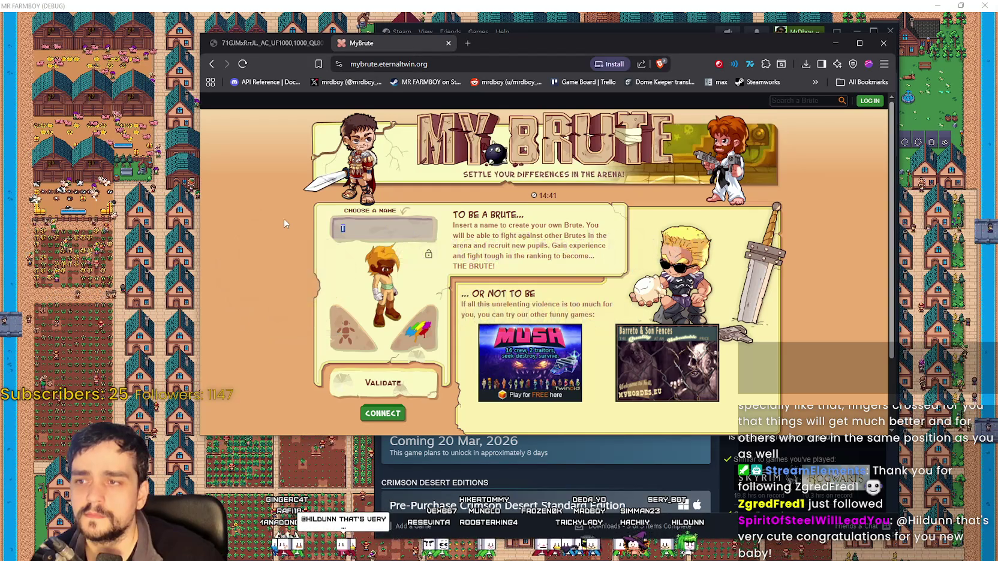
pyautogui.write('AAR')
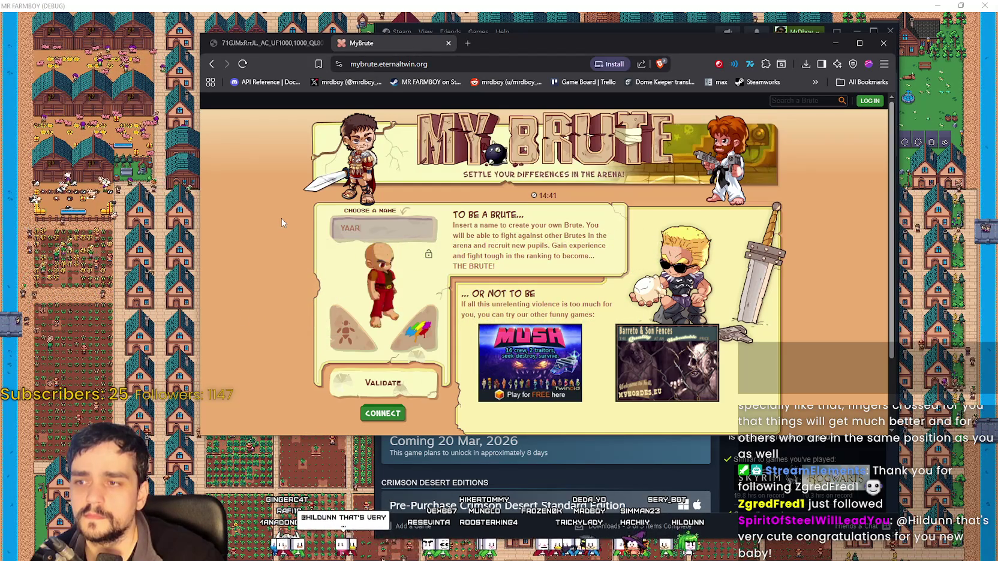
pyautogui.click(382, 383)
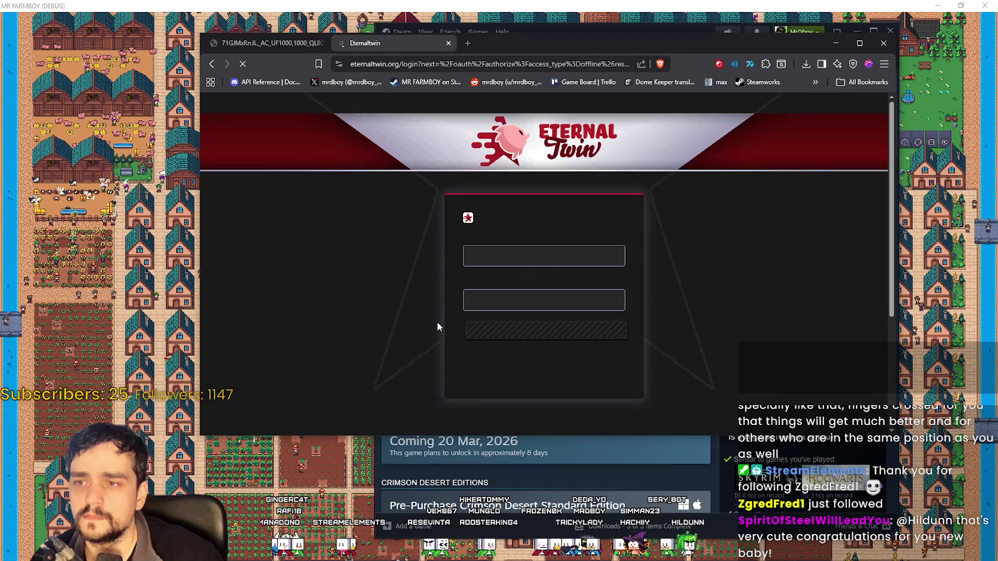
pyautogui.click(210, 63)
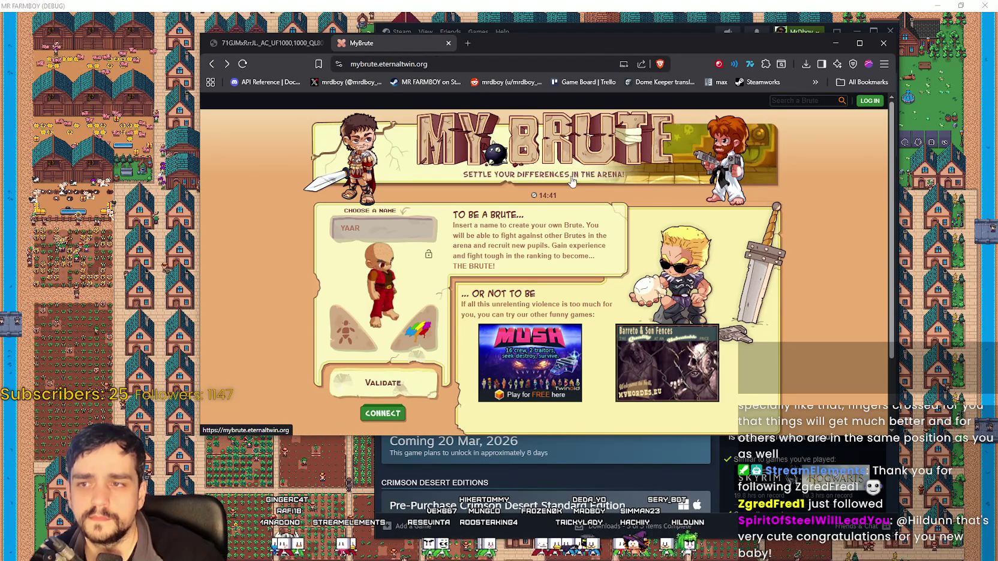
# Step: Scroll through the MyBrute page and clear the accidental footer text selection
pyautogui.scroll(-2, 787, 345)
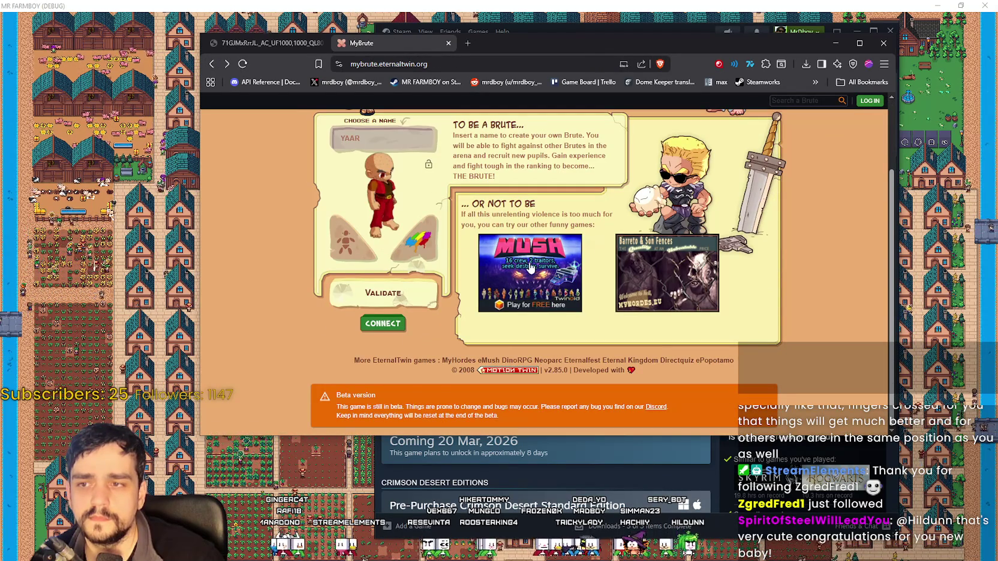
pyautogui.moveTo(410, 397); pyautogui.dragTo(375, 358)
pyautogui.click(712, 376)
pyautogui.scroll(2, 713, 379)
pyautogui.scroll(-2, 694, 384)
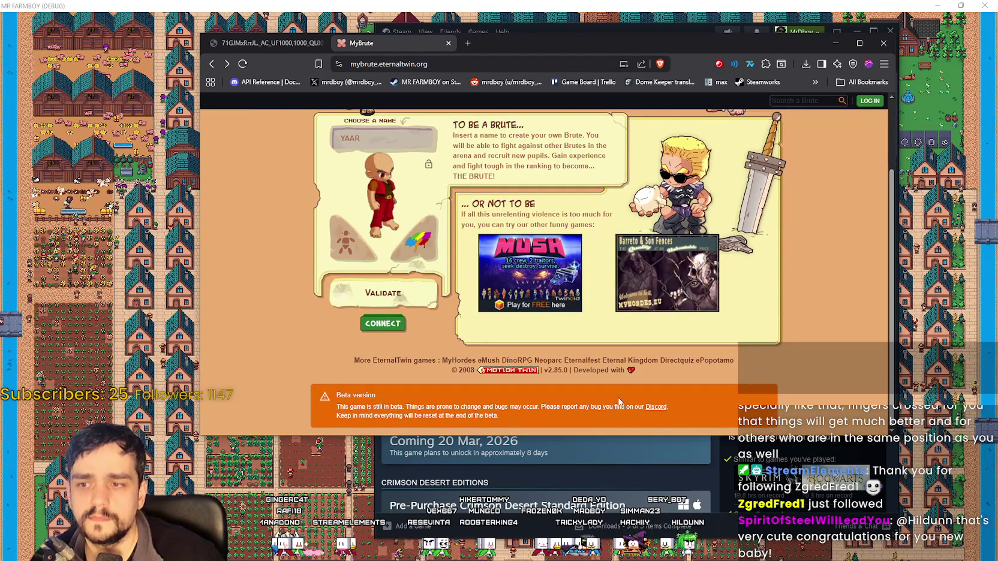
pyautogui.scroll(2, 645, 402)
pyautogui.scroll(-2, 636, 384)
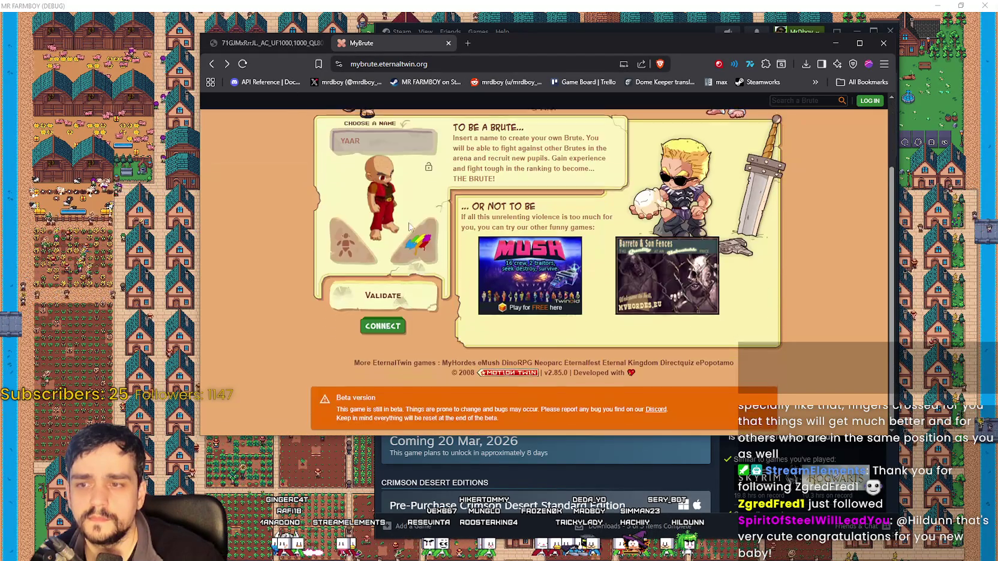
pyautogui.scroll(1, 544, 265)
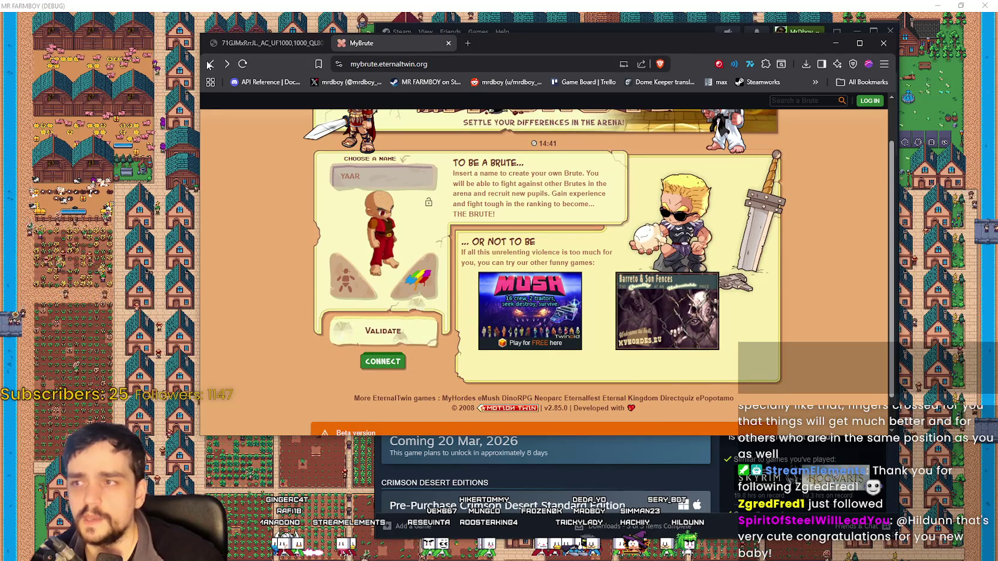
# Step: Close the MyBrute tab, the book-image browser window and the Steam store window
pyautogui.click(448, 43)
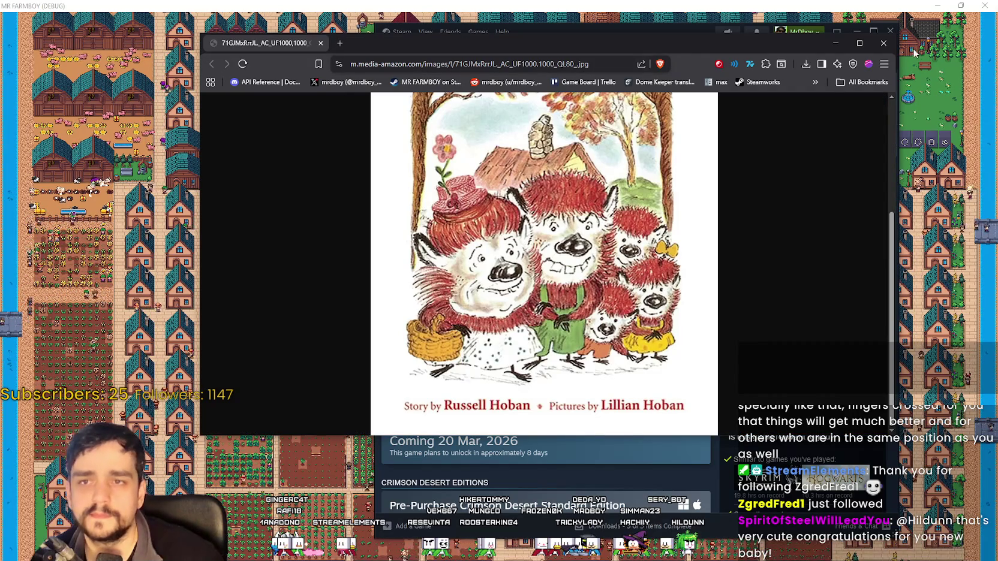
pyautogui.click(883, 42)
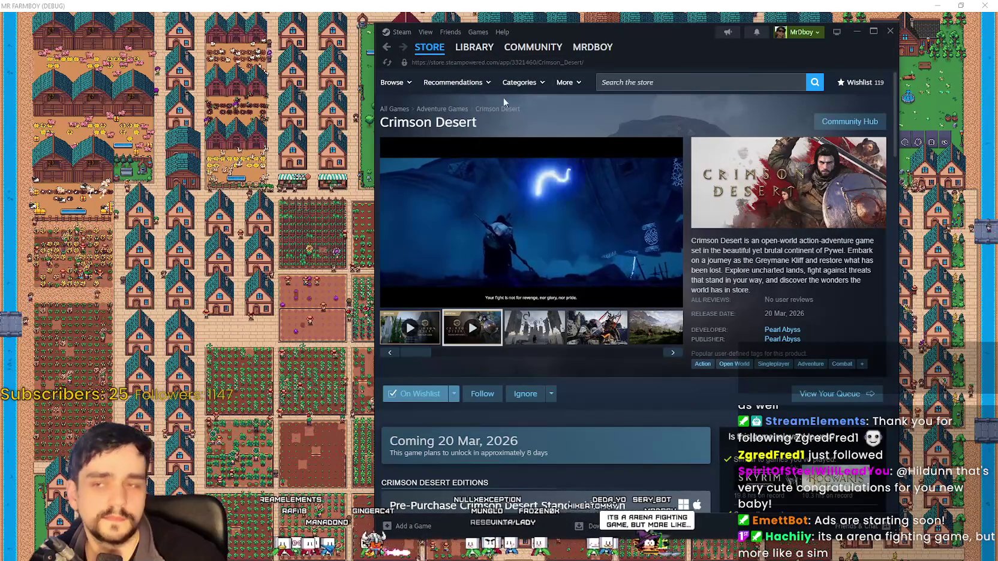
pyautogui.moveTo(435, 54)
pyautogui.click(856, 31)
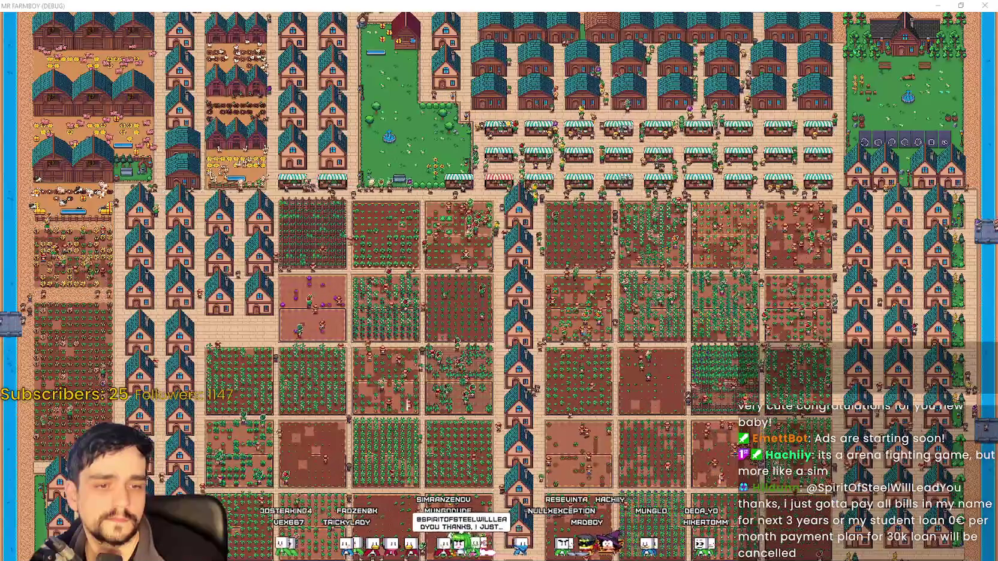
pyautogui.hotkey('alt', 'Tab')
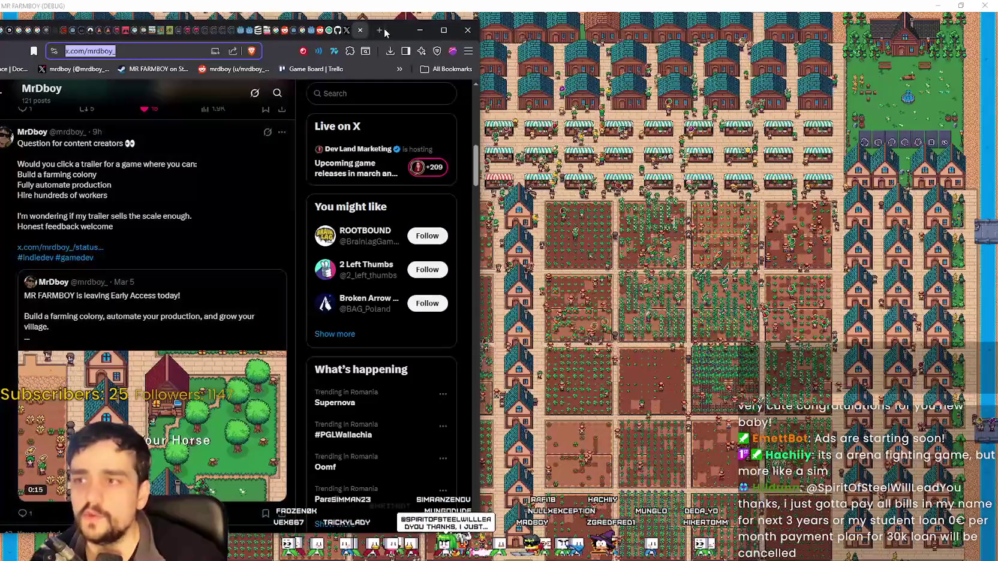
# Step: Show the X notifications list in a browser window moved right and widened over the game
pyautogui.moveTo(400, 28); pyautogui.dragTo(549, 26)
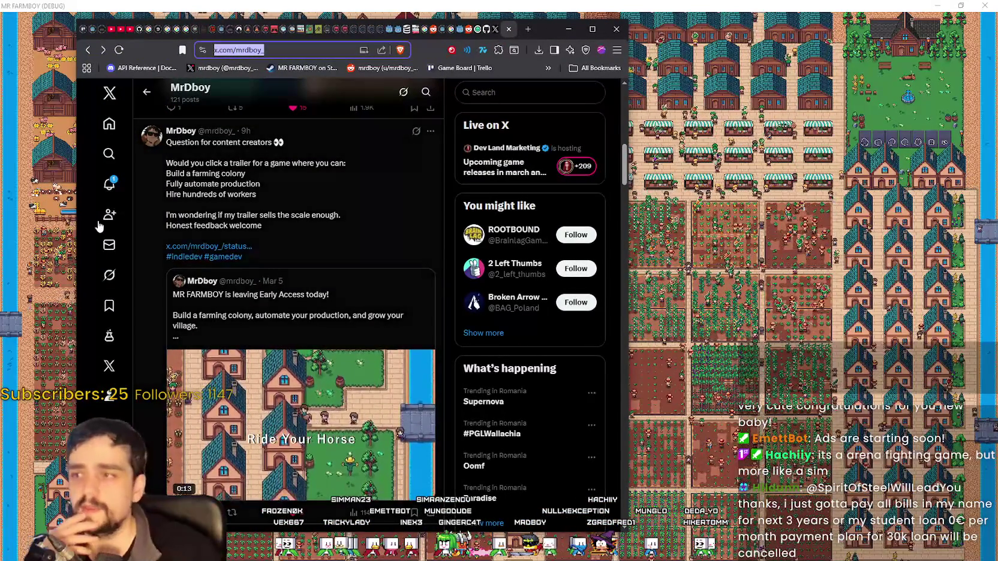
pyautogui.click(106, 191)
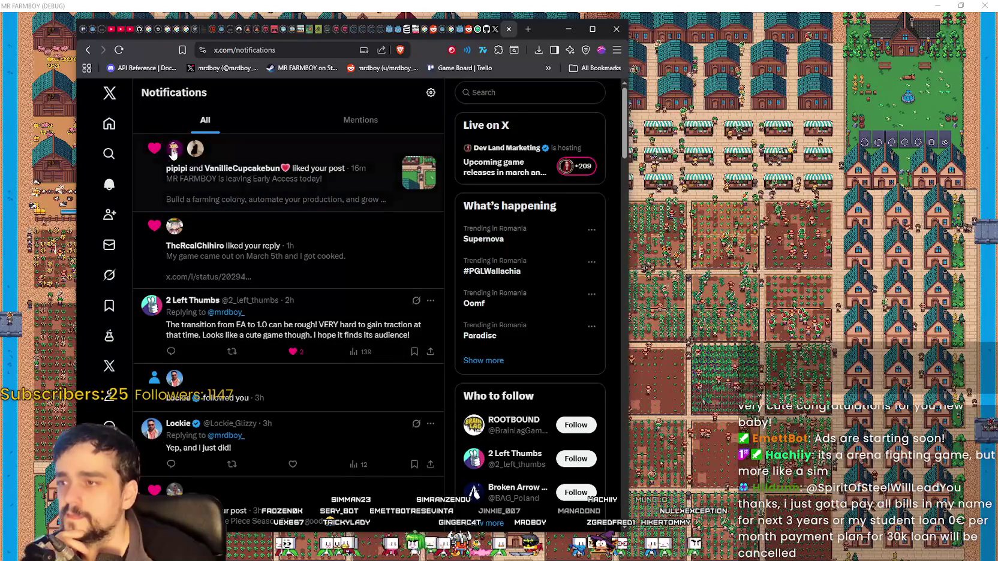
pyautogui.moveTo(173, 153)
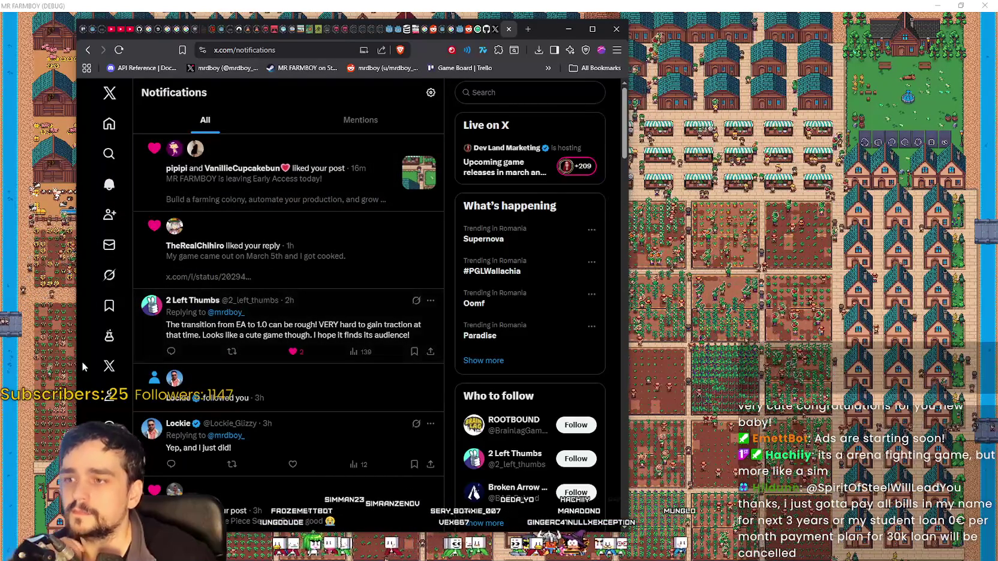
pyautogui.moveTo(630, 240); pyautogui.dragTo(886, 237)
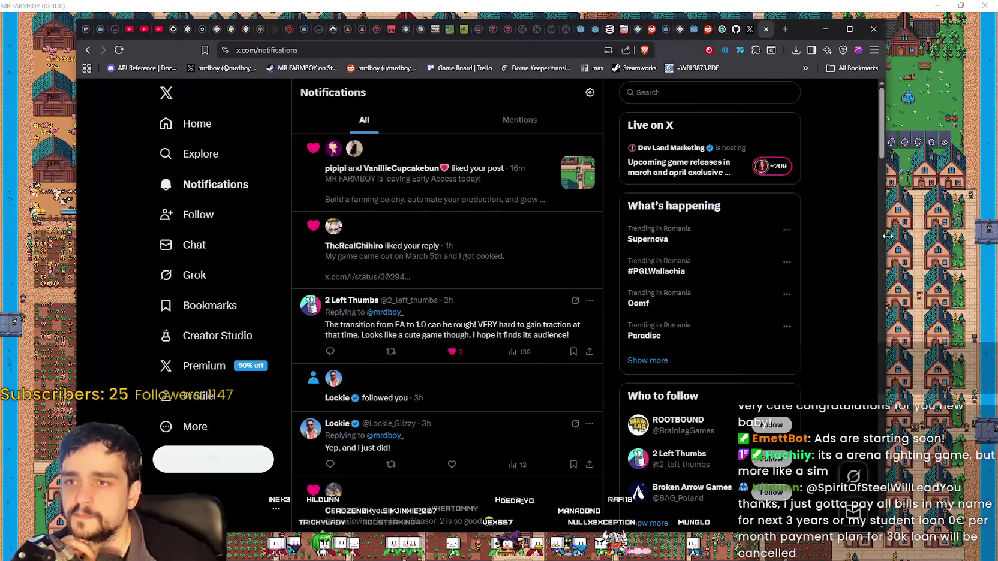
# Step: Reload the SteamDB Tangy TD charts page and scroll through its player stats
pyautogui.click(607, 30)
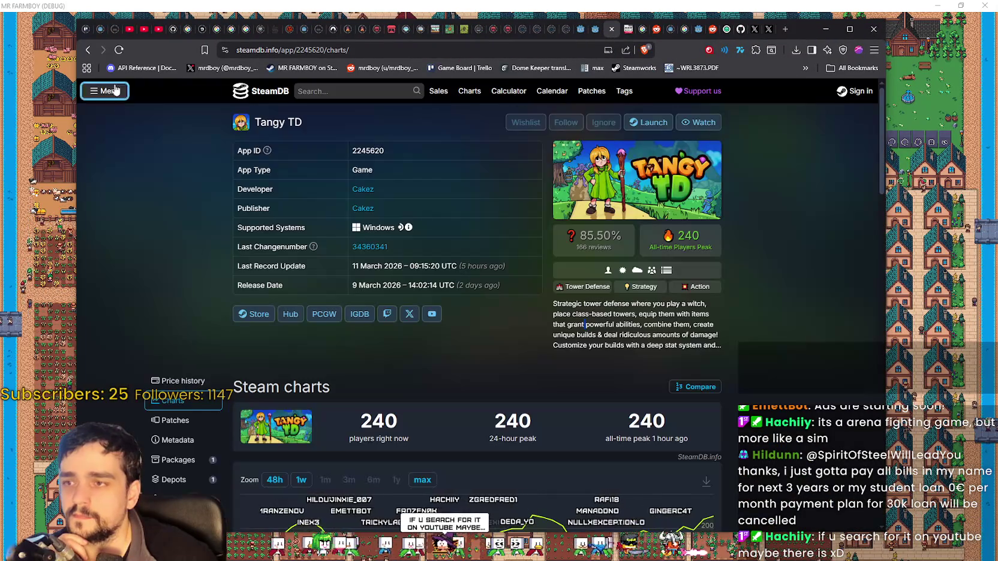
pyautogui.click(118, 50)
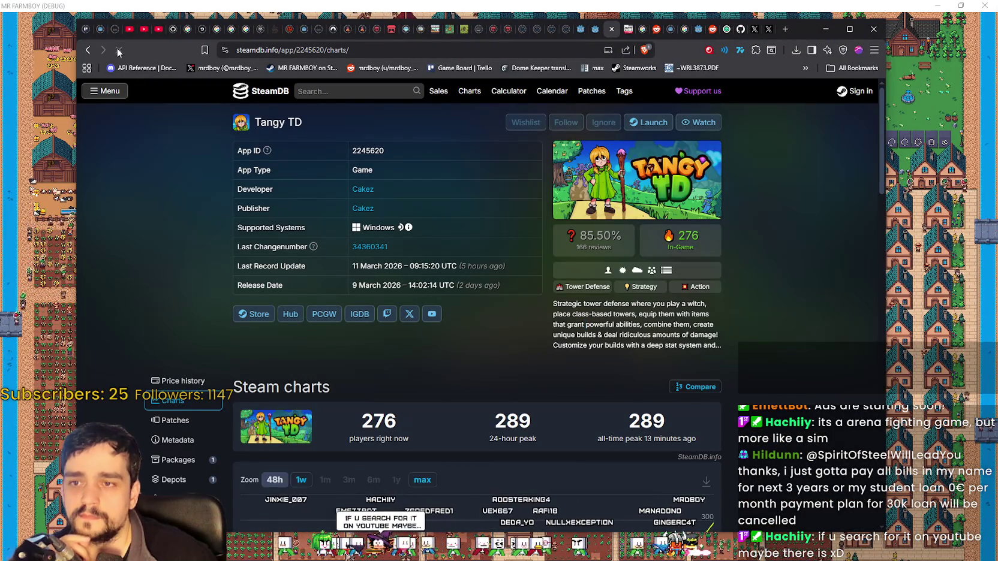
pyautogui.scroll(-2, 761, 367)
pyautogui.scroll(-1, 761, 363)
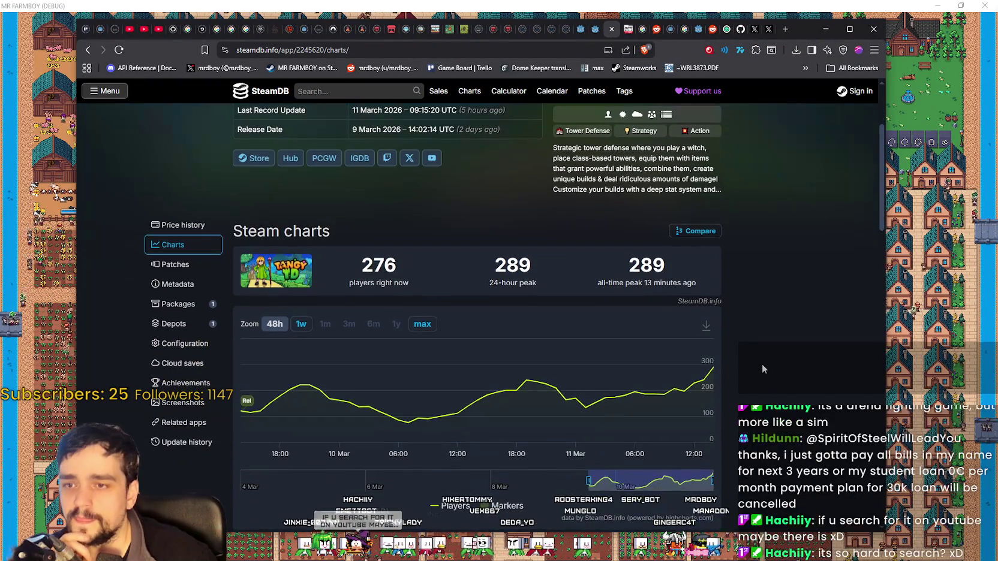
pyautogui.moveTo(714, 375)
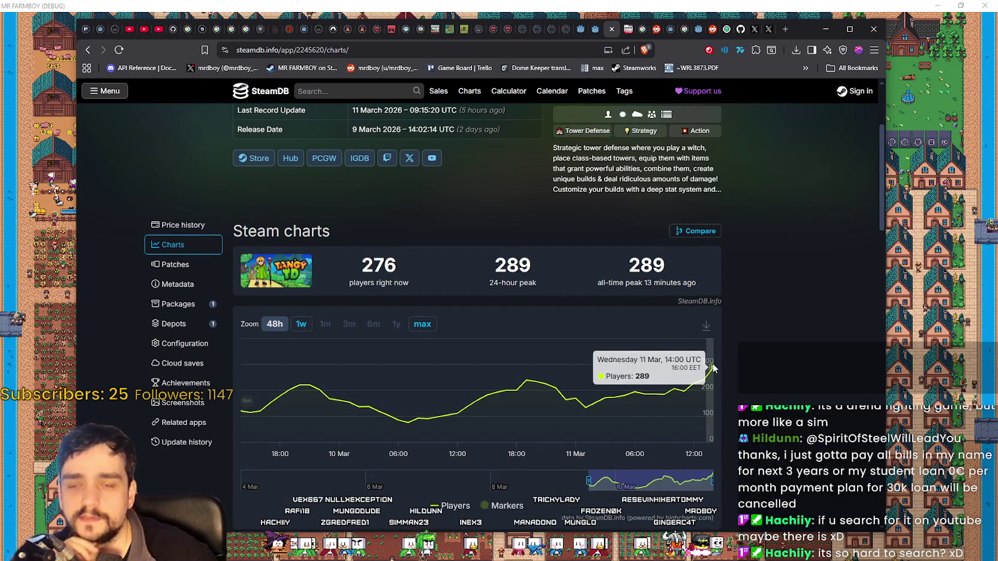
pyautogui.scroll(1, 600, 240)
# Step: Search SteamDB for FARMBOY, open and reload the MR FARMBOY page, then return to the game
pyautogui.click(349, 91)
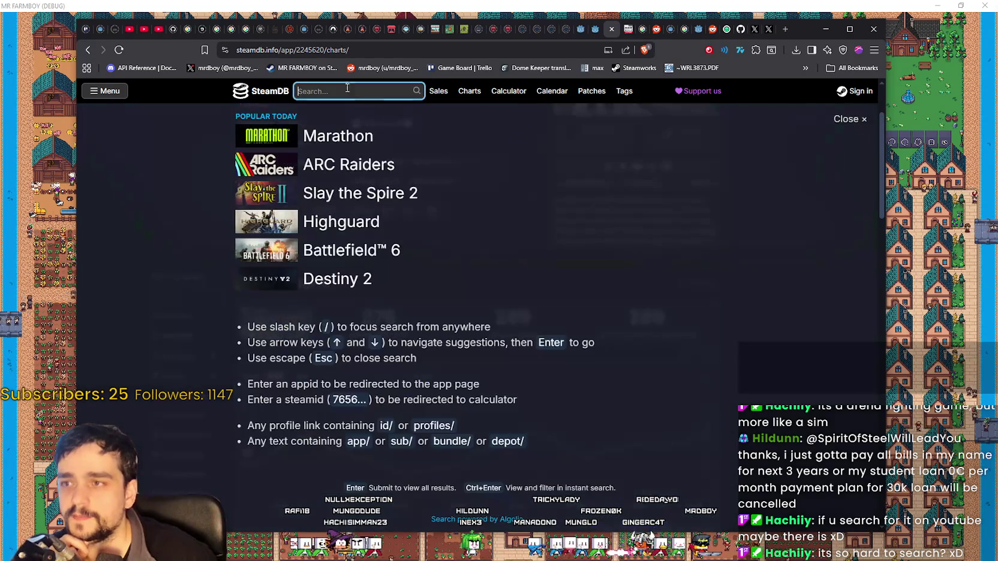
pyautogui.write('MRFARMBOY')
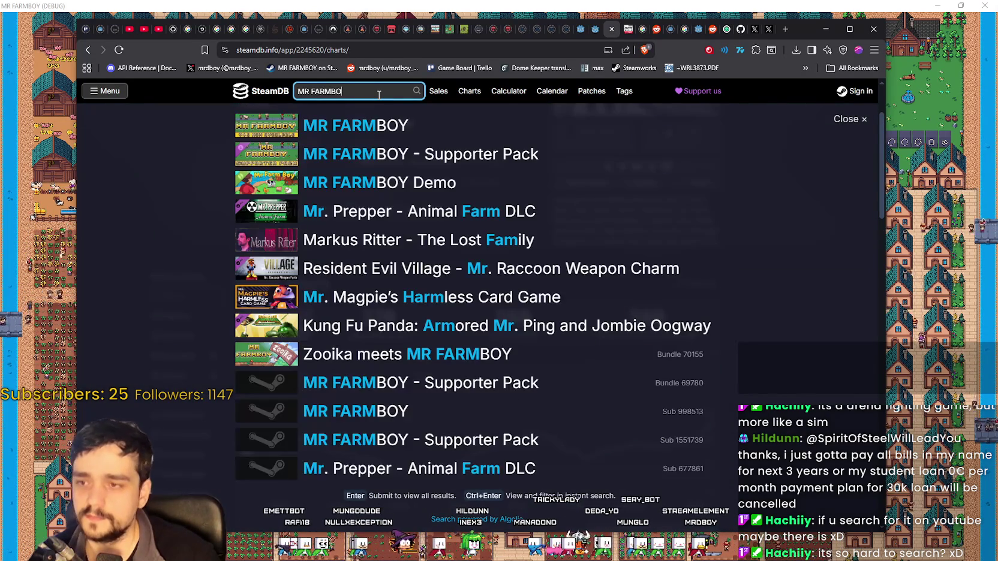
pyautogui.press('Down')
pyautogui.press('Return')
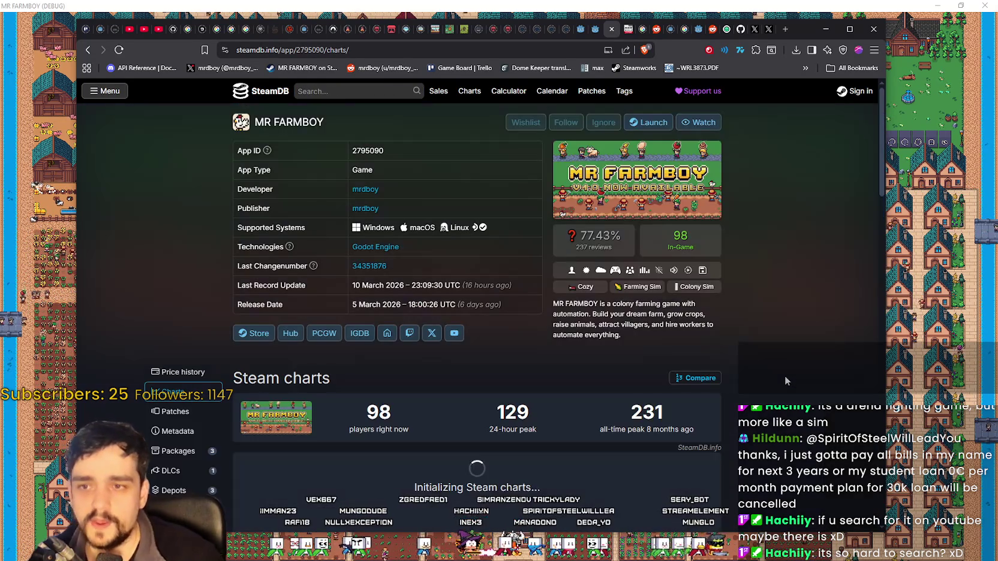
pyautogui.press('F5')
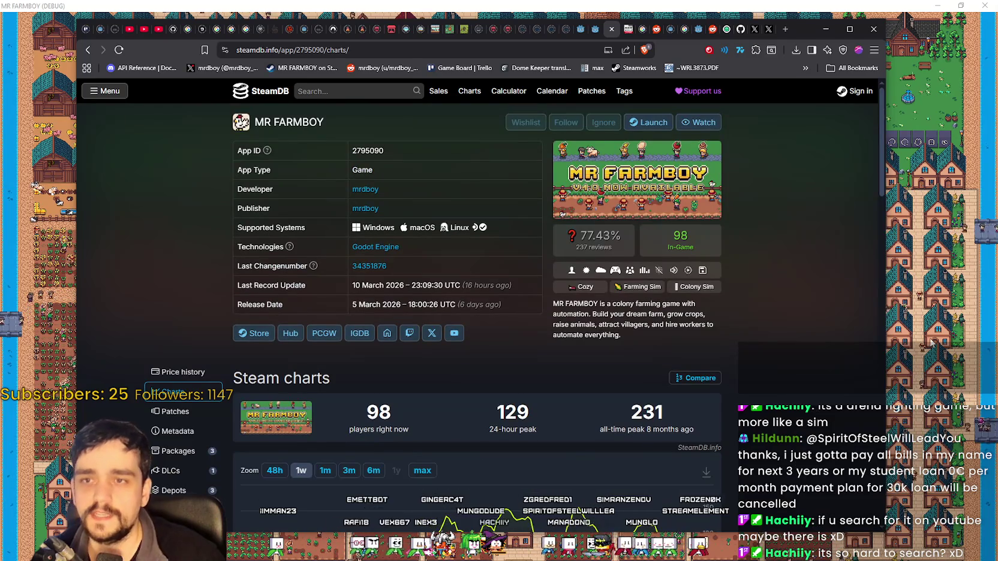
pyautogui.hotkey('alt', 'Tab')
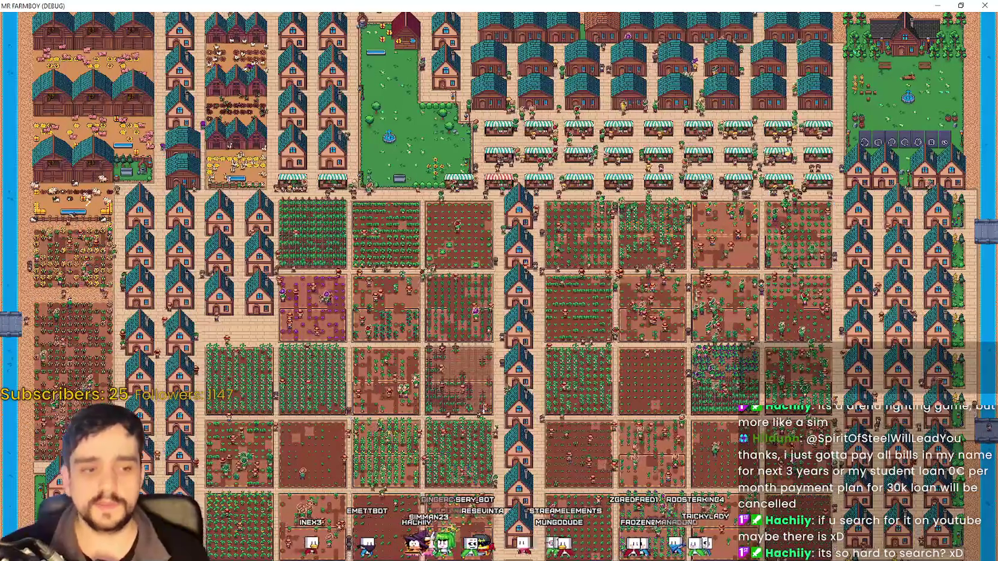
# Step: Open YouTube in a new tab beside the Reddit post, then switch to the Godot editor
pyautogui.hotkey('alt', 'Tab')
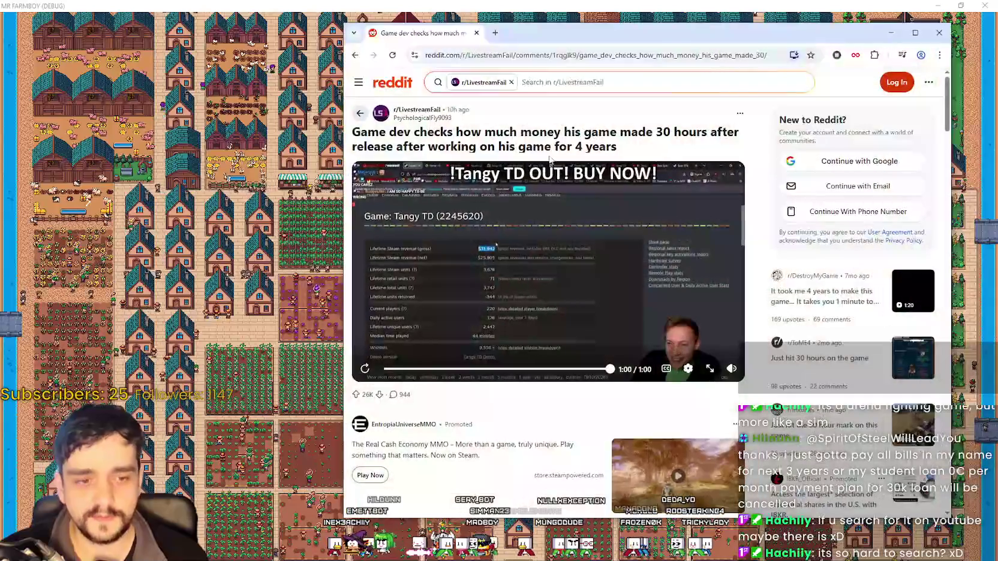
pyautogui.hotkey('ctrl', 't')
pyautogui.write('y')
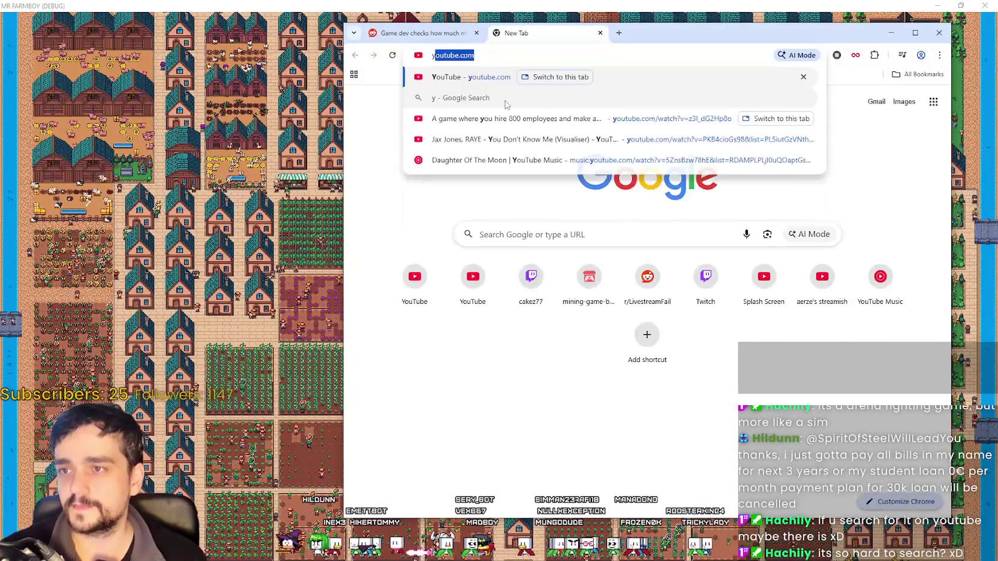
pyautogui.press('Return')
pyautogui.click(537, 82)
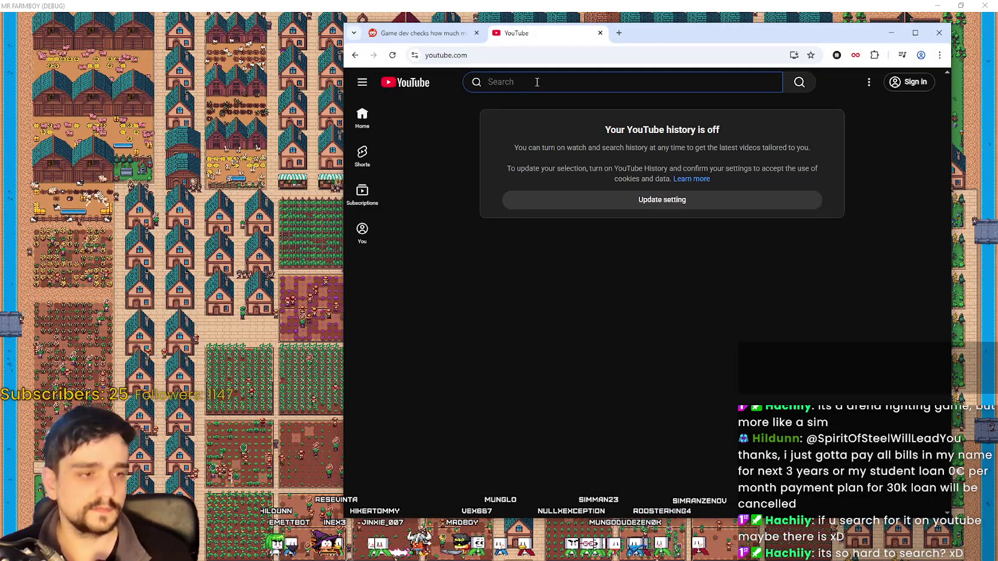
pyautogui.hotkey('alt', 'Tab')
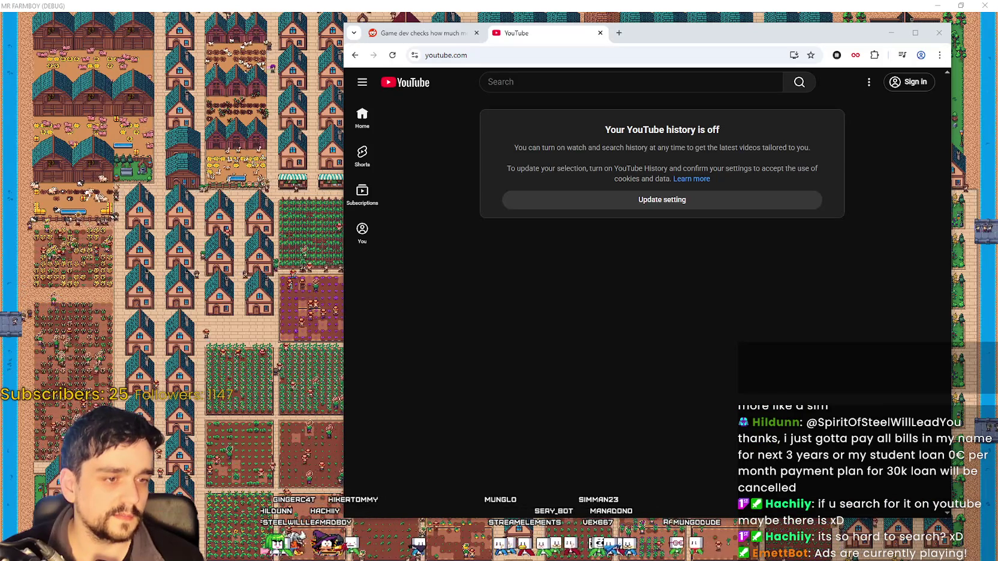
pyautogui.hotkey('alt', 'Tab')
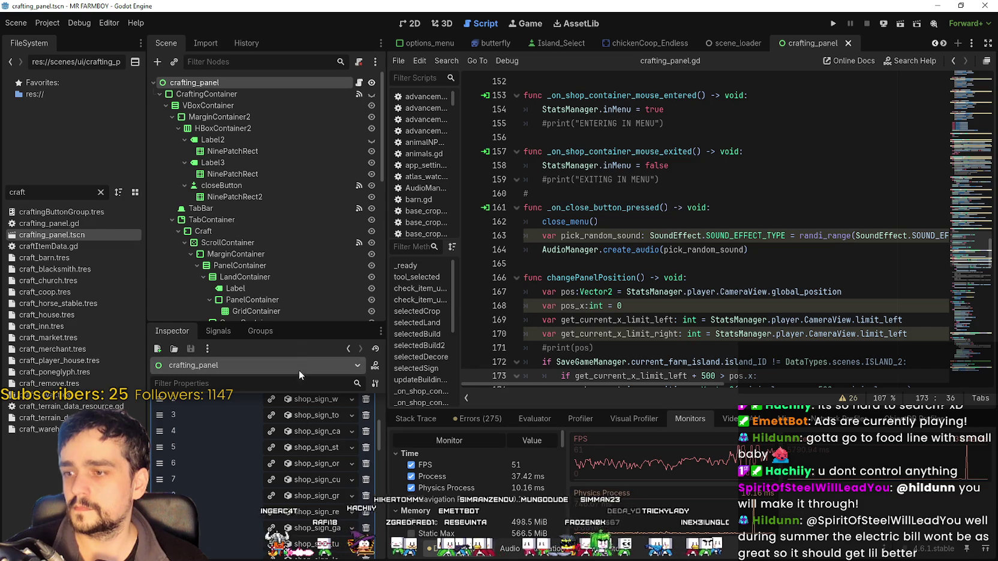
pyautogui.moveTo(309, 324); pyautogui.dragTo(299, 99)
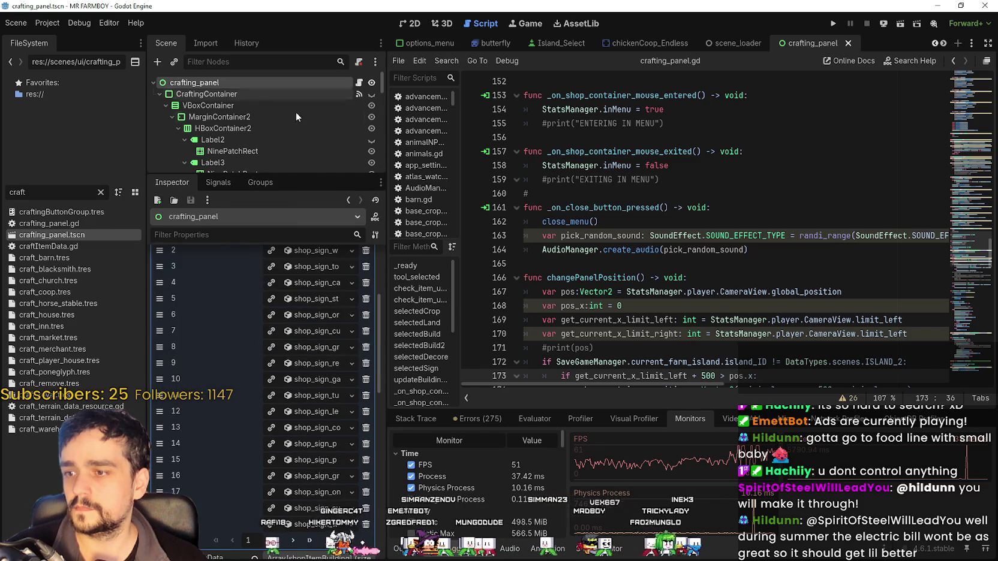
pyautogui.scroll(5, 306, 396)
pyautogui.moveTo(385, 362); pyautogui.dragTo(507, 363)
pyautogui.scroll(-1, 465, 388)
pyautogui.scroll(-1, 402, 380)
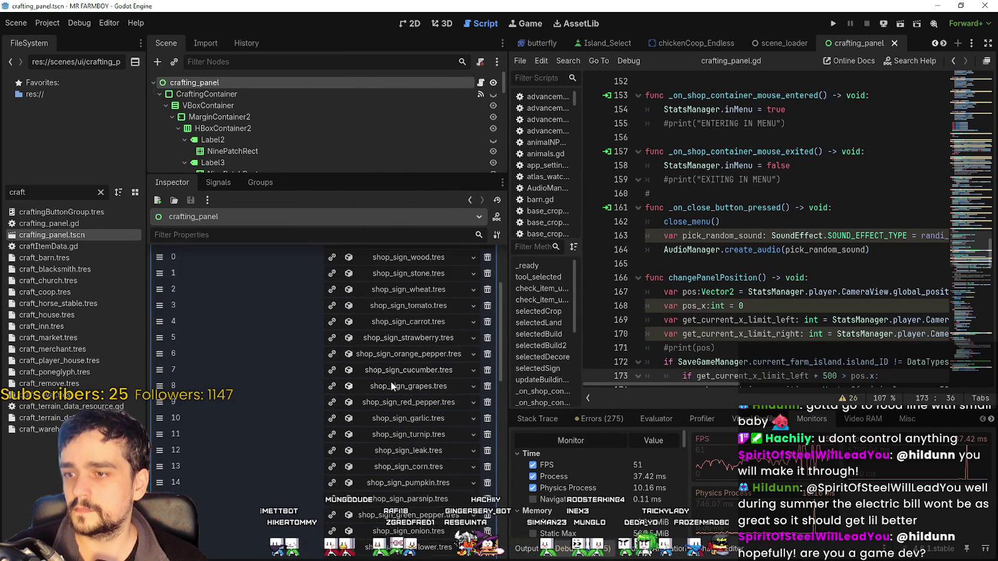
pyautogui.scroll(-3, 388, 378)
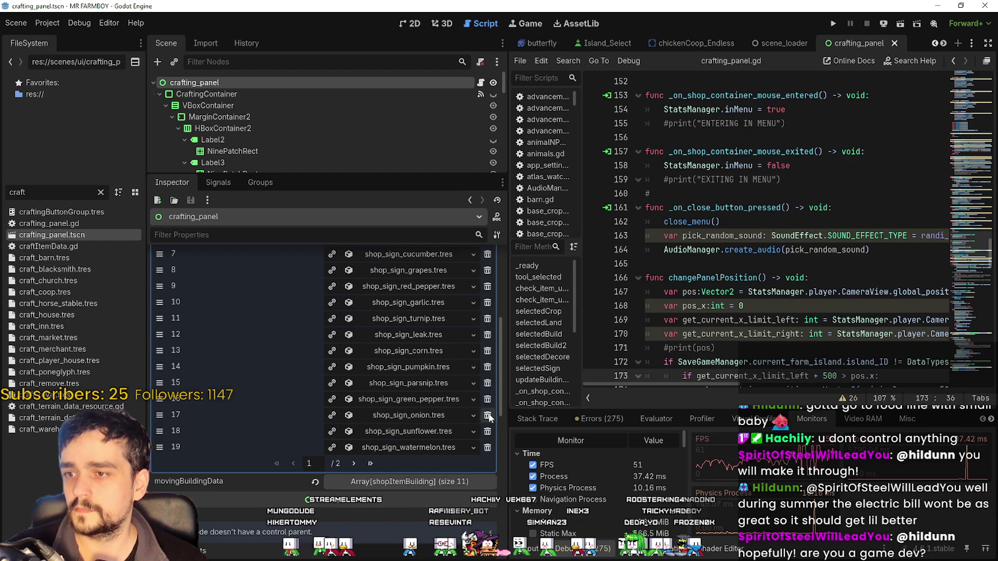
pyautogui.scroll(2, 447, 391)
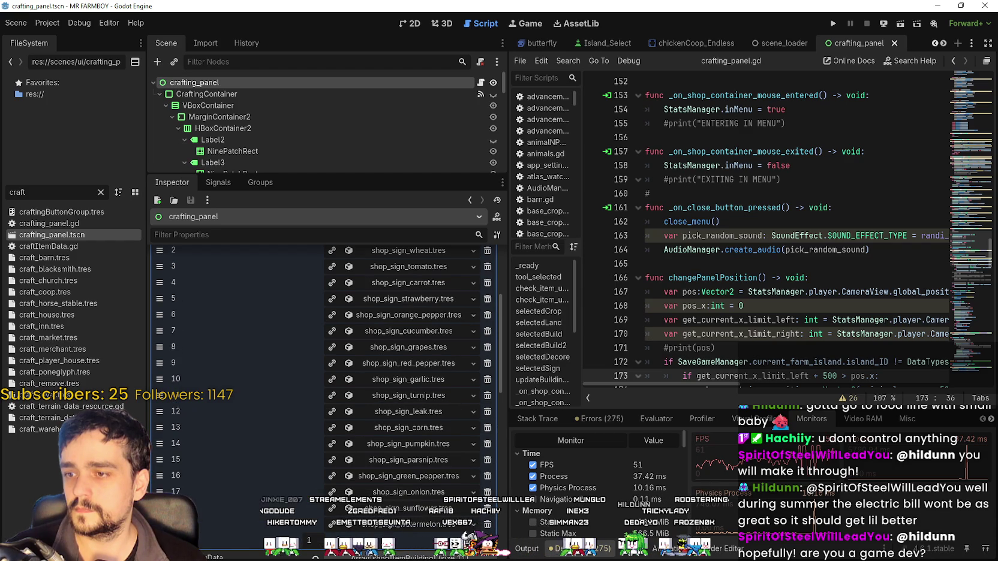
pyautogui.click(354, 541)
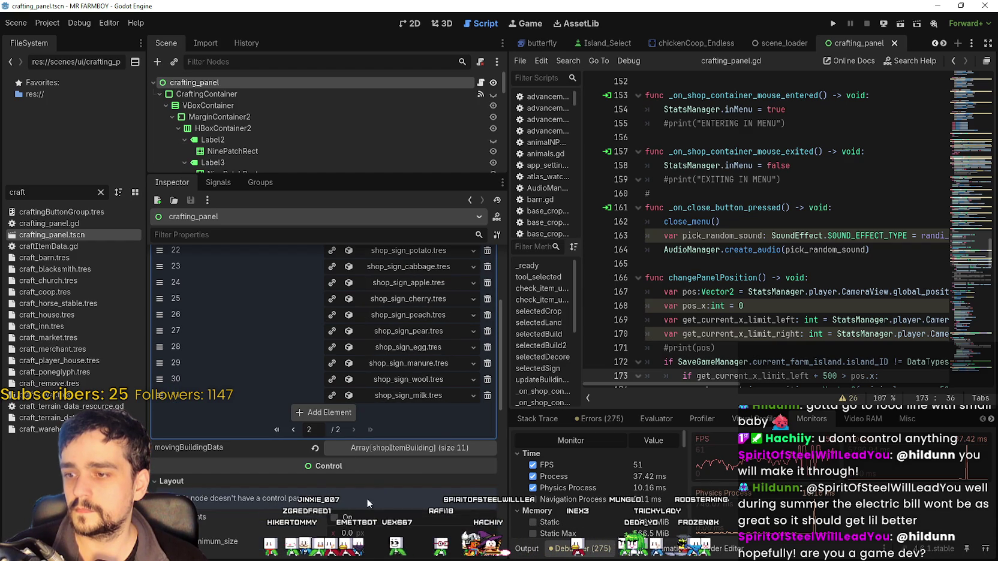
pyautogui.scroll(3, 465, 427)
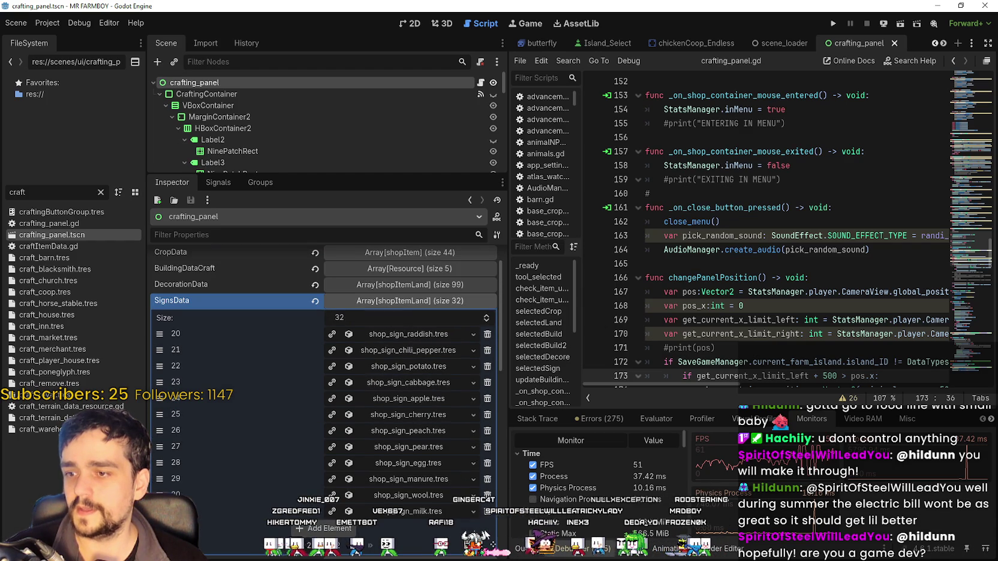
pyautogui.scroll(-1, 434, 472)
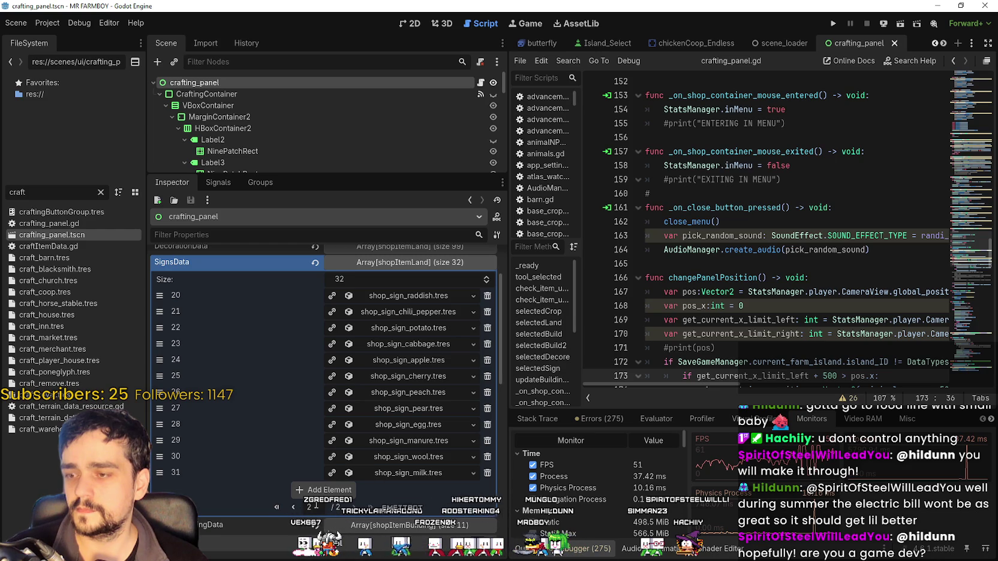
# Step: Delete every SignsData entry from milk down to tomato, keeping only wood, stone and wheat
pyautogui.click(487, 472)
pyautogui.click(487, 456)
pyautogui.click(487, 440)
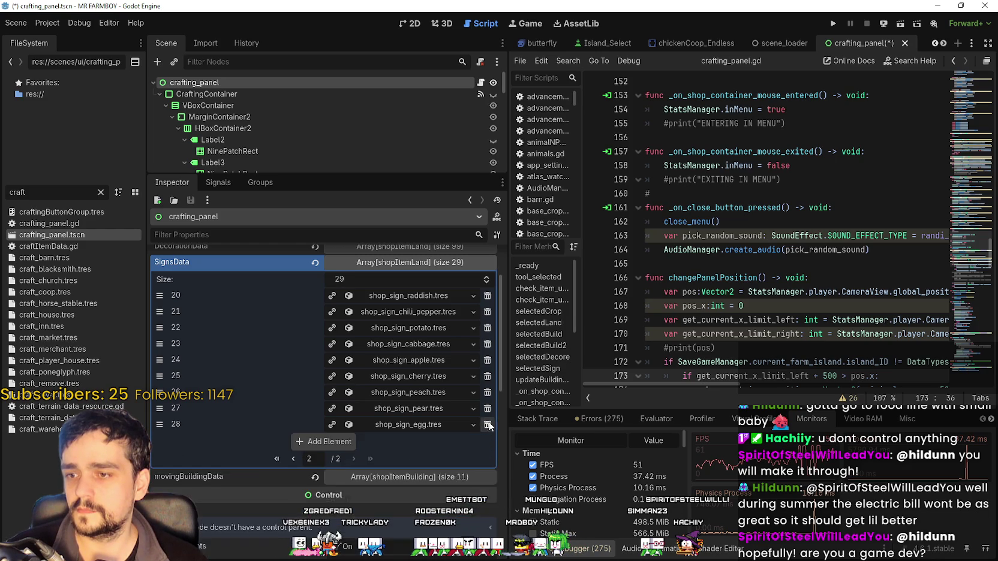
pyautogui.click(487, 424)
pyautogui.click(488, 408)
pyautogui.click(488, 392)
pyautogui.click(487, 376)
pyautogui.click(487, 360)
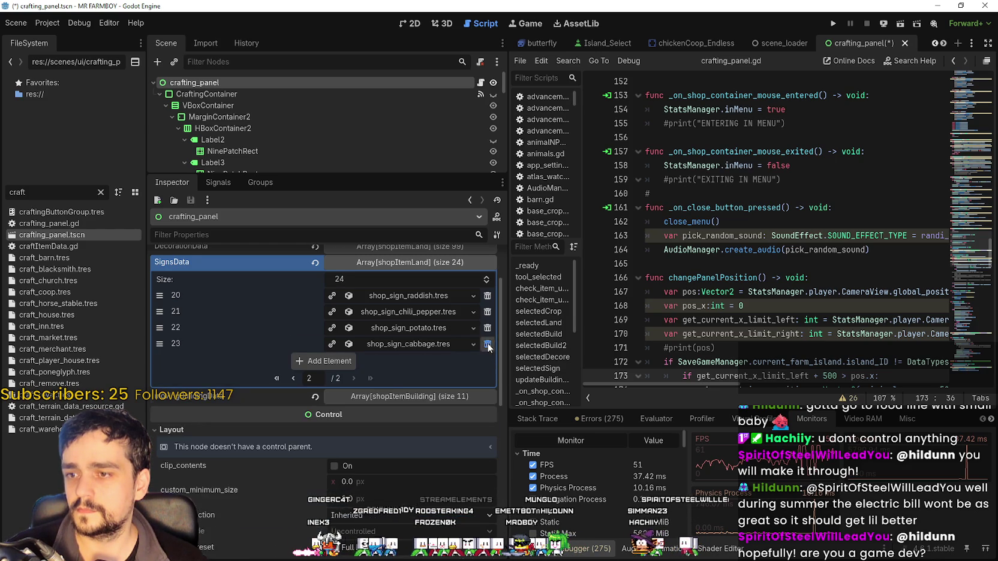
pyautogui.click(487, 344)
pyautogui.click(485, 367)
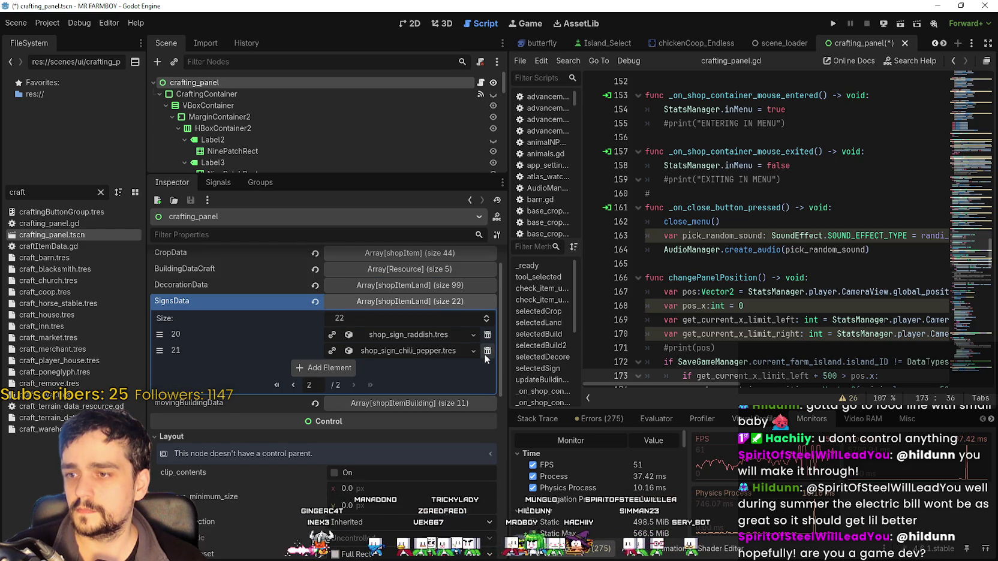
pyautogui.click(487, 351)
pyautogui.click(488, 335)
pyautogui.scroll(-3, 468, 444)
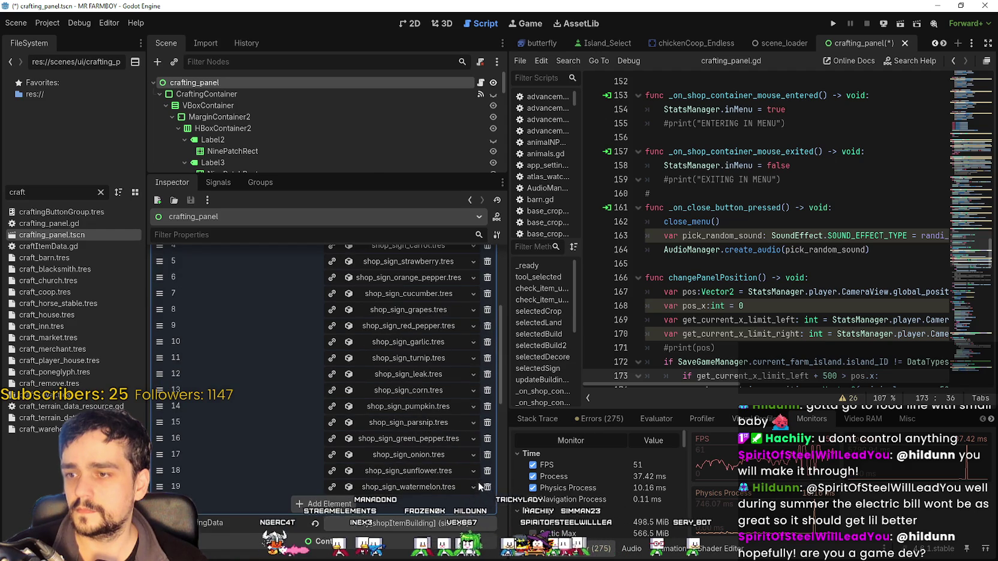
pyautogui.click(487, 487)
pyautogui.click(487, 470)
pyautogui.click(488, 454)
pyautogui.click(487, 438)
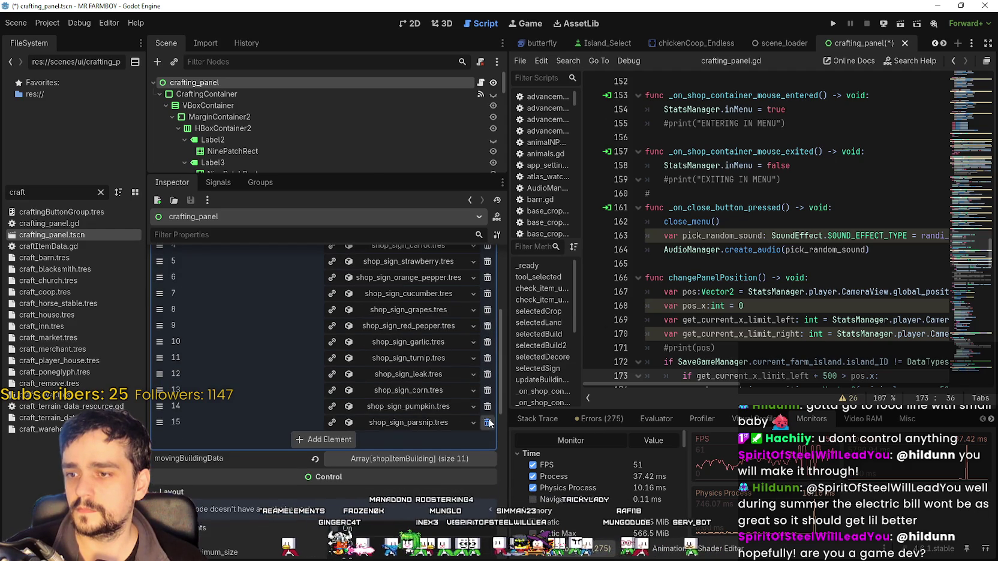
pyautogui.click(487, 423)
pyautogui.click(487, 406)
pyautogui.click(488, 390)
pyautogui.click(487, 373)
pyautogui.click(489, 357)
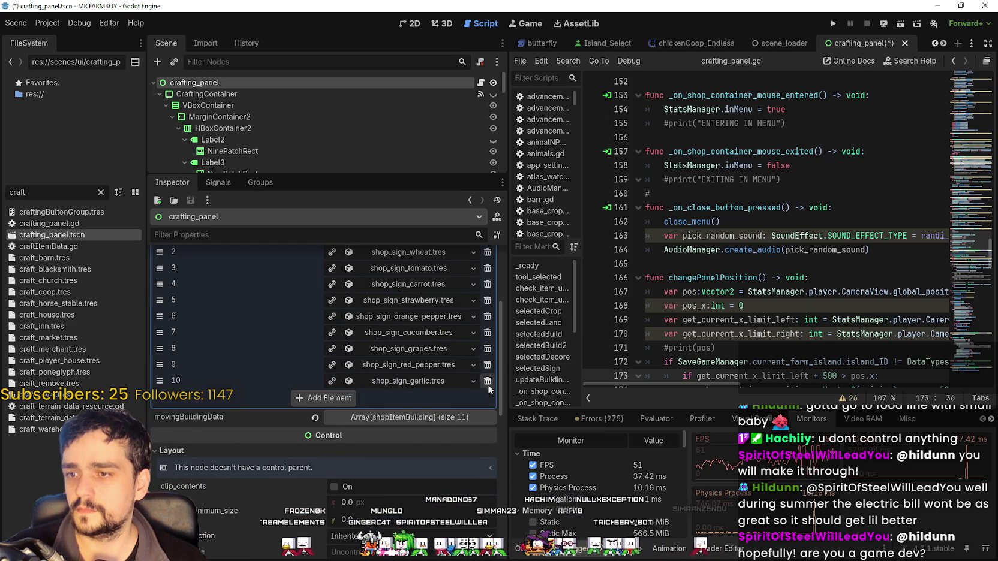
pyautogui.click(488, 382)
pyautogui.click(488, 400)
pyautogui.click(489, 418)
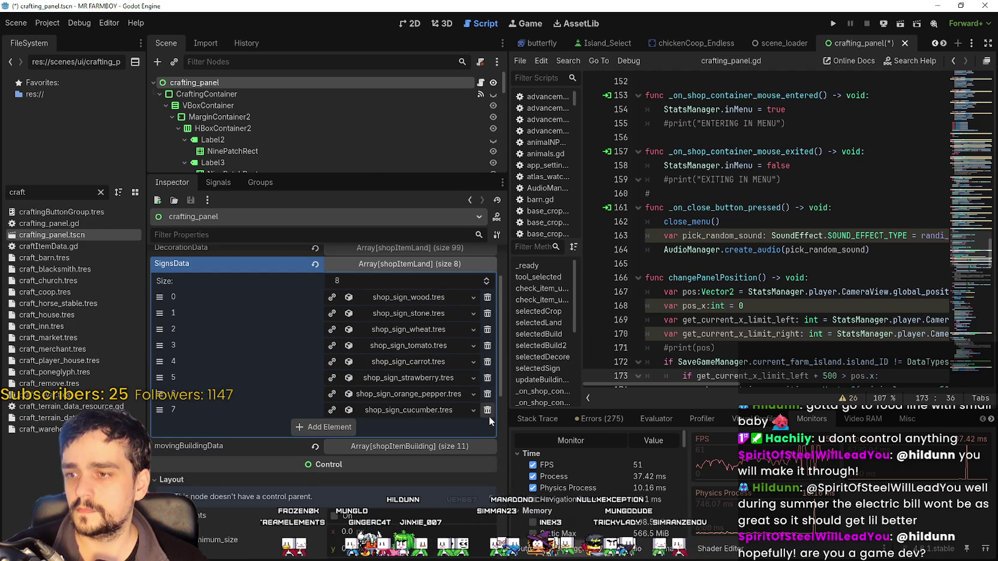
pyautogui.click(488, 410)
pyautogui.click(488, 394)
pyautogui.click(487, 378)
pyautogui.click(487, 362)
pyautogui.click(487, 346)
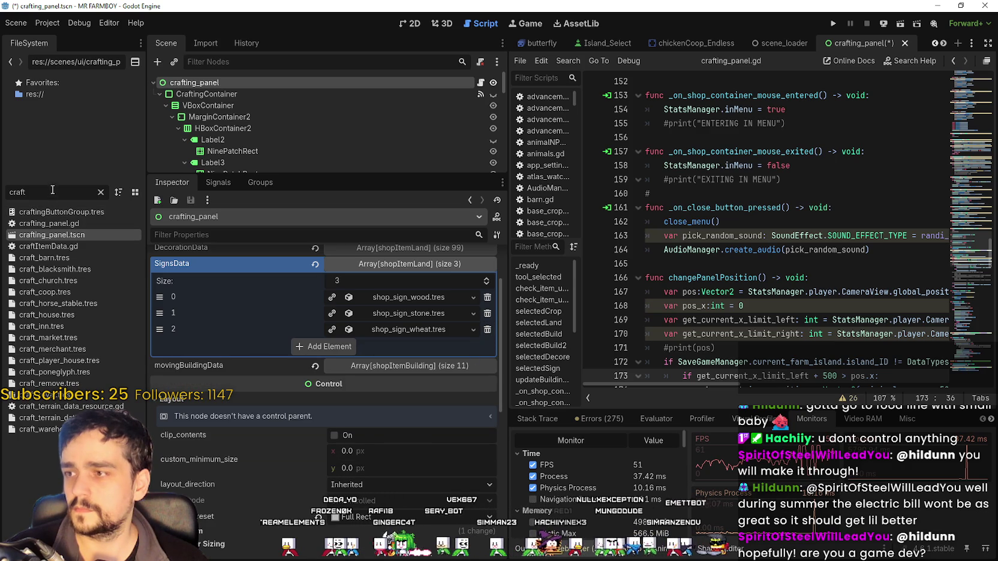
# Step: Replace the FileSystem 'craft' filter with 'sign' to list only shop sign files
pyautogui.hotkey('ctrl', 'a')
pyautogui.press('BackSpace')
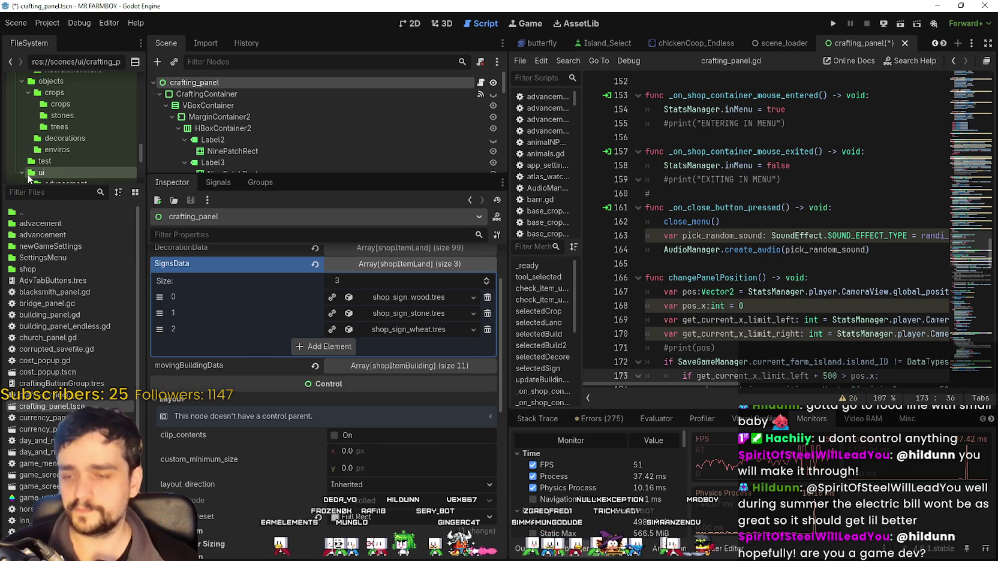
pyautogui.write('sign')
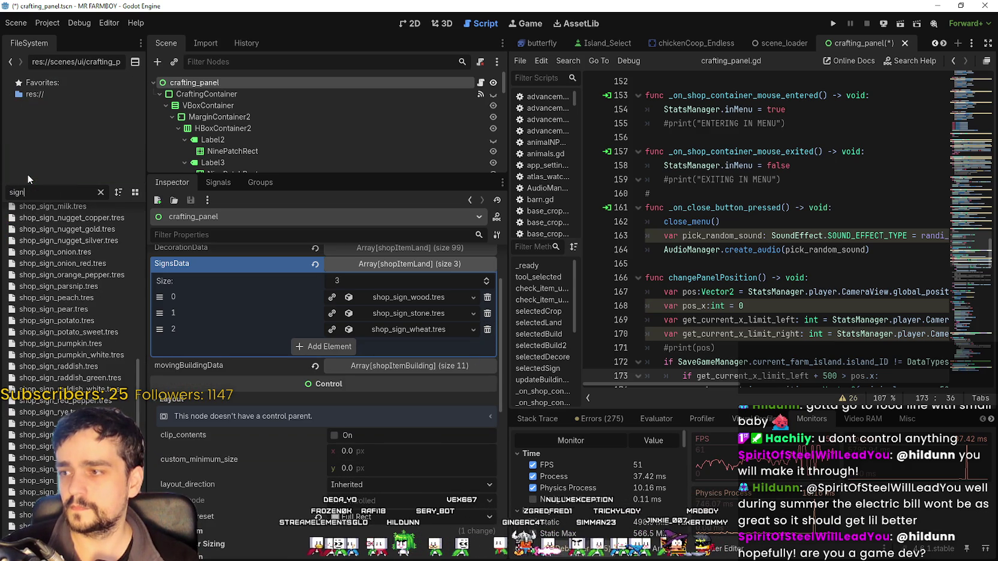
pyautogui.scroll(10, 58, 262)
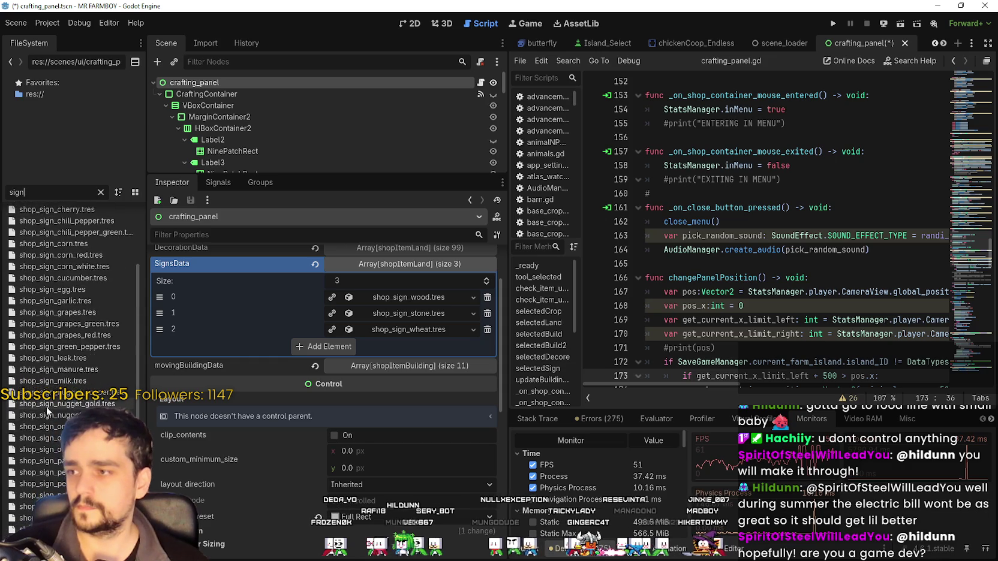
# Step: Add a fourth SignsData slot and assign shop_sign_tomato.tres to it
pyautogui.click(325, 345)
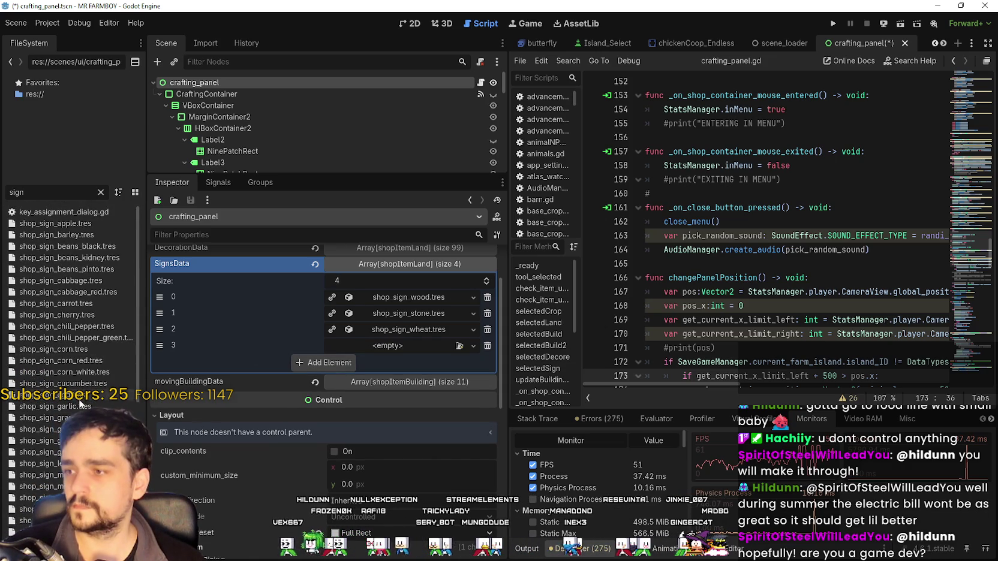
pyautogui.scroll(-10, 68, 374)
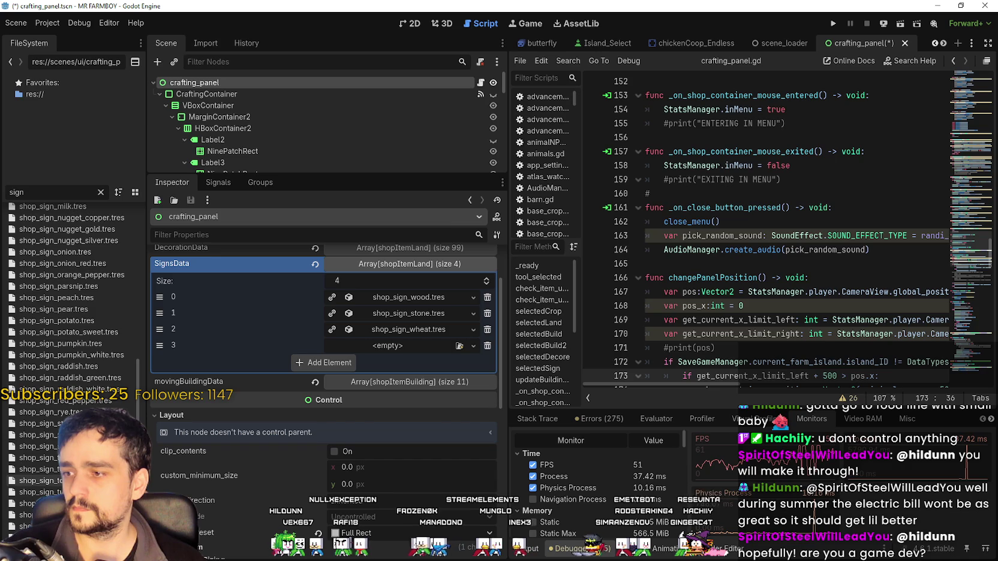
pyautogui.moveTo(42, 457); pyautogui.dragTo(387, 346)
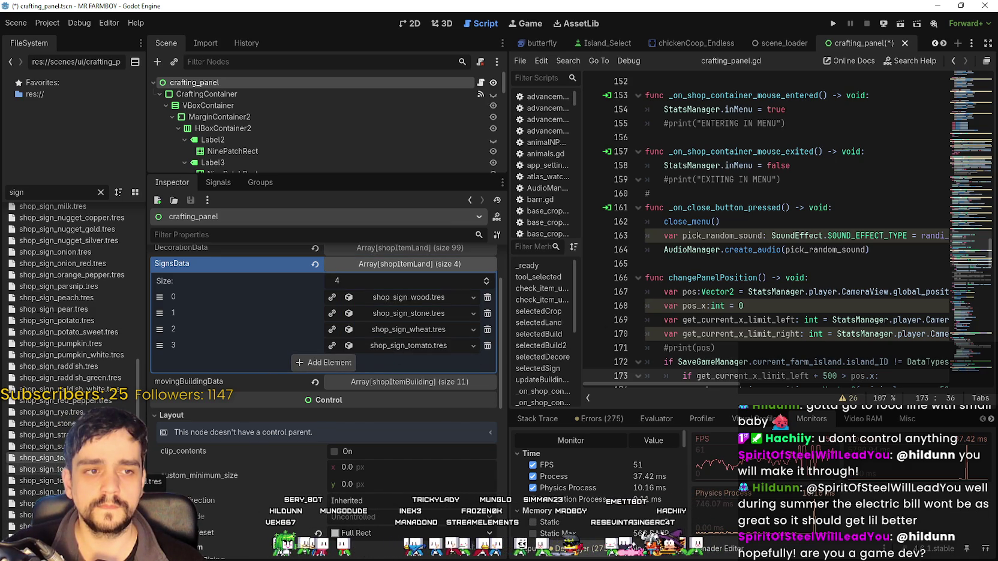
pyautogui.scroll(6, 105, 298)
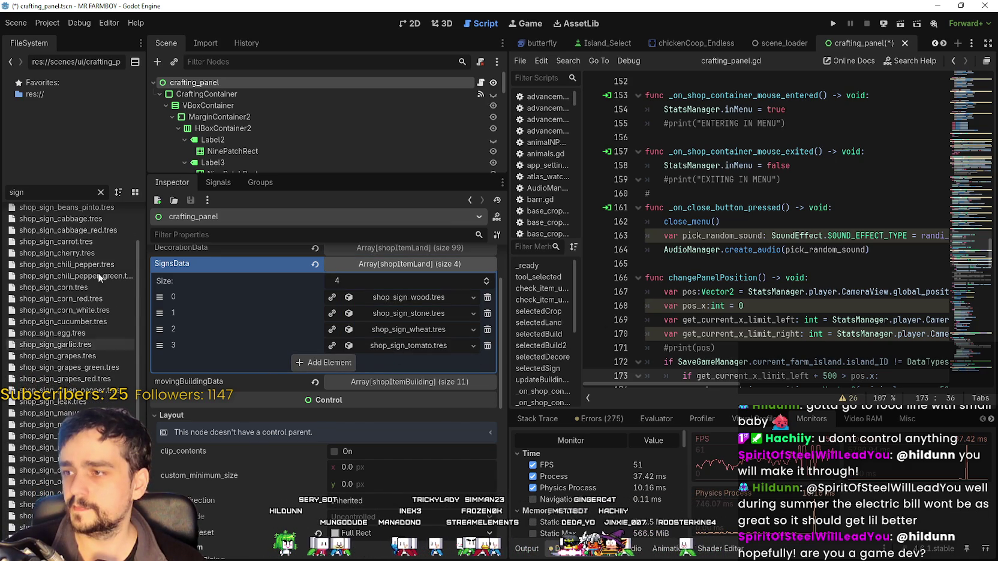
# Step: Add shop_sign_carrot.tres and shop_sign_strawberry.tres to SignsData
pyautogui.moveTo(66, 241)
pyautogui.mouseDown()
pyautogui.moveTo(379, 355)
pyautogui.moveTo(345, 361)
pyautogui.mouseUp()
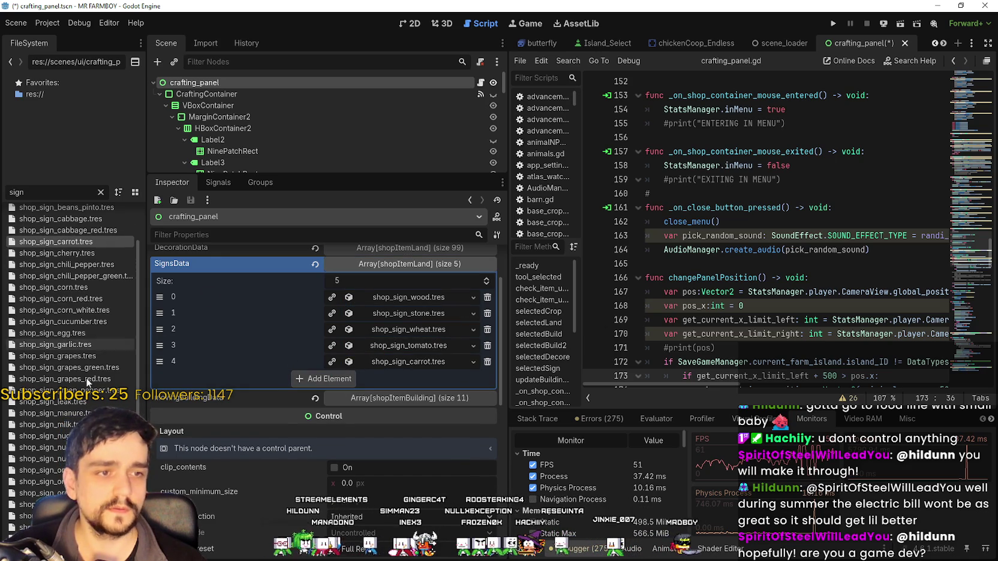
pyautogui.scroll(-5, 84, 341)
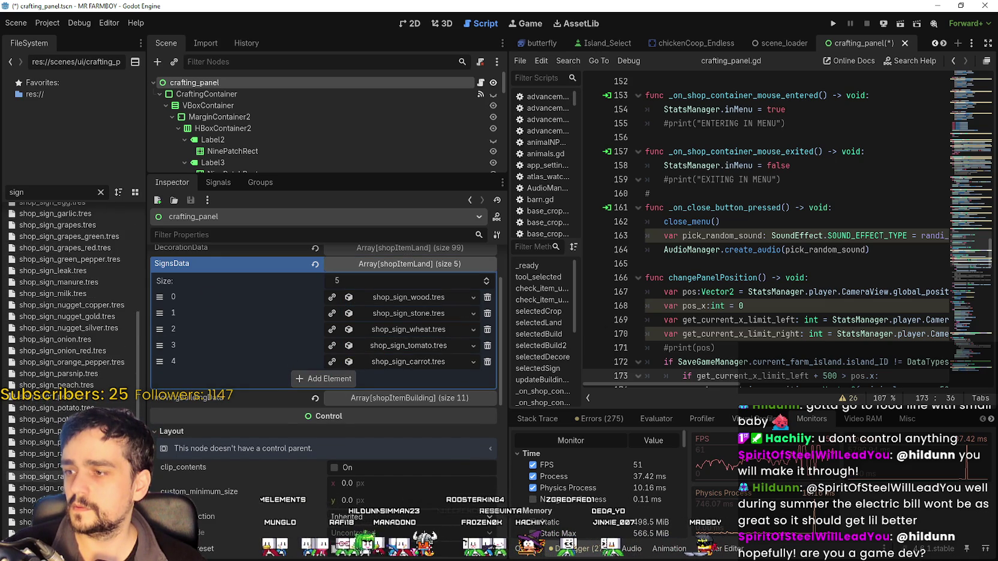
pyautogui.scroll(-1, 84, 341)
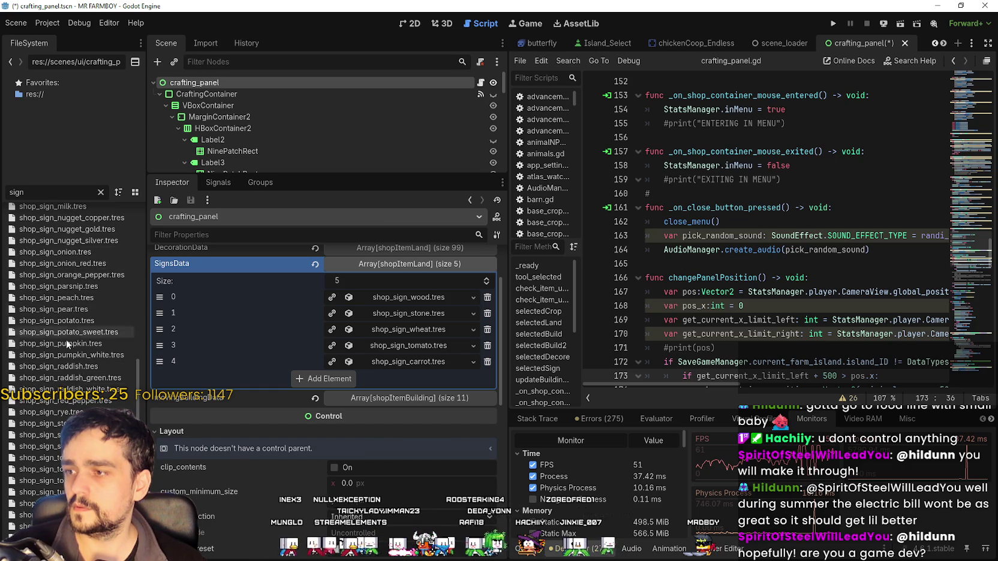
pyautogui.scroll(1, 76, 324)
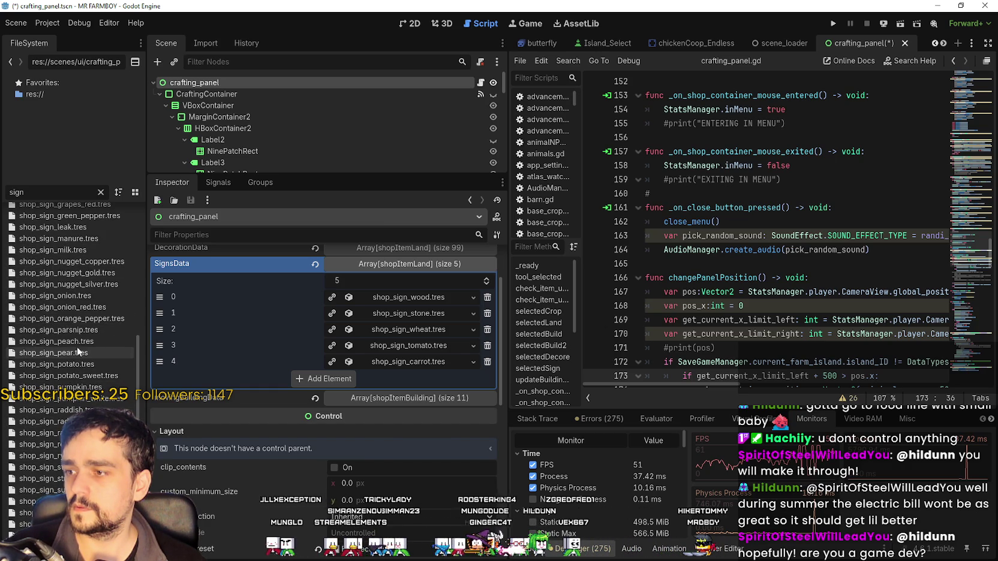
pyautogui.scroll(2, 74, 326)
pyautogui.scroll(3, 75, 282)
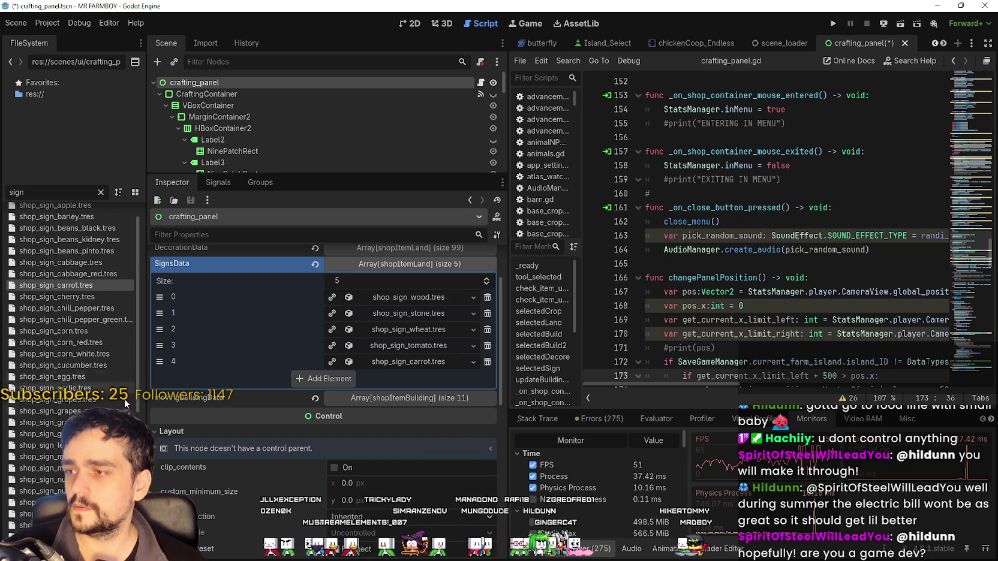
pyautogui.scroll(-5, 67, 266)
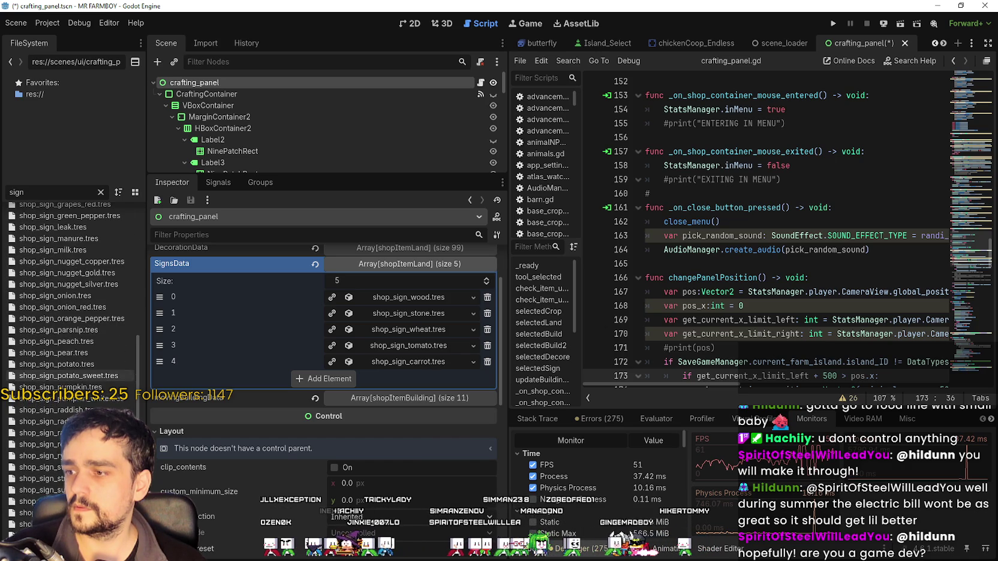
pyautogui.moveTo(42, 479)
pyautogui.mouseDown()
pyautogui.moveTo(324, 330)
pyautogui.moveTo(324, 379)
pyautogui.moveTo(313, 388)
pyautogui.mouseUp()
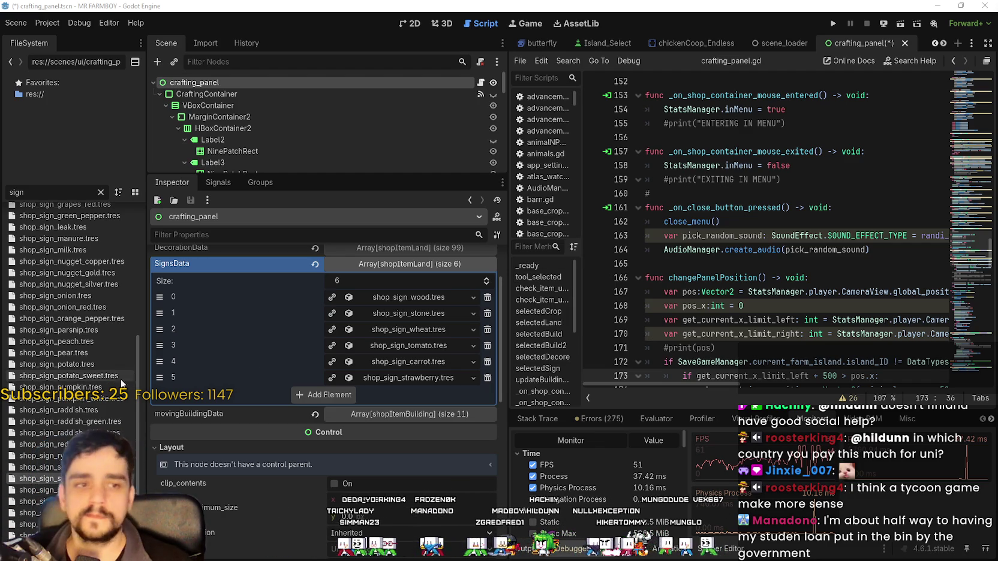
# Step: Scroll the Inspector up to review the six SignsData entries from wood to strawberry
pyautogui.scroll(4, 77, 429)
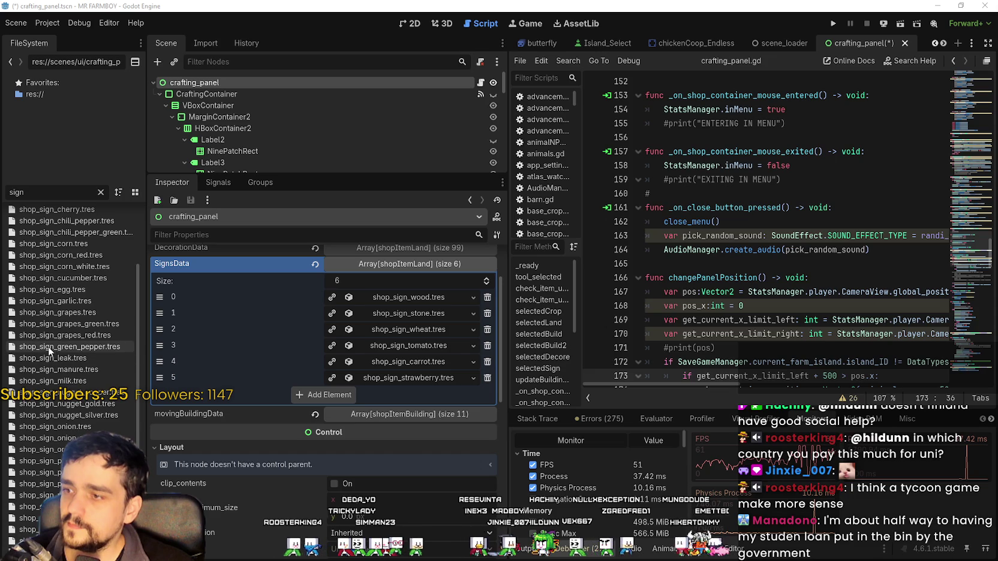
# Step: Append shop_sign_green_pepper.tres and shop_sign_cucumber.tres to SignsData after strawberry
pyautogui.moveTo(219, 359); pyautogui.dragTo(331, 398)
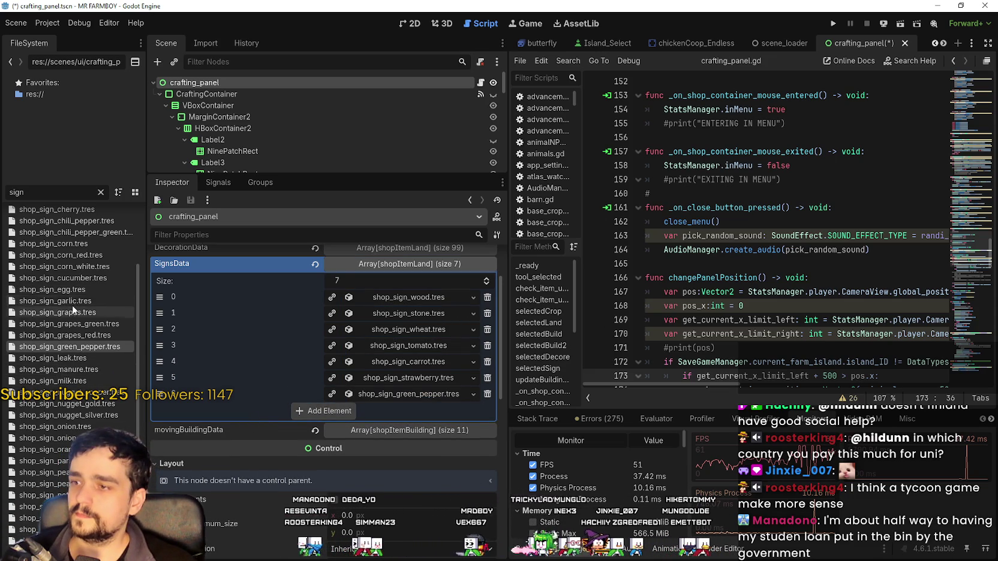
pyautogui.moveTo(78, 278)
pyautogui.mouseDown()
pyautogui.moveTo(220, 322)
pyautogui.moveTo(350, 417)
pyautogui.mouseUp()
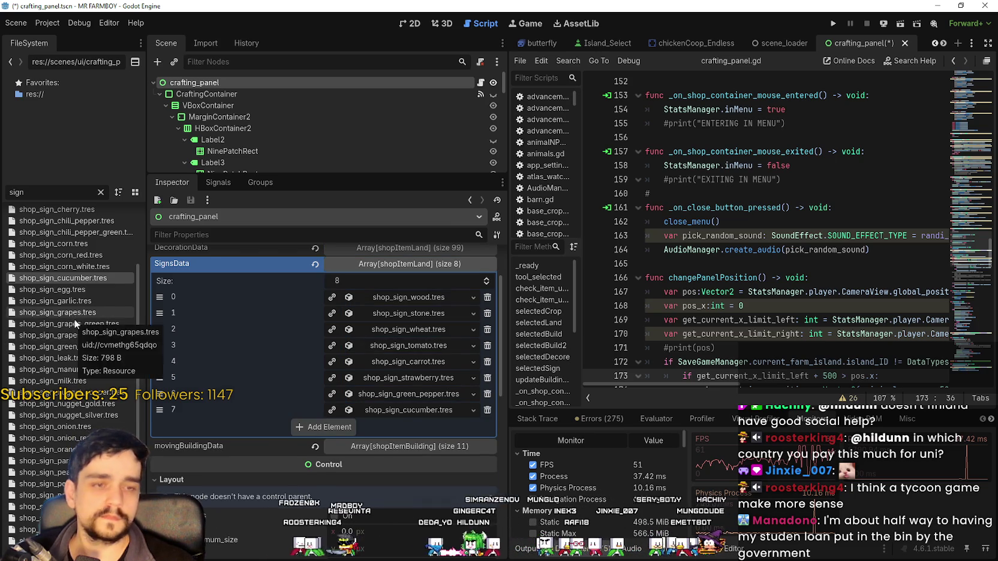
pyautogui.scroll(-5, 75, 317)
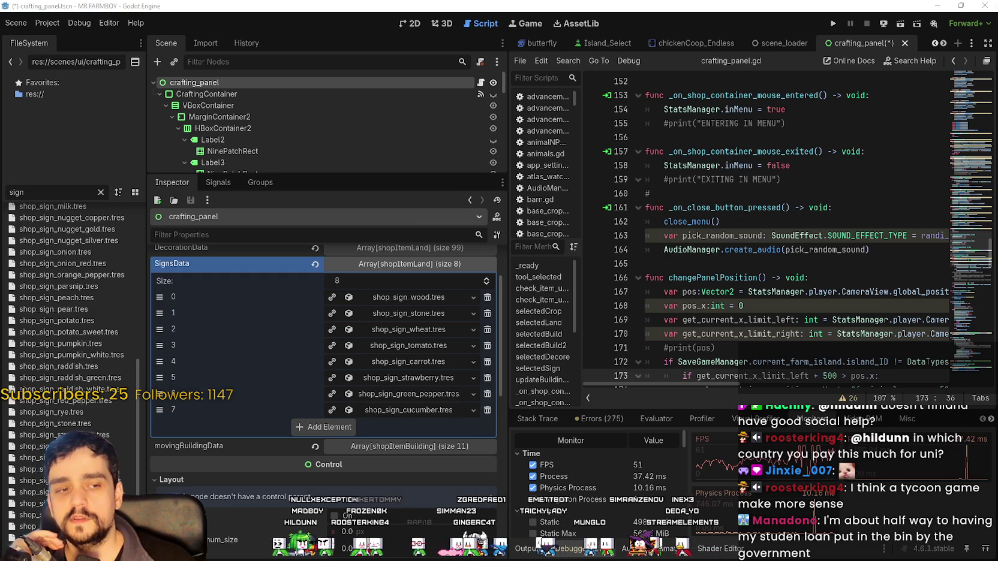
pyautogui.hotkey('alt', 'Tab')
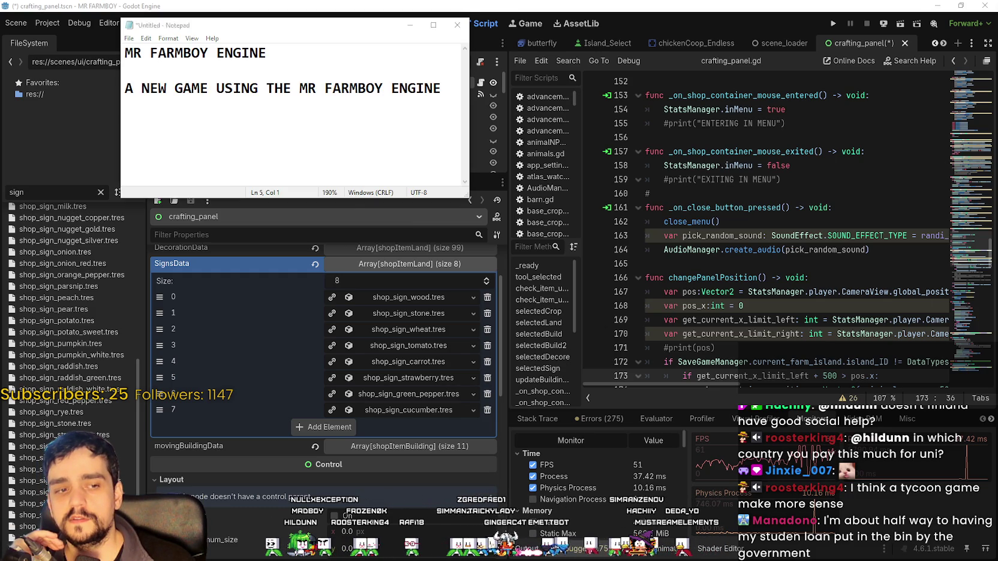
pyautogui.moveTo(434, 94); pyautogui.dragTo(114, 46)
pyautogui.click(210, 56)
pyautogui.moveTo(270, 53); pyautogui.dragTo(143, 33)
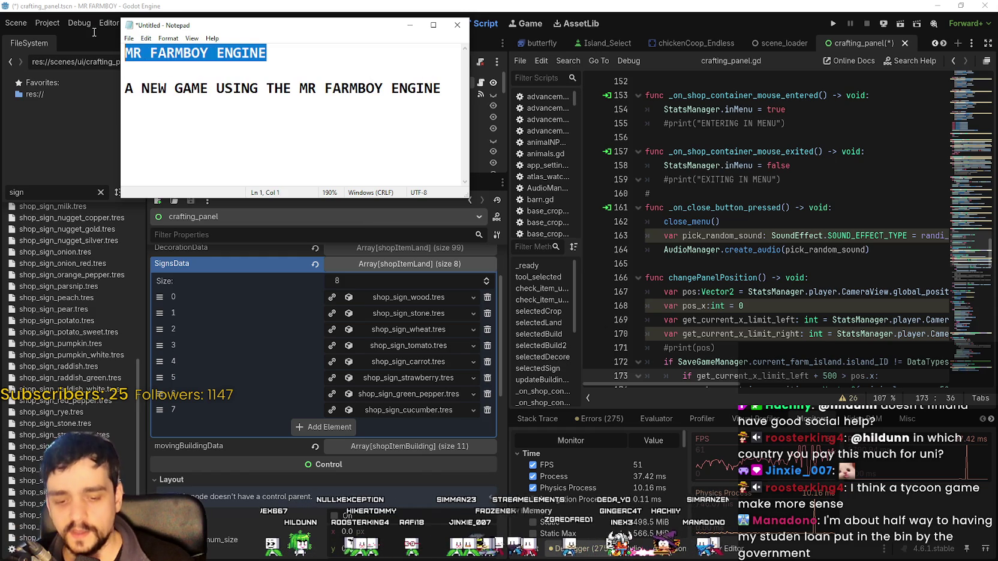
pyautogui.moveTo(267, 53); pyautogui.dragTo(232, 53)
pyautogui.moveTo(124, 89); pyautogui.dragTo(200, 89)
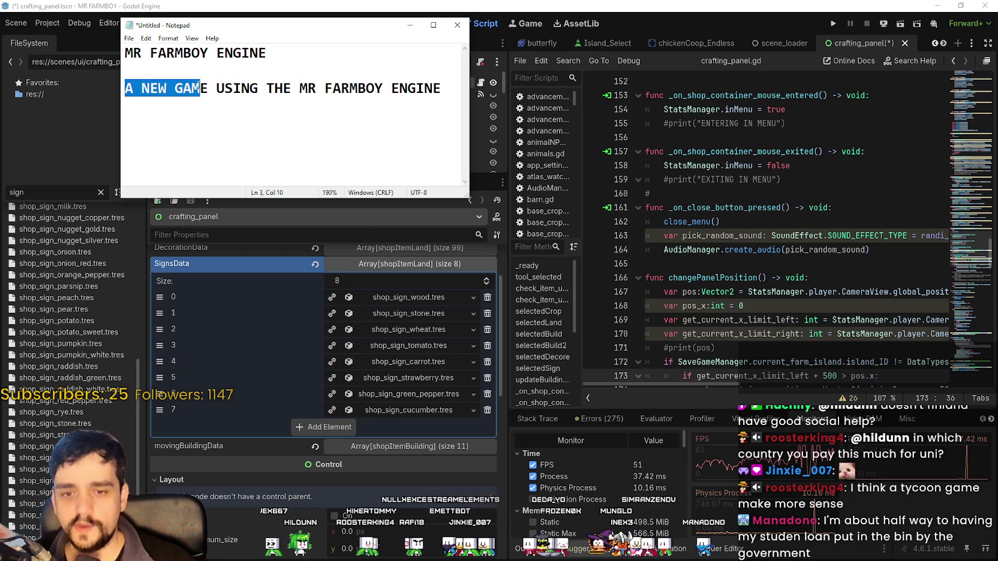
pyautogui.moveTo(266, 53); pyautogui.dragTo(144, 53)
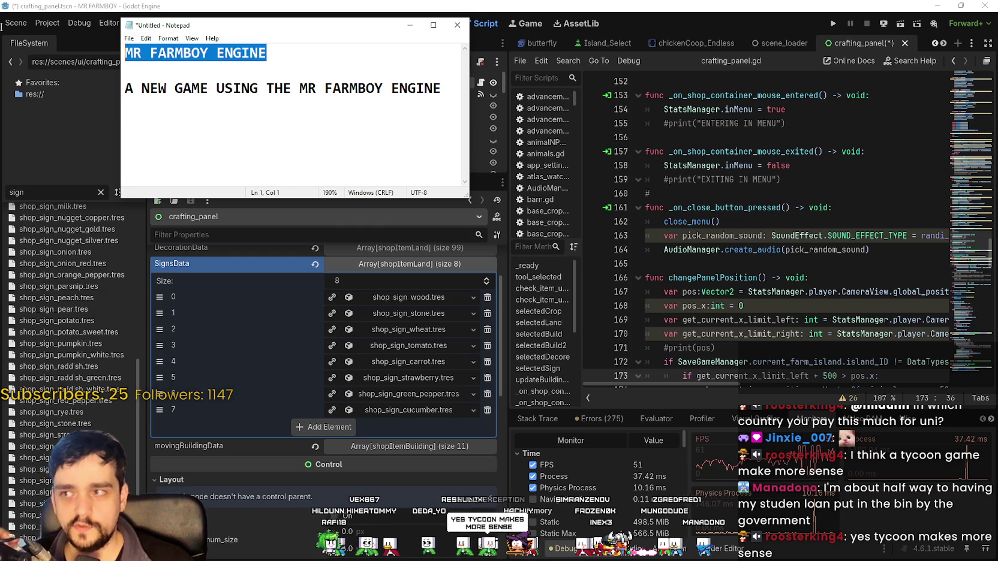
pyautogui.moveTo(2, 27)
pyautogui.mouseDown()
pyautogui.moveTo(175, 53)
pyautogui.moveTo(288, 54)
pyautogui.moveTo(124, 53)
pyautogui.moveTo(176, 48)
pyautogui.mouseUp()
pyautogui.click(167, 58)
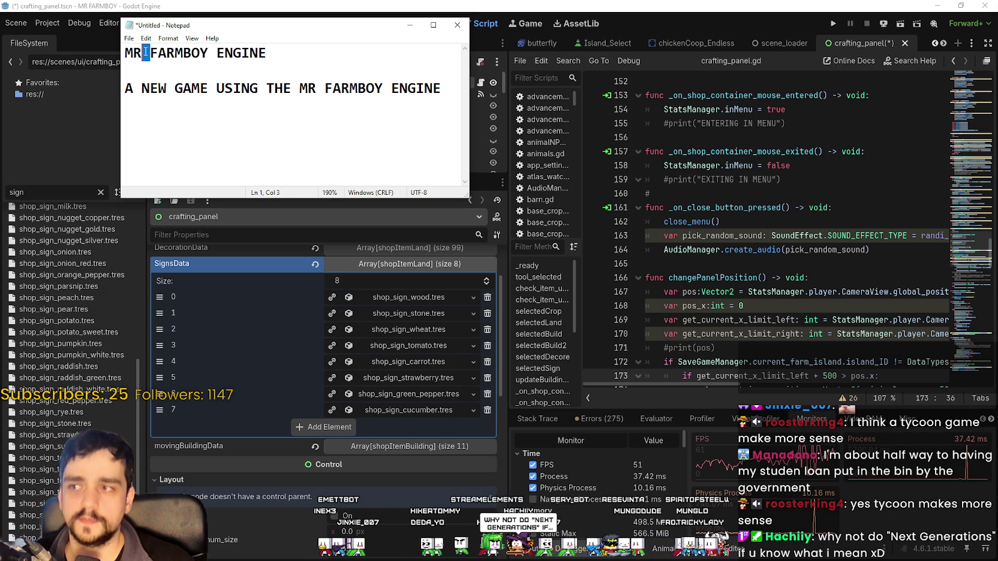
pyautogui.moveTo(128, 50)
pyautogui.mouseDown()
pyautogui.moveTo(328, 67)
pyautogui.moveTo(445, 92)
pyautogui.mouseUp()
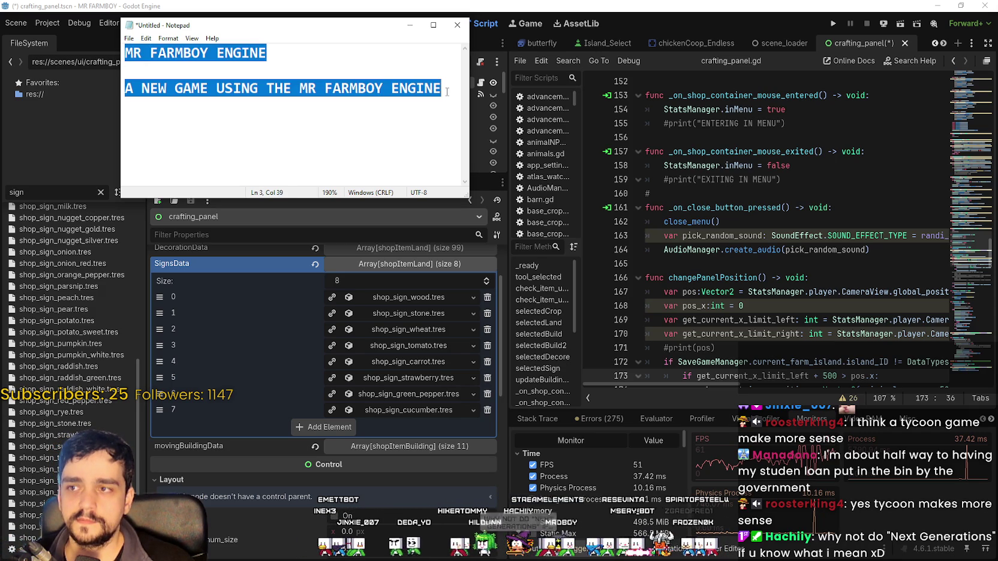
pyautogui.press('Up')
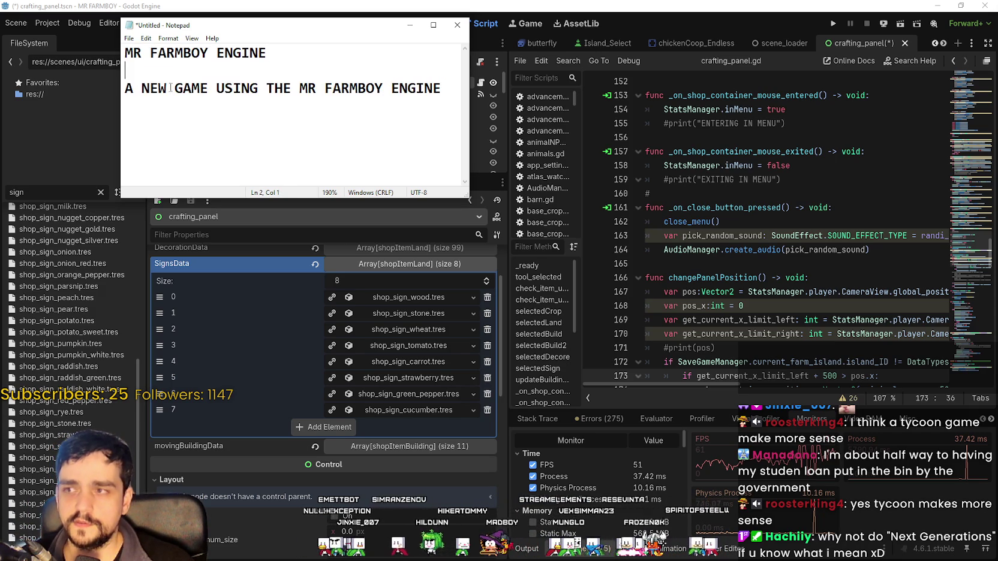
pyautogui.moveTo(124, 55)
pyautogui.mouseDown()
pyautogui.moveTo(278, 60)
pyautogui.moveTo(343, 90)
pyautogui.moveTo(447, 91)
pyautogui.mouseUp()
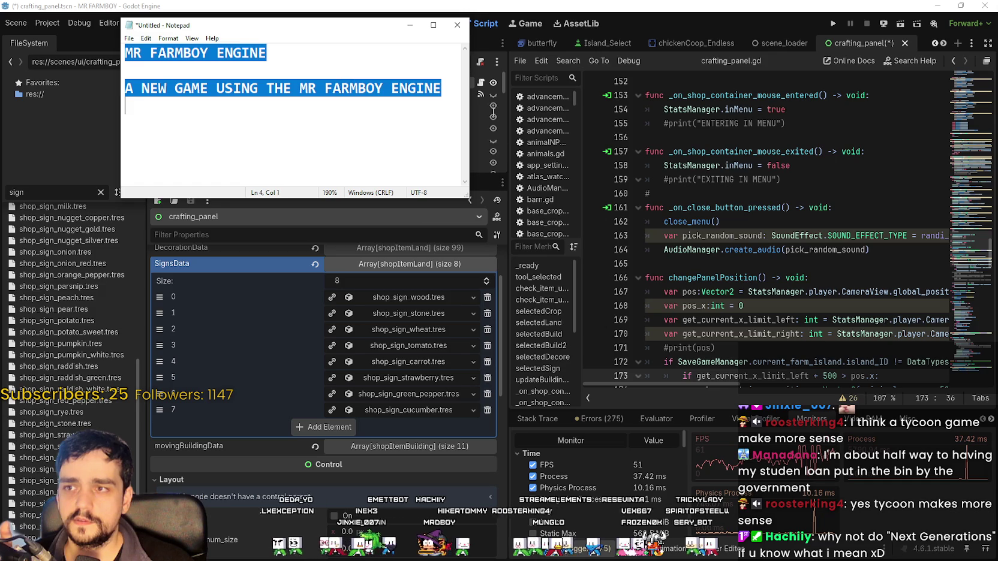
pyautogui.click(389, 87)
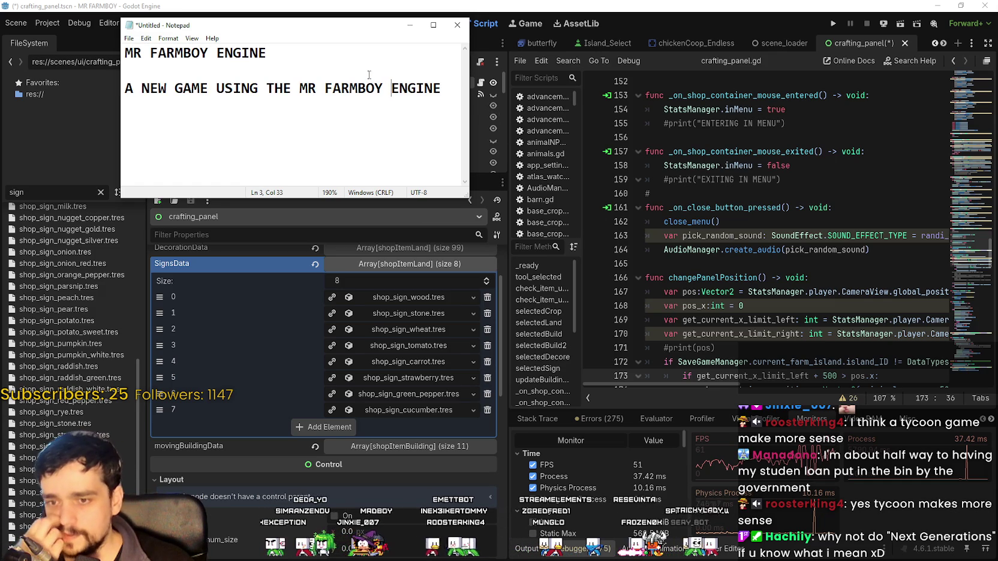
pyautogui.click(378, 57)
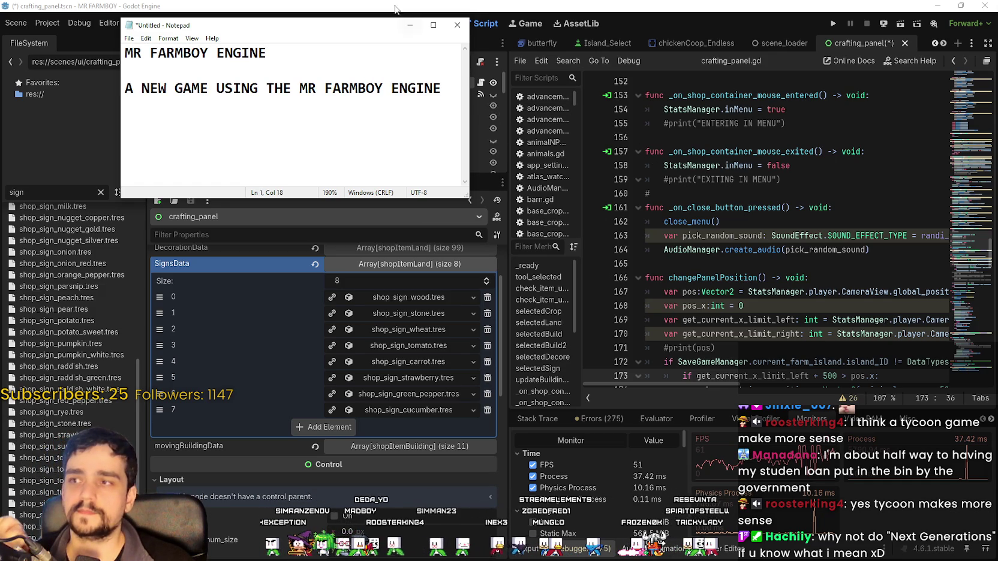
pyautogui.click(410, 26)
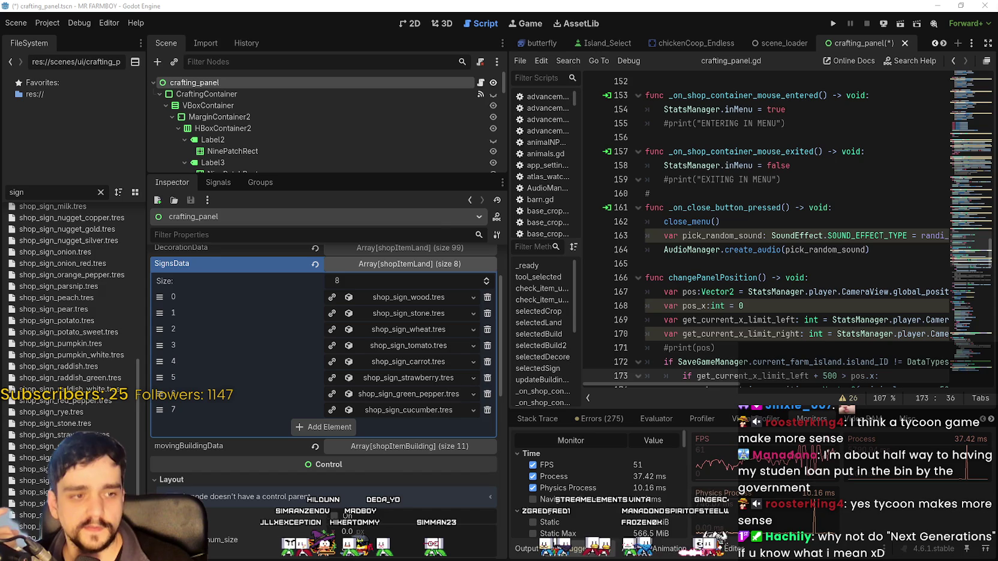
# Step: Add the grapes sign to SignsData and check its properties, discarding an extra empty slot
pyautogui.click(334, 426)
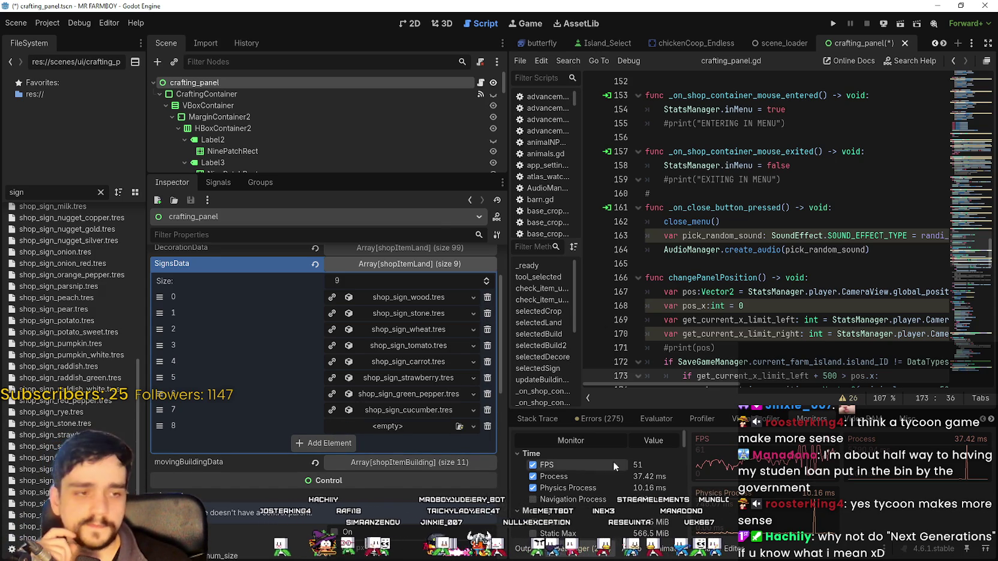
pyautogui.click(487, 426)
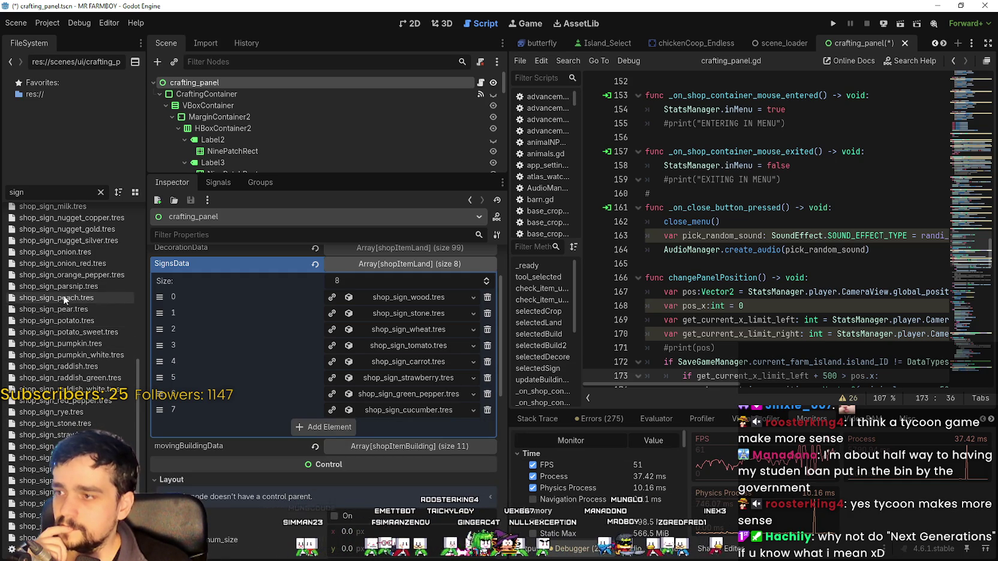
pyautogui.scroll(5, 65, 282)
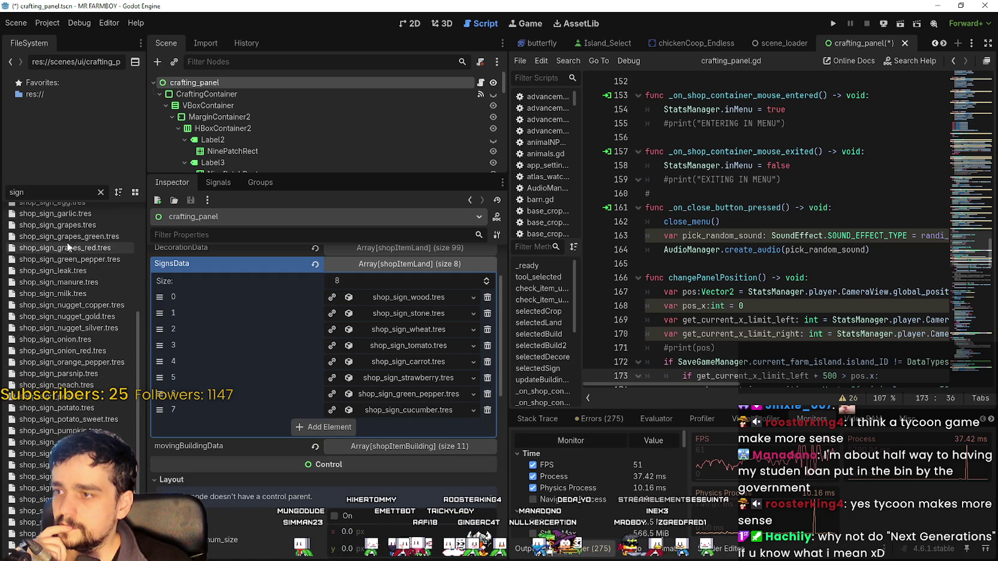
pyautogui.moveTo(64, 223)
pyautogui.mouseDown()
pyautogui.moveTo(360, 306)
pyautogui.moveTo(300, 429)
pyautogui.moveTo(394, 420)
pyautogui.mouseUp()
pyautogui.click(396, 427)
pyautogui.click(408, 460)
pyautogui.scroll(-4, 401, 480)
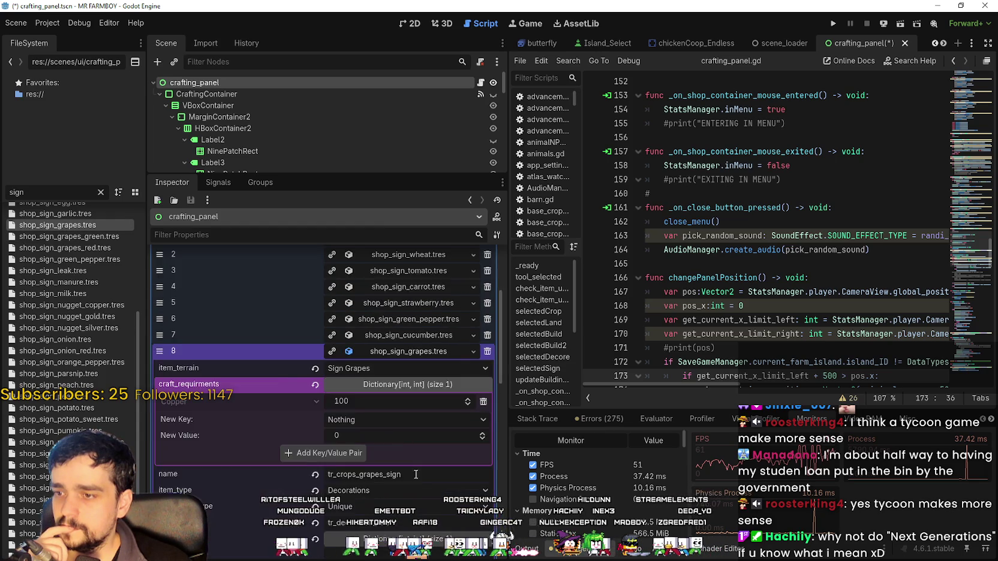
pyautogui.scroll(3, 412, 444)
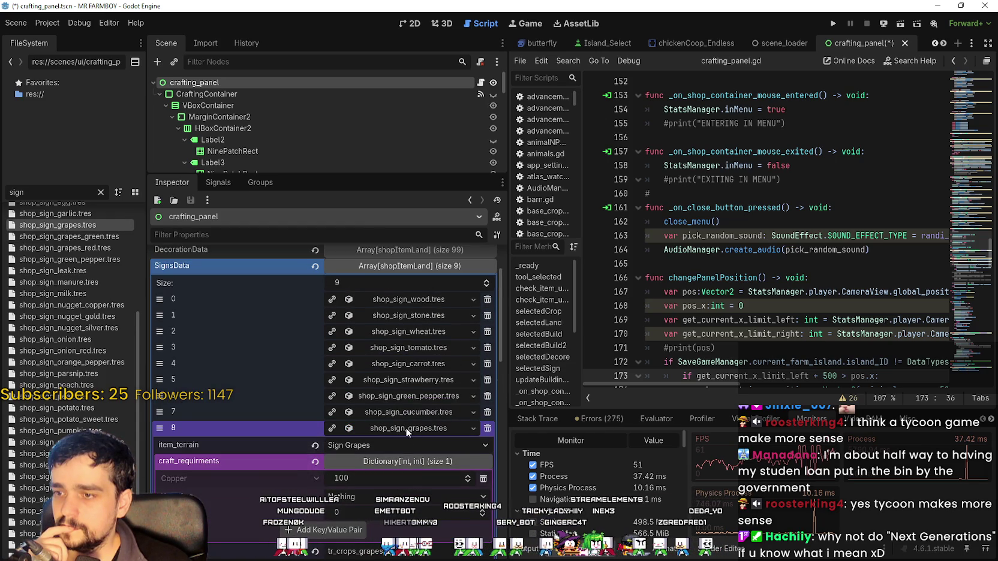
pyautogui.click(405, 427)
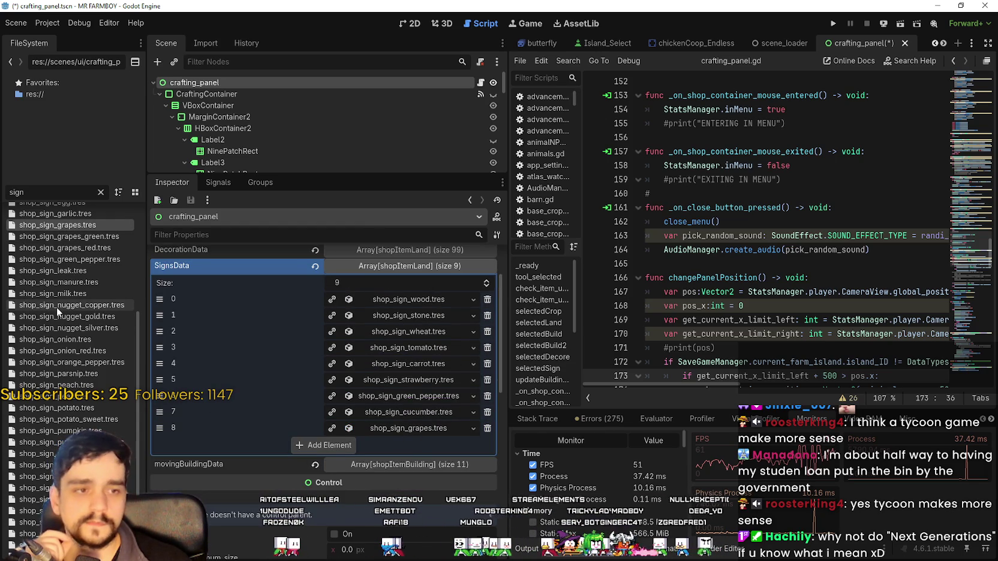
# Step: Append the corn white, garlic and turnip shop signs, bringing SignsData to 12 entries
pyautogui.scroll(5, 59, 304)
pyautogui.moveTo(64, 372); pyautogui.dragTo(324, 445)
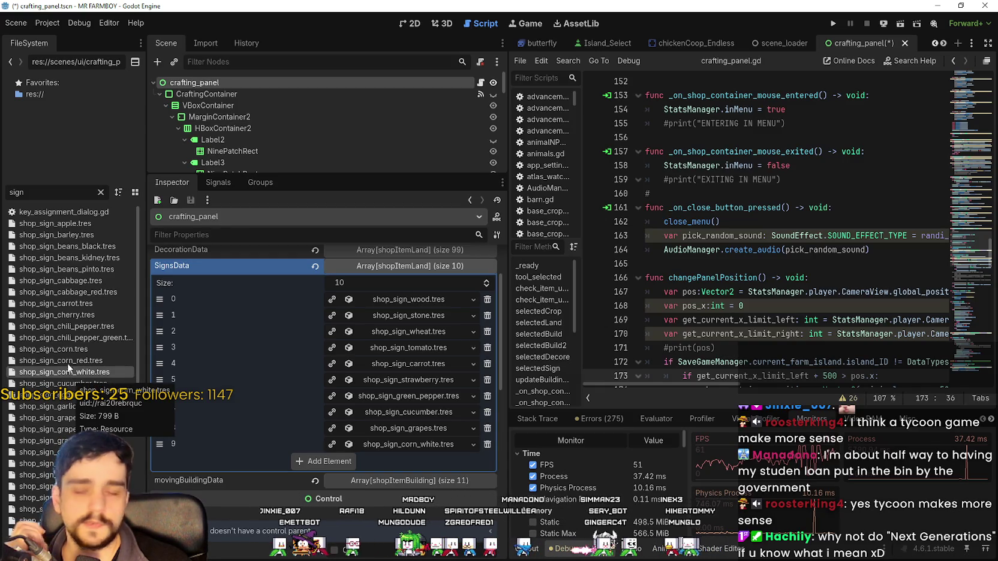
pyautogui.moveTo(97, 407)
pyautogui.mouseDown()
pyautogui.moveTo(208, 426)
pyautogui.moveTo(317, 461)
pyautogui.mouseUp()
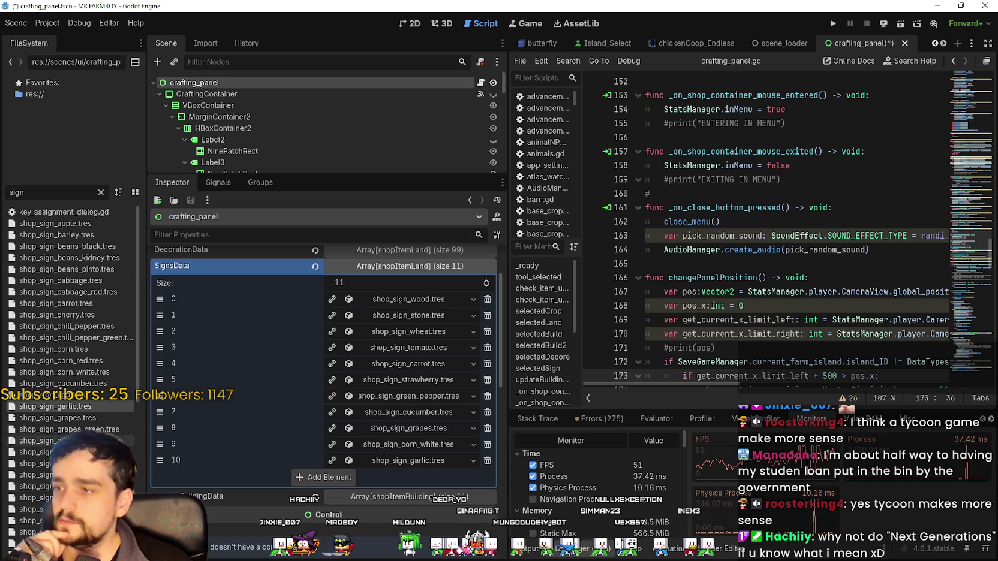
pyautogui.scroll(-10, 82, 354)
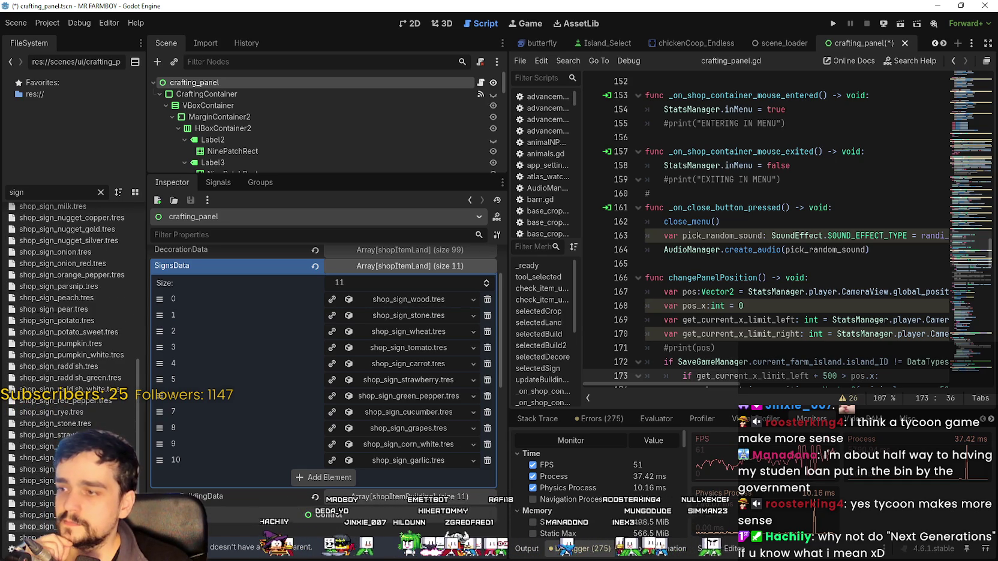
pyautogui.moveTo(36, 492); pyautogui.dragTo(307, 483)
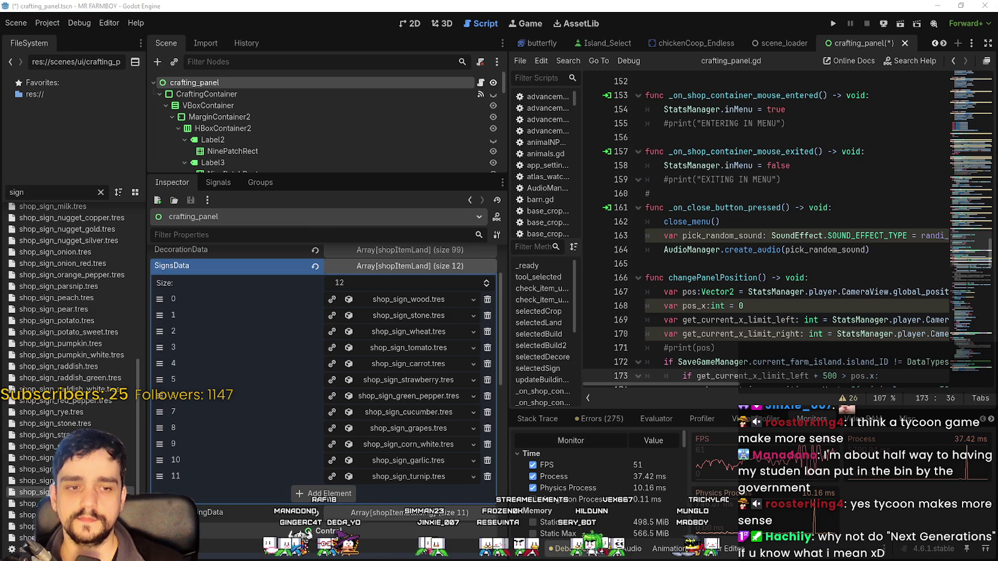
pyautogui.hotkey('alt', 'Tab')
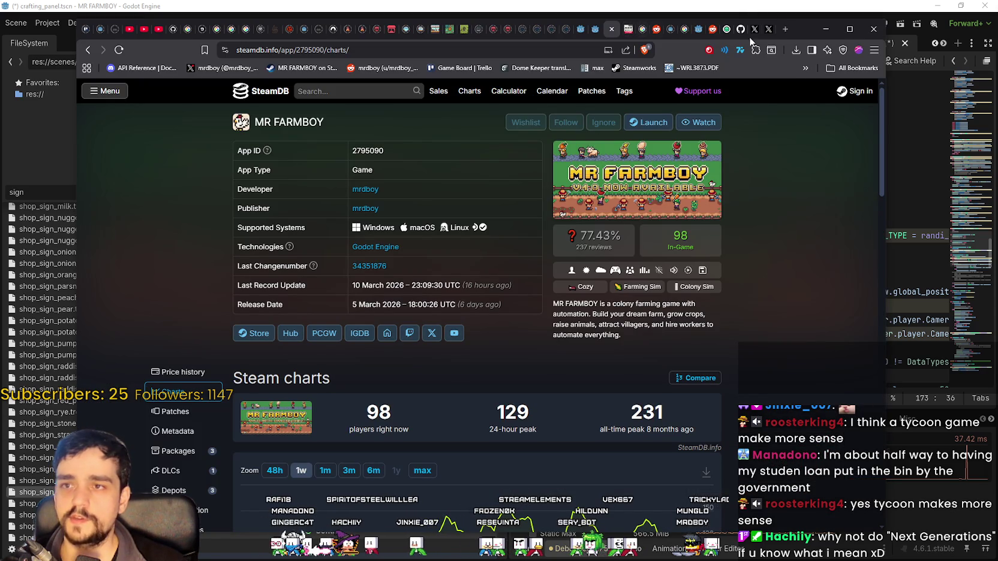
# Step: Switch to the itch.io Mega Bundle tab and return to the top of the page
pyautogui.click(392, 30)
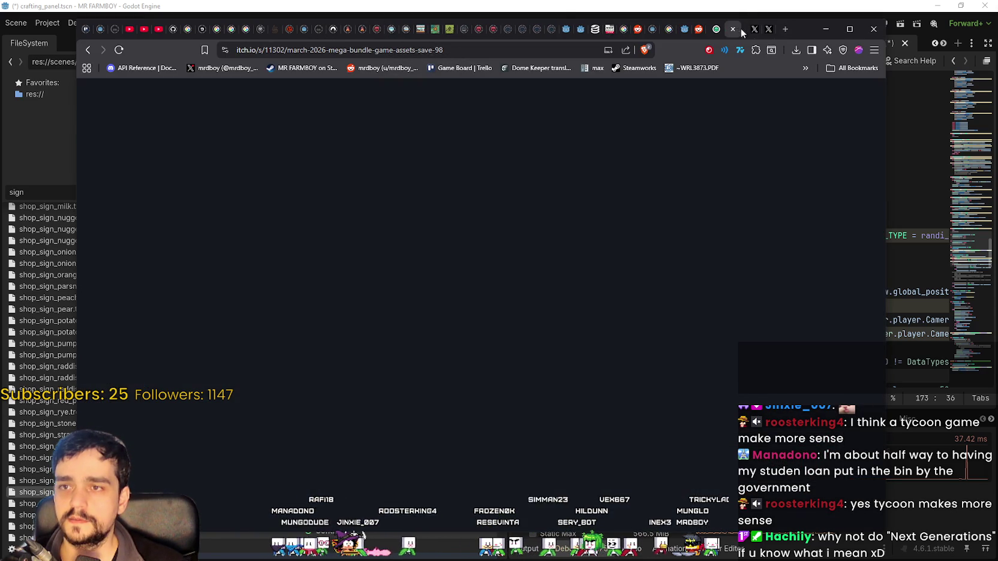
pyautogui.scroll(9, 531, 184)
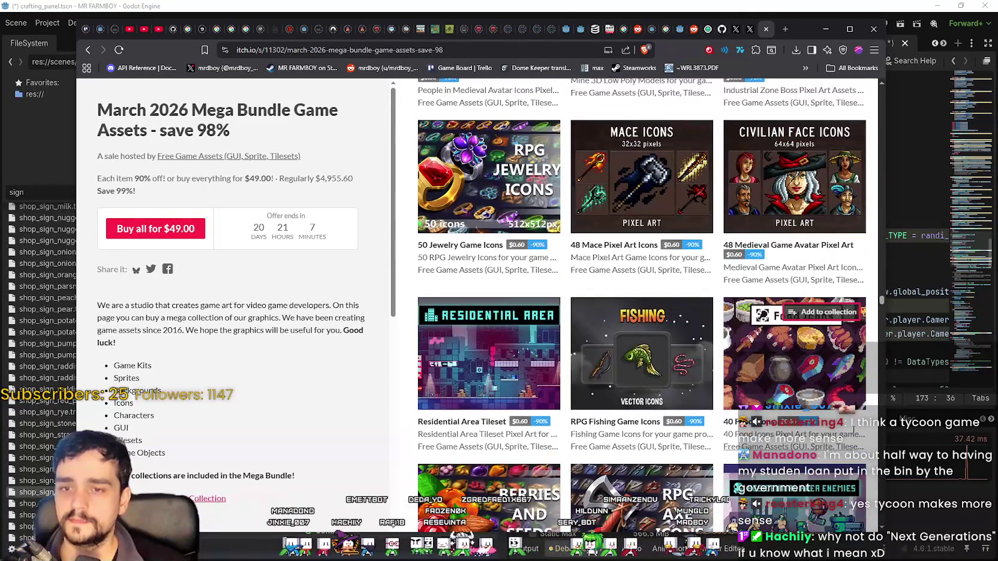
pyautogui.moveTo(882, 327); pyautogui.dragTo(883, 266)
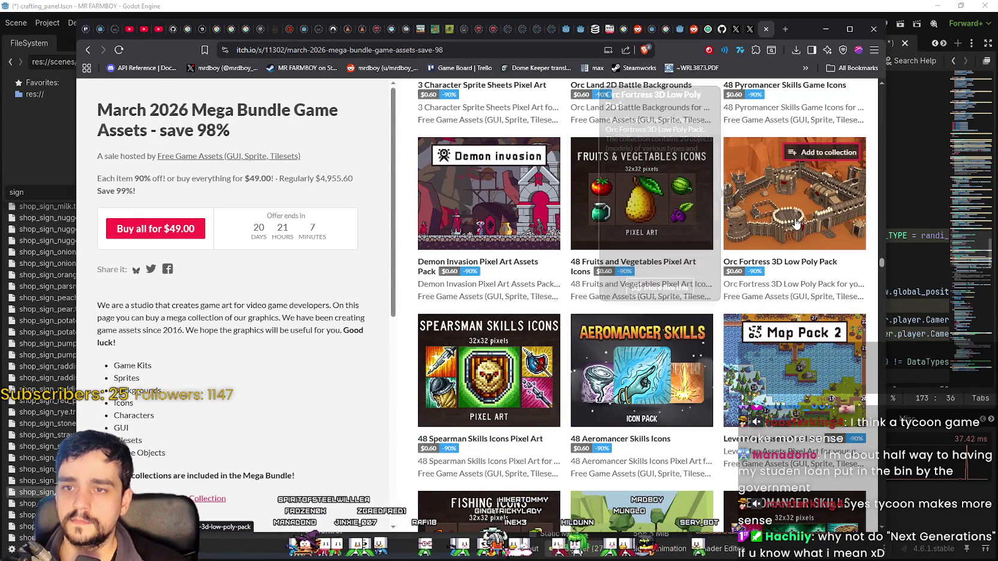
pyautogui.scroll(7, 797, 240)
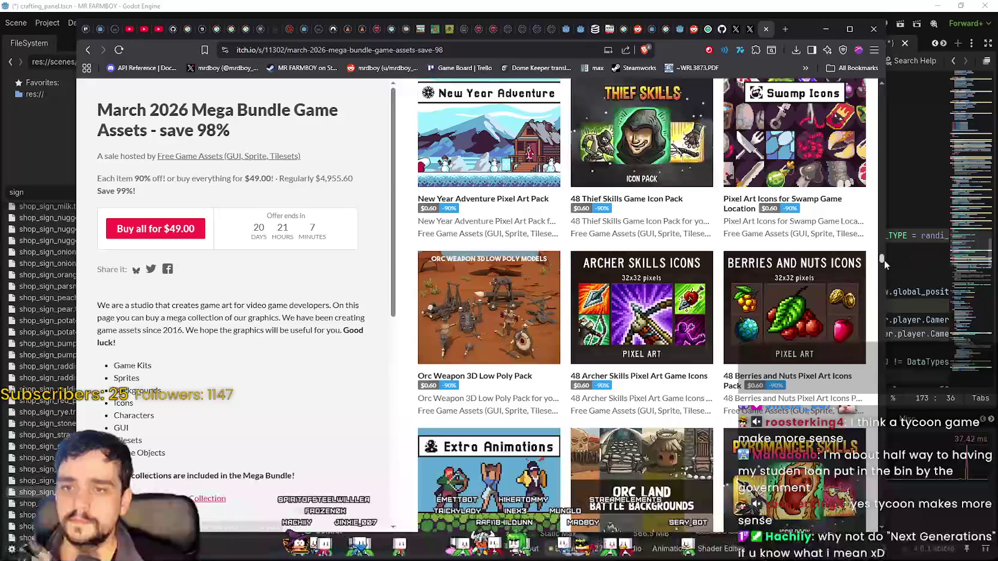
pyautogui.moveTo(883, 260)
pyautogui.mouseDown()
pyautogui.moveTo(882, 143)
pyautogui.moveTo(893, 76)
pyautogui.mouseUp()
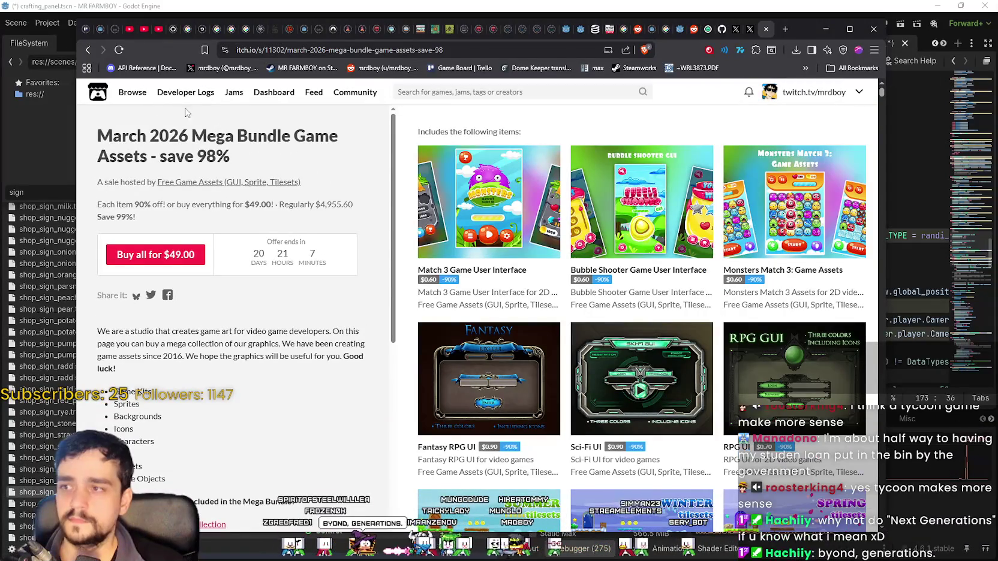
# Step: Browse itch.io's Game assets listing, then bring the Advancements screenshot to the front
pyautogui.moveTo(129, 93)
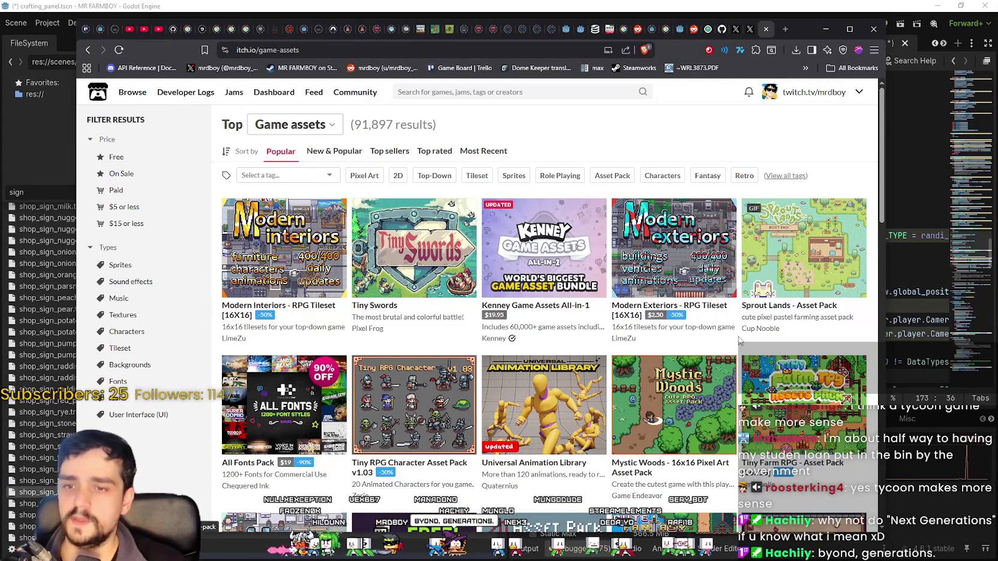
pyautogui.scroll(-2, 727, 337)
pyautogui.scroll(-2, 723, 336)
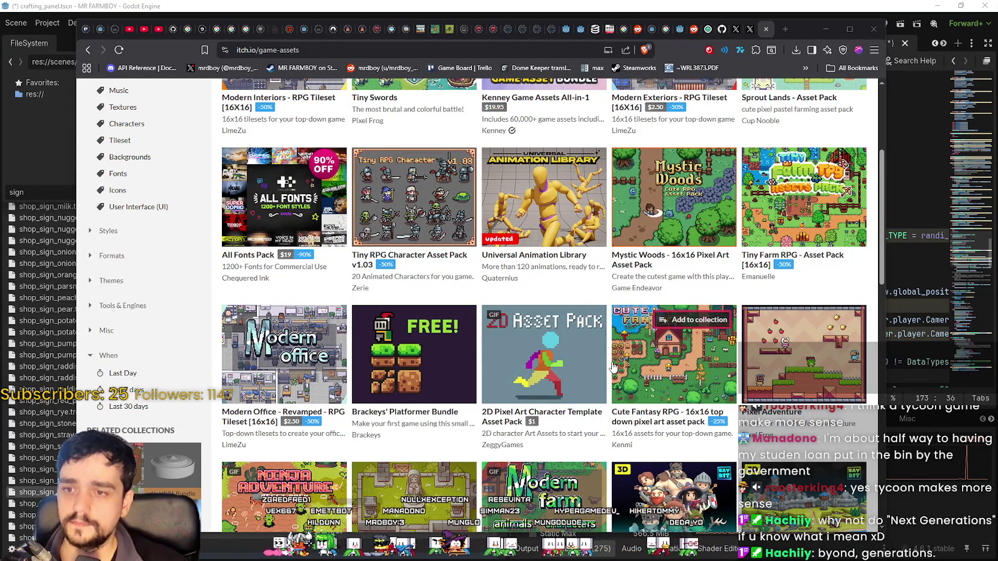
pyautogui.moveTo(667, 378)
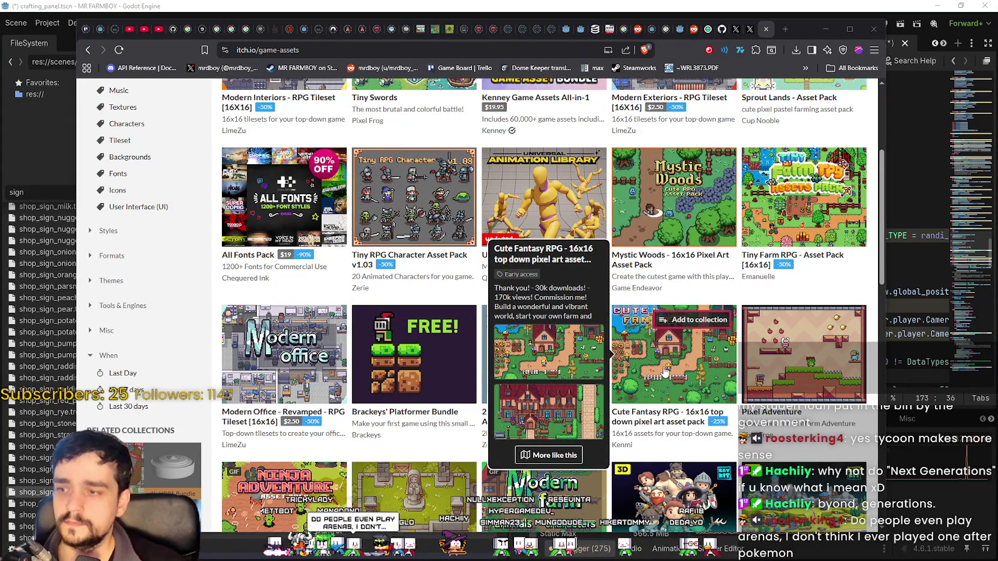
pyautogui.moveTo(379, 217)
pyautogui.scroll(-3, 380, 217)
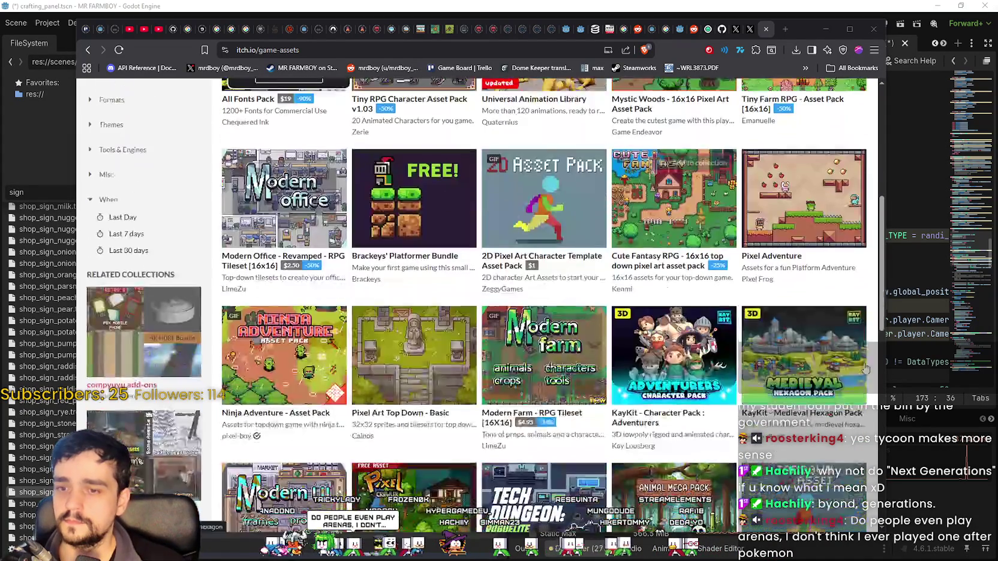
pyautogui.scroll(-3, 247, 399)
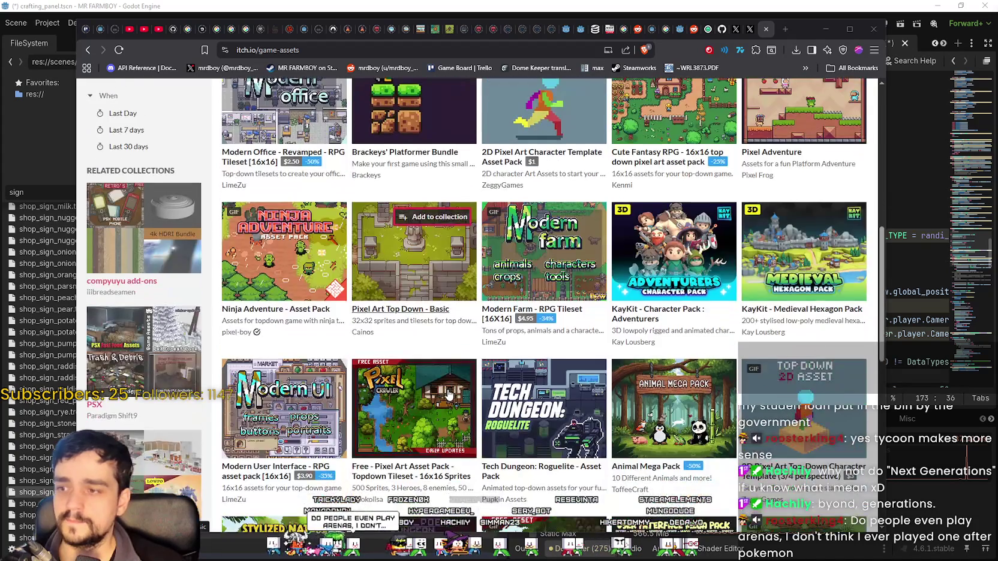
pyautogui.scroll(-1, 708, 414)
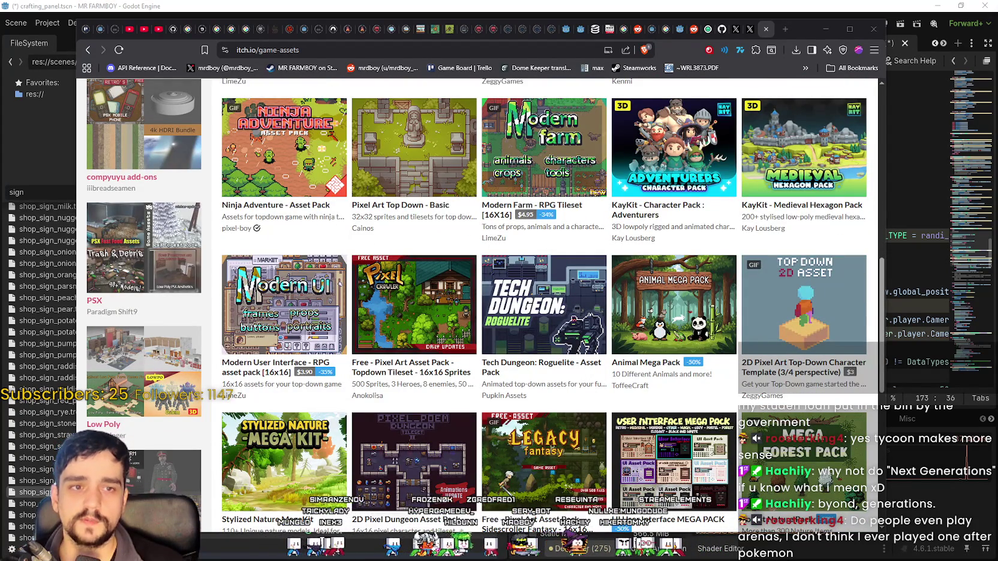
pyautogui.hotkey('alt', 'Tab')
pyautogui.scroll(-2, 463, 273)
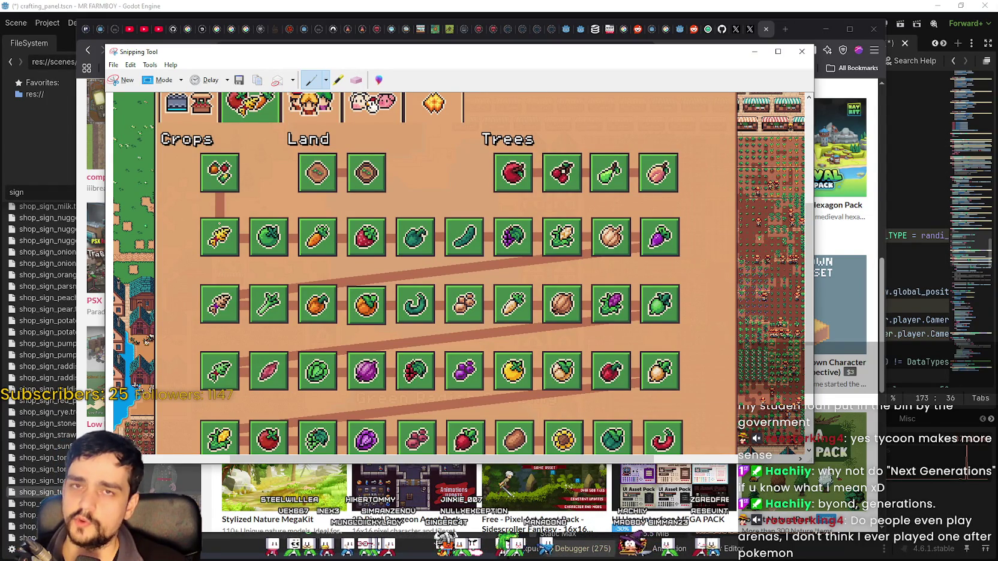
# Step: Circle the Land icons in red with an arrow to the first crop, then reposition and minimize the capture
pyautogui.scroll(1, 463, 273)
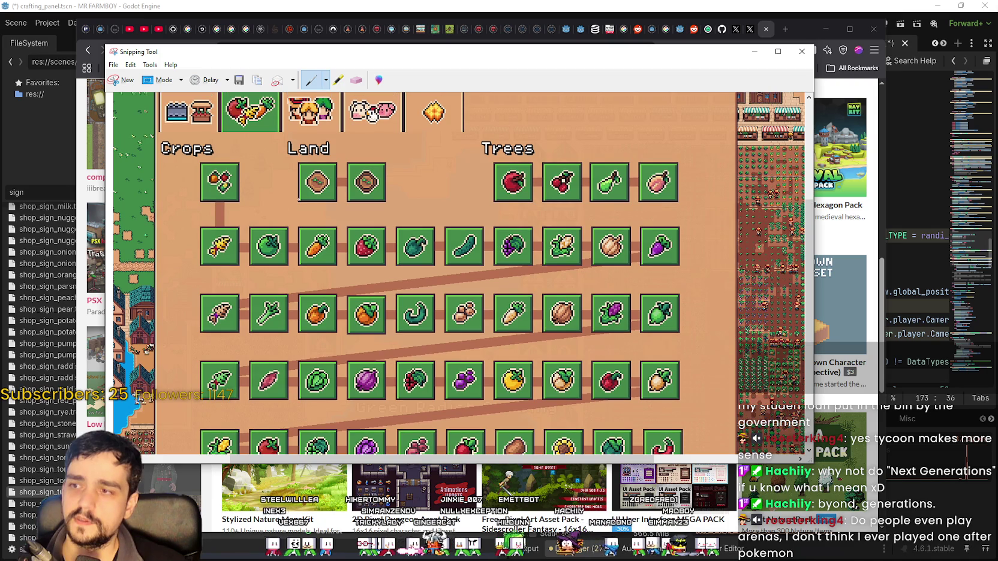
pyautogui.moveTo(344, 151); pyautogui.dragTo(333, 220)
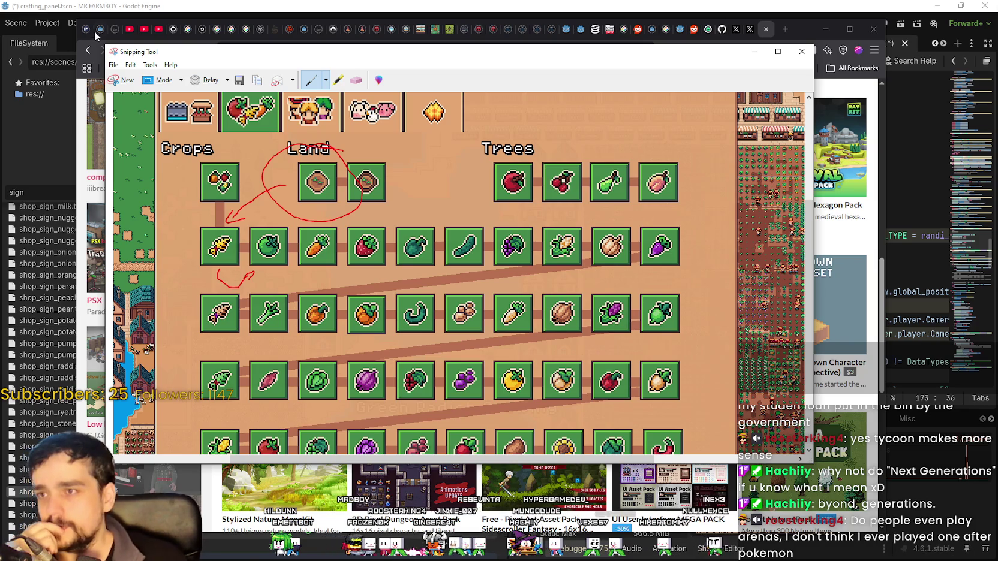
pyautogui.moveTo(135, 55); pyautogui.dragTo(161, 56)
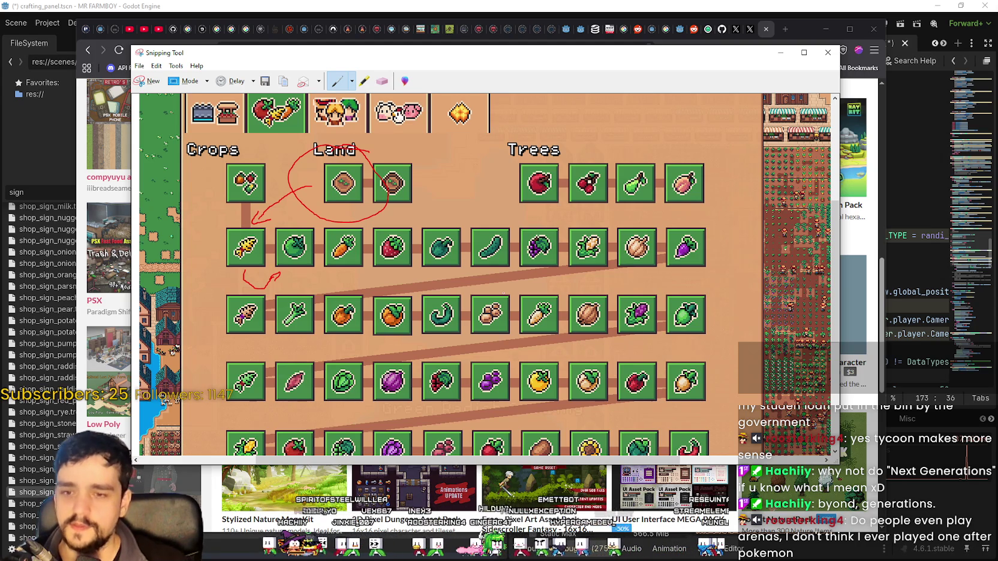
pyautogui.scroll(-1, 489, 275)
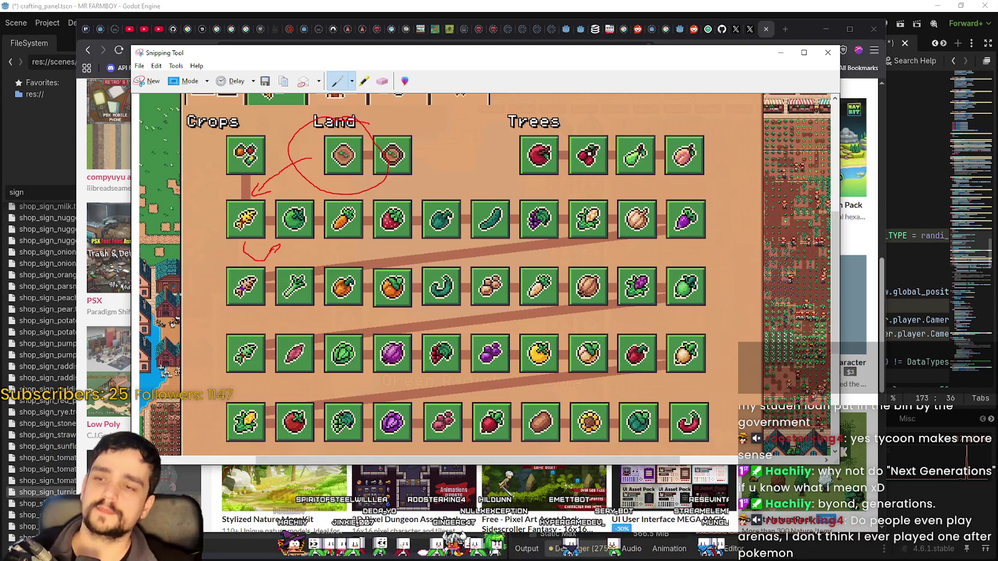
pyautogui.scroll(2, 489, 275)
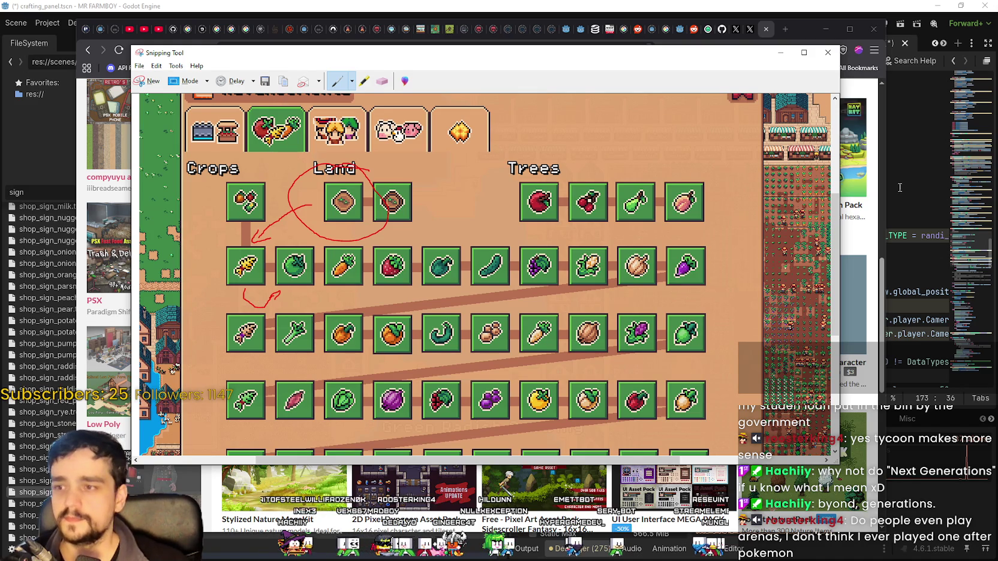
pyautogui.moveTo(731, 54); pyautogui.dragTo(757, 76)
pyautogui.click(805, 74)
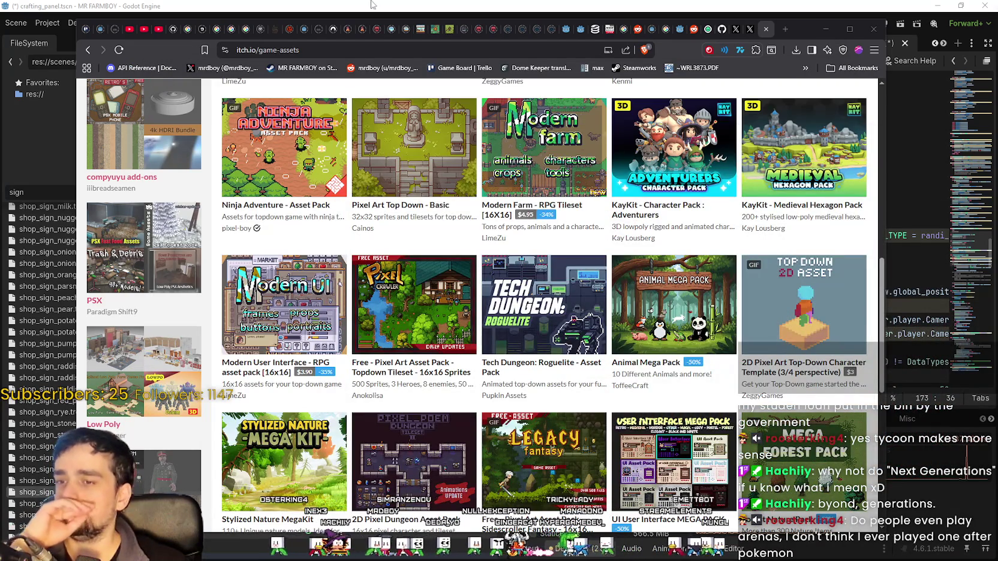
# Step: Back in Godot, append the rye and leek shop signs to the sign array
pyautogui.hotkey('alt', 'Tab')
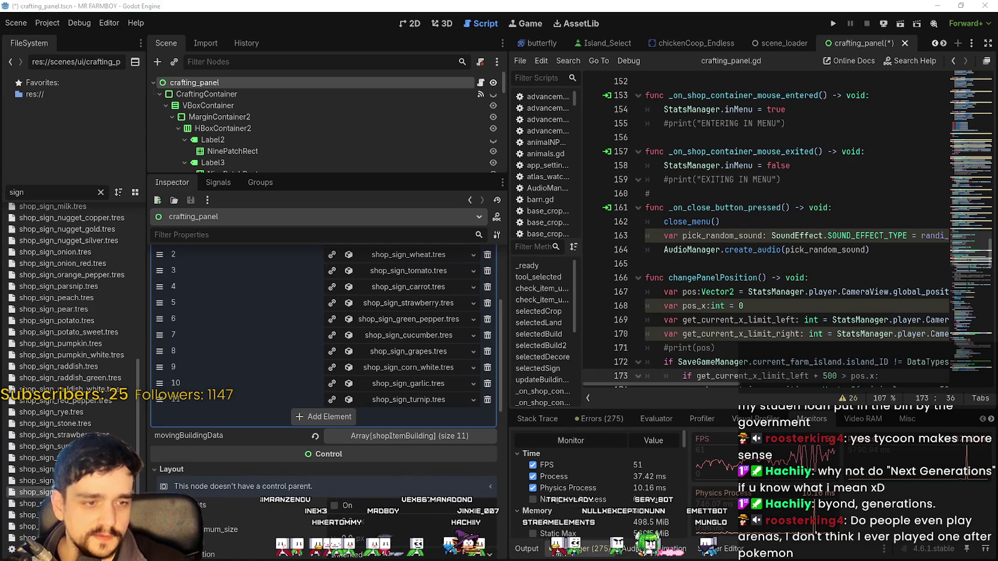
pyautogui.hotkey('alt', 'Tab')
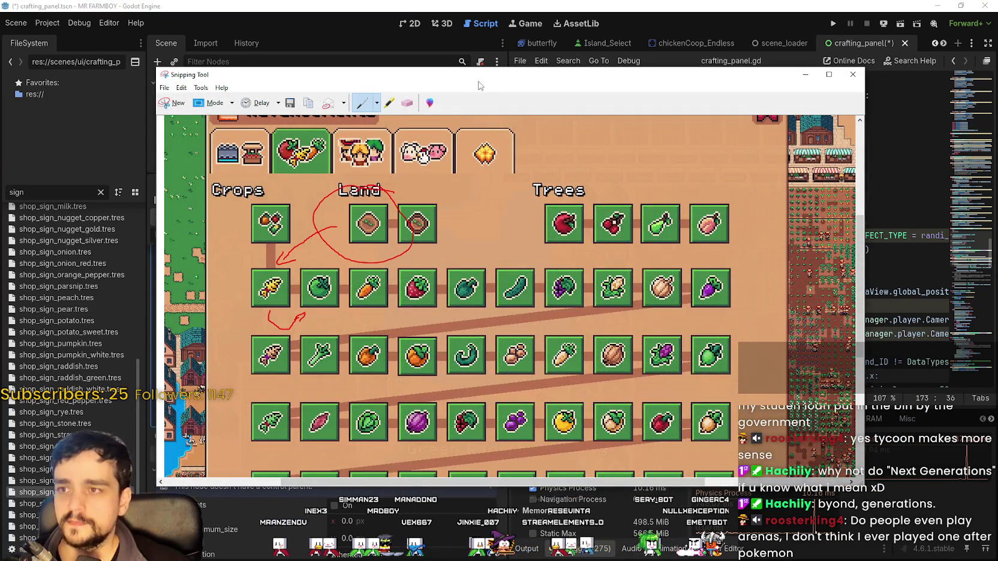
pyautogui.hotkey('alt', 'Tab')
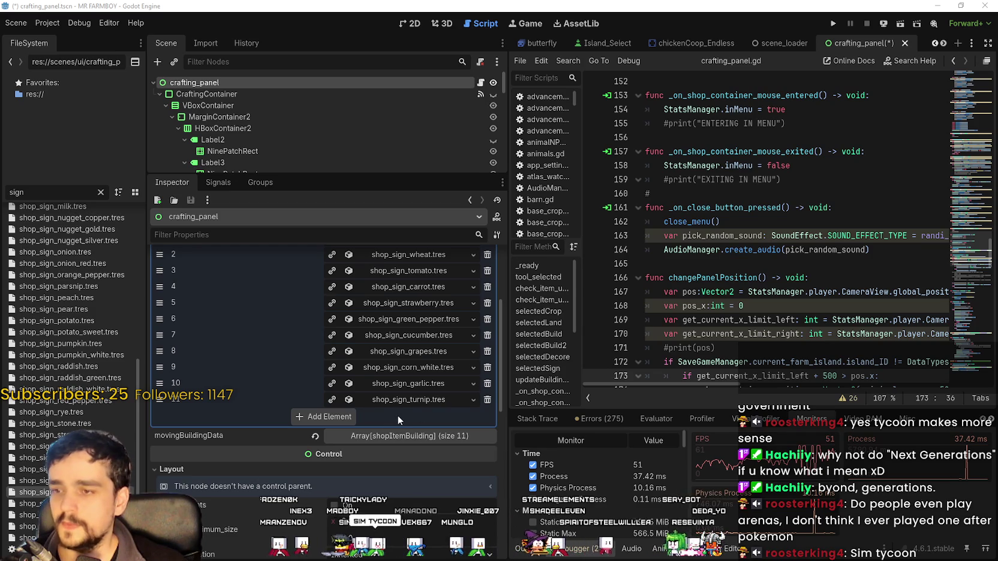
pyautogui.scroll(3, 69, 441)
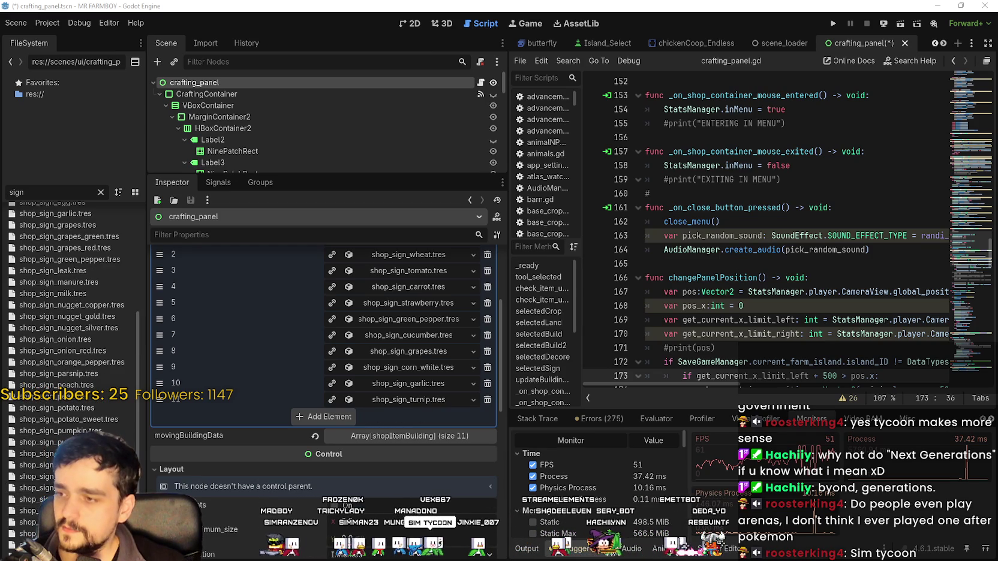
pyautogui.scroll(2, 91, 364)
pyautogui.scroll(2, 90, 364)
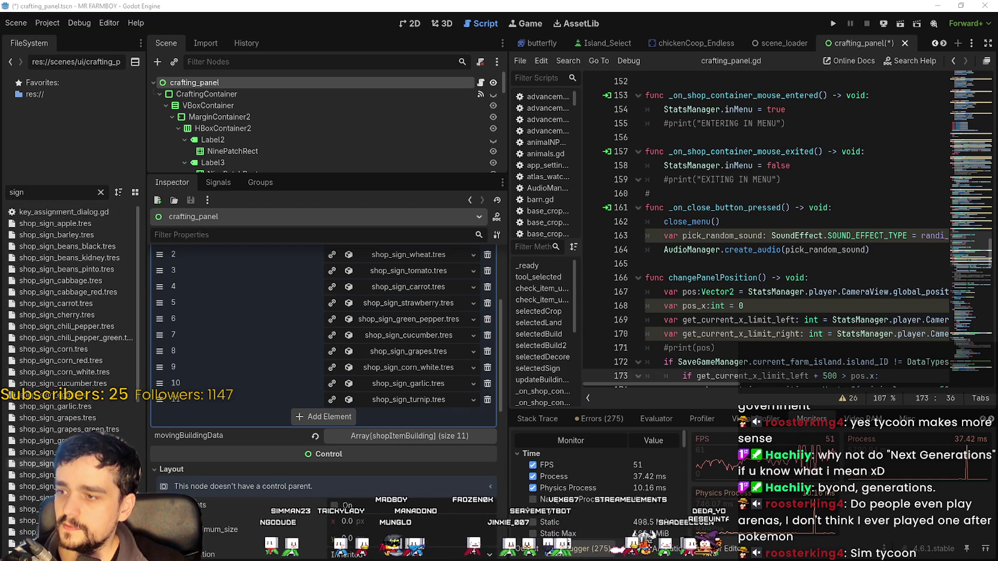
pyautogui.scroll(-5, 74, 286)
pyautogui.scroll(-3, 60, 438)
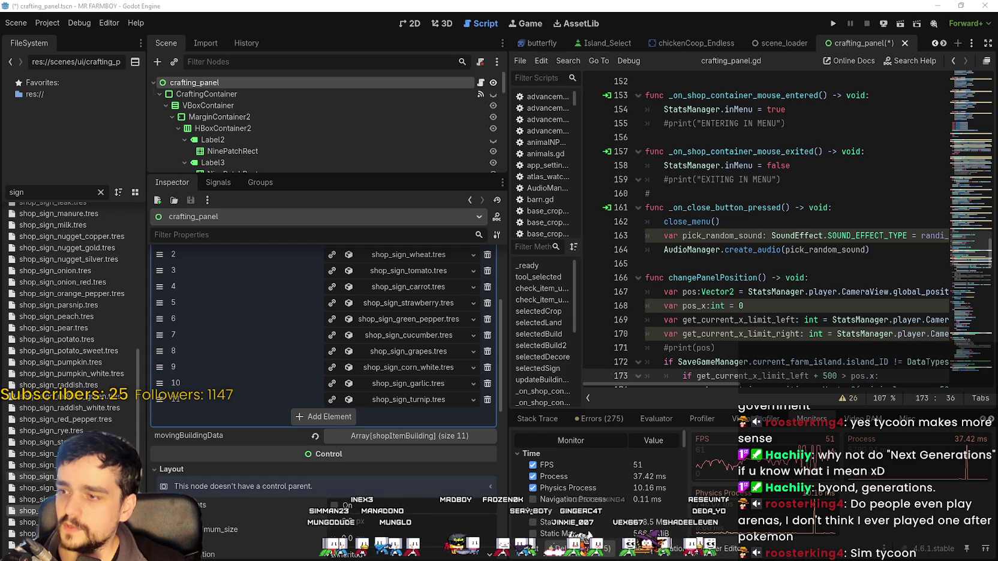
pyautogui.moveTo(57, 431); pyautogui.dragTo(322, 419)
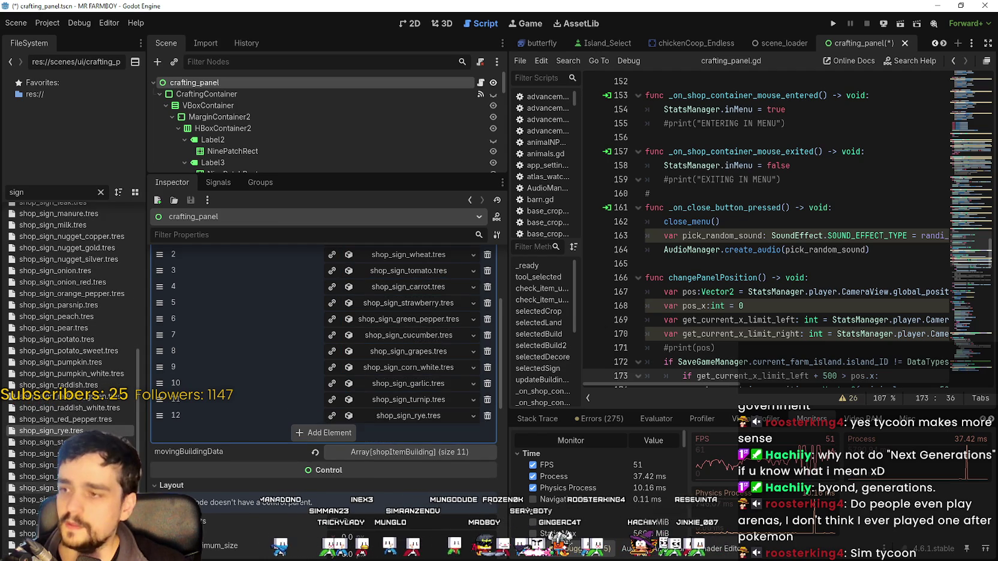
pyautogui.scroll(5, 72, 299)
pyautogui.moveTo(53, 376)
pyautogui.mouseDown()
pyautogui.moveTo(252, 403)
pyautogui.moveTo(311, 432)
pyautogui.moveTo(304, 424)
pyautogui.mouseUp()
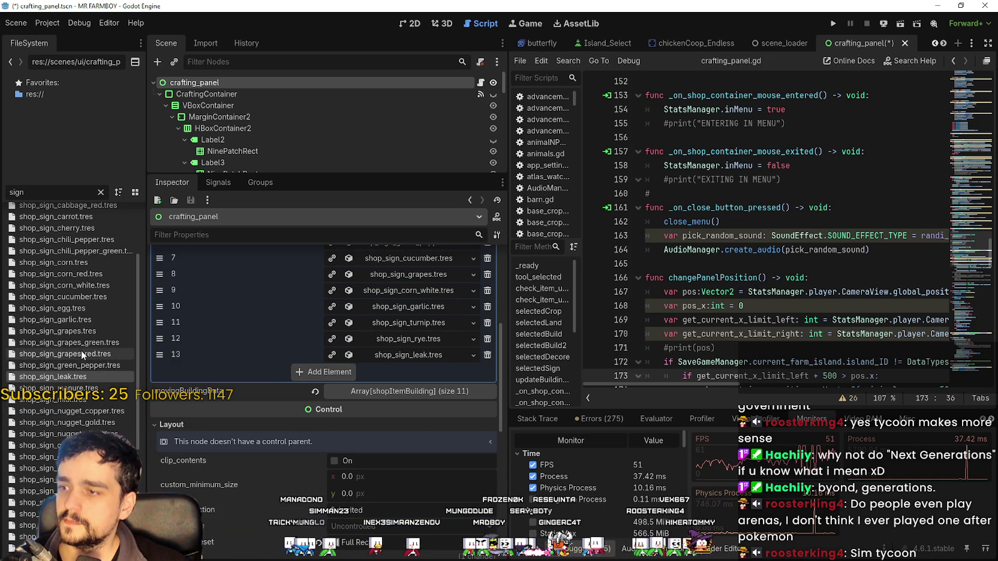
# Step: Append the orange pepper, pumpkin and green chili pepper signs, reaching 17 SignsData entries
pyautogui.scroll(3, 90, 384)
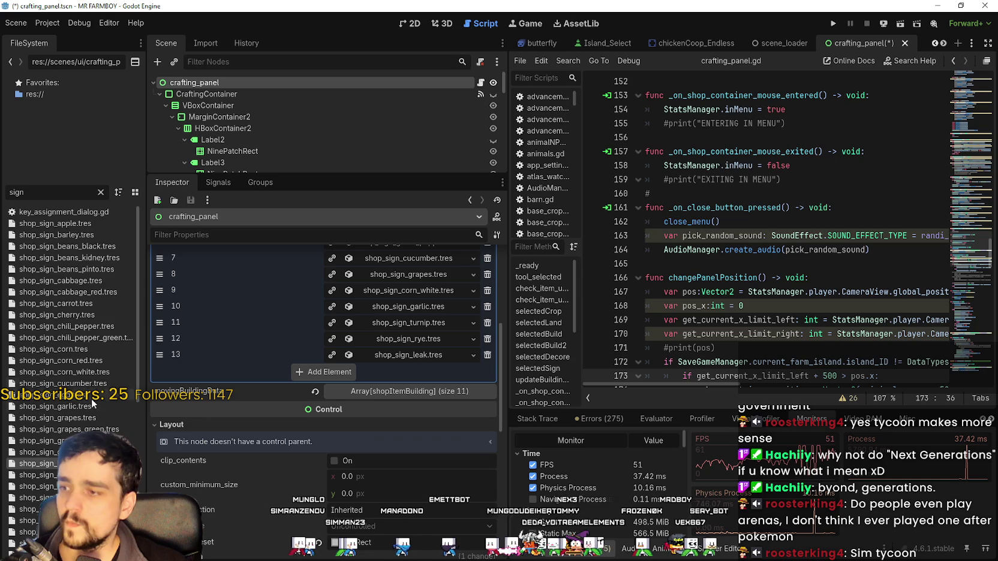
pyautogui.scroll(-5, 69, 378)
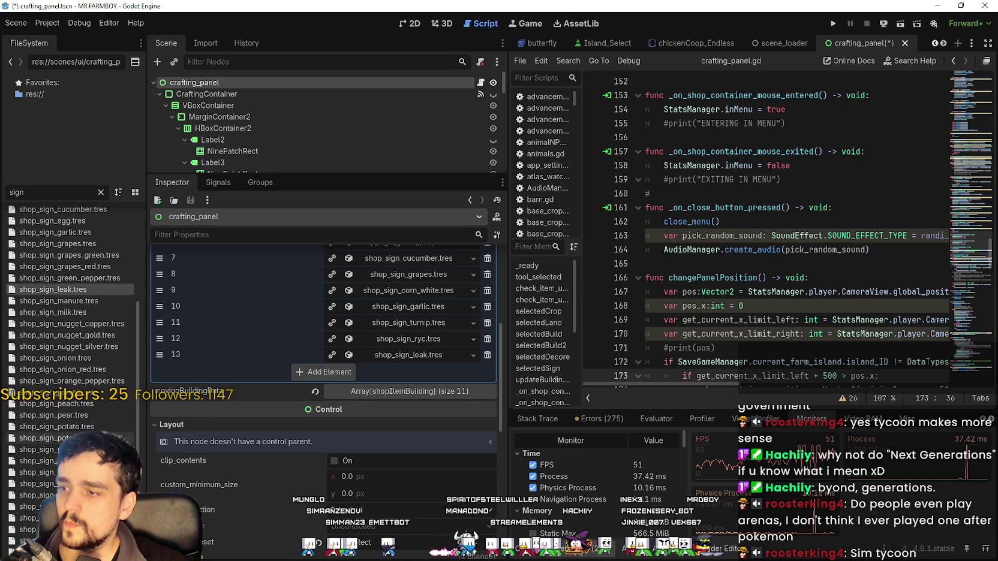
pyautogui.scroll(2, 69, 420)
pyautogui.moveTo(69, 425); pyautogui.dragTo(330, 373)
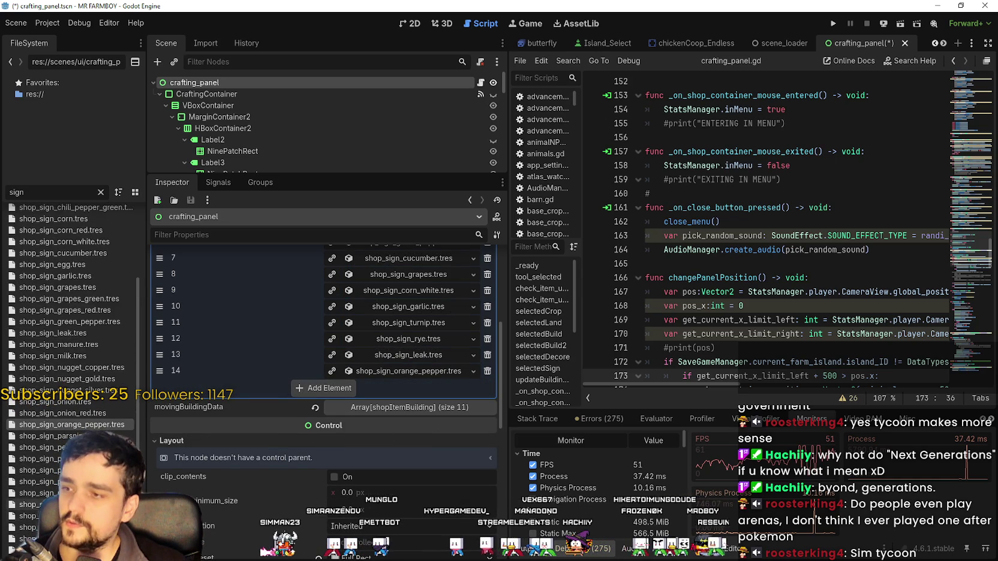
pyautogui.scroll(3, 89, 384)
pyautogui.scroll(-5, 84, 413)
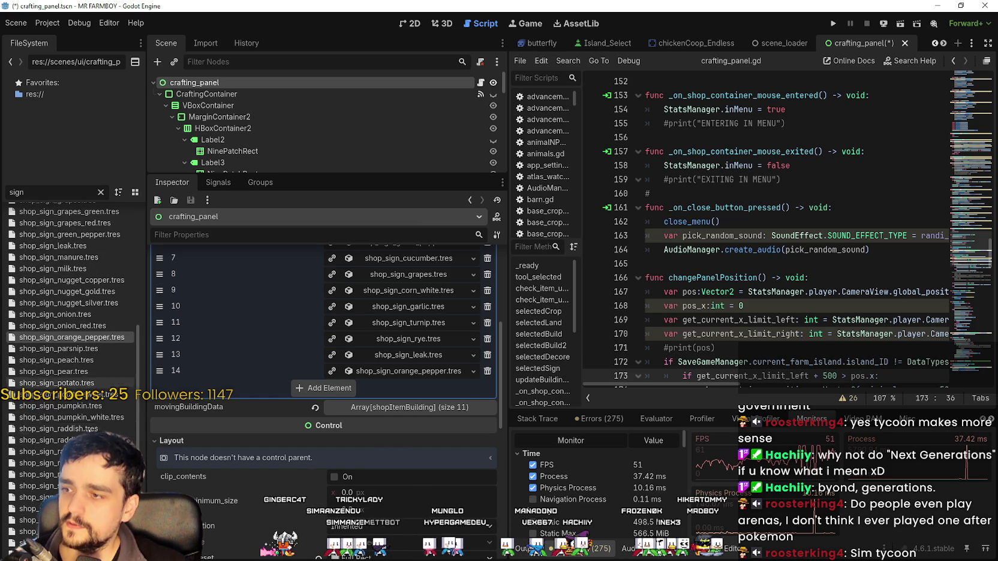
pyautogui.moveTo(71, 407)
pyautogui.mouseDown()
pyautogui.moveTo(336, 410)
pyautogui.moveTo(338, 391)
pyautogui.moveTo(327, 391)
pyautogui.mouseUp()
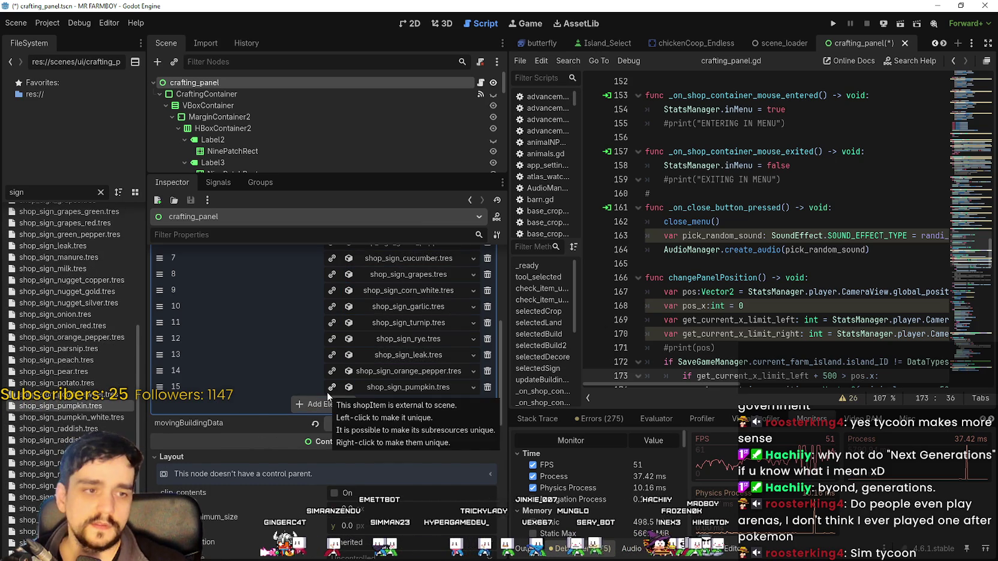
pyautogui.scroll(6, 88, 329)
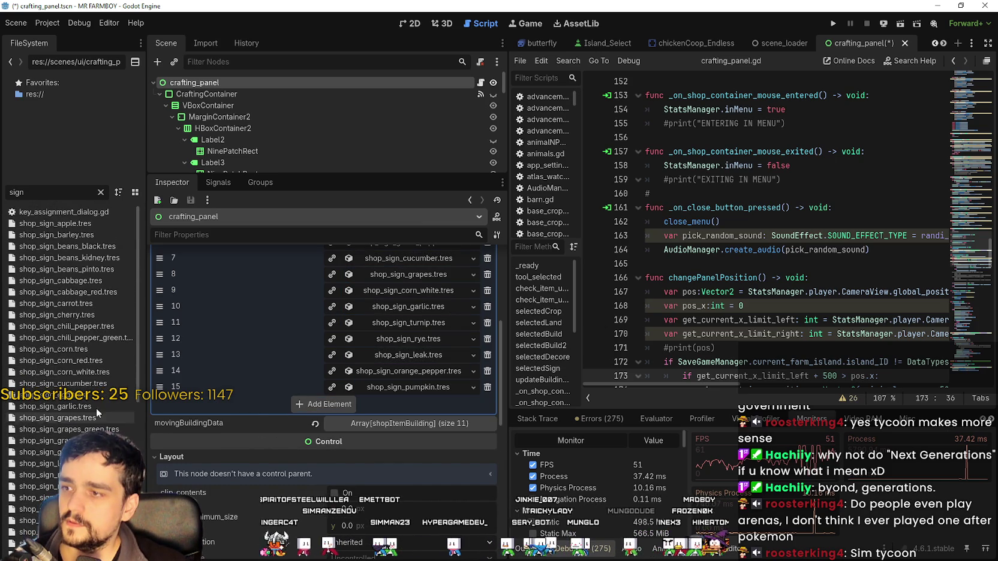
pyautogui.moveTo(66, 337)
pyautogui.mouseDown()
pyautogui.moveTo(333, 405)
pyautogui.moveTo(324, 402)
pyautogui.mouseUp()
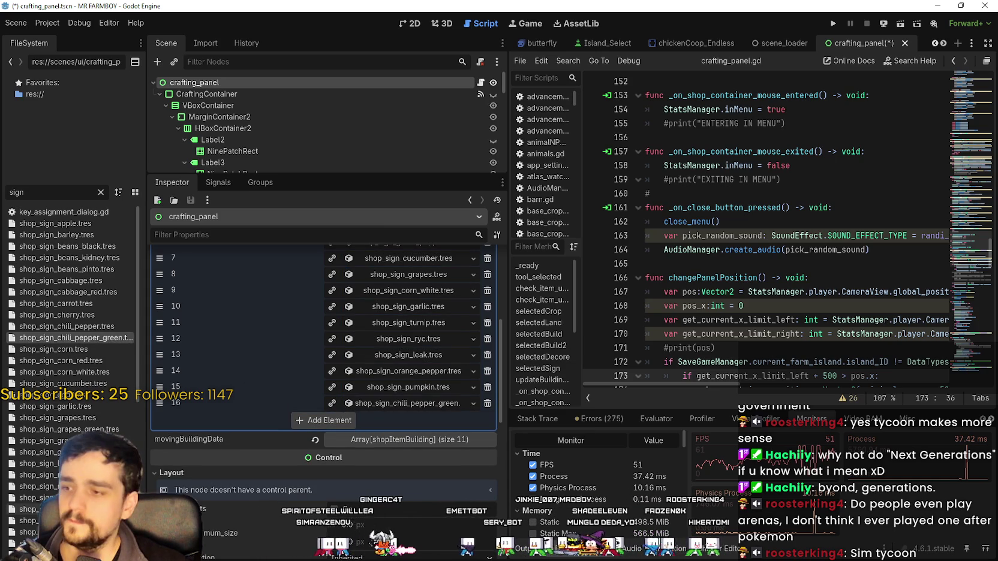
pyautogui.scroll(-6, 72, 330)
pyautogui.scroll(6, 85, 325)
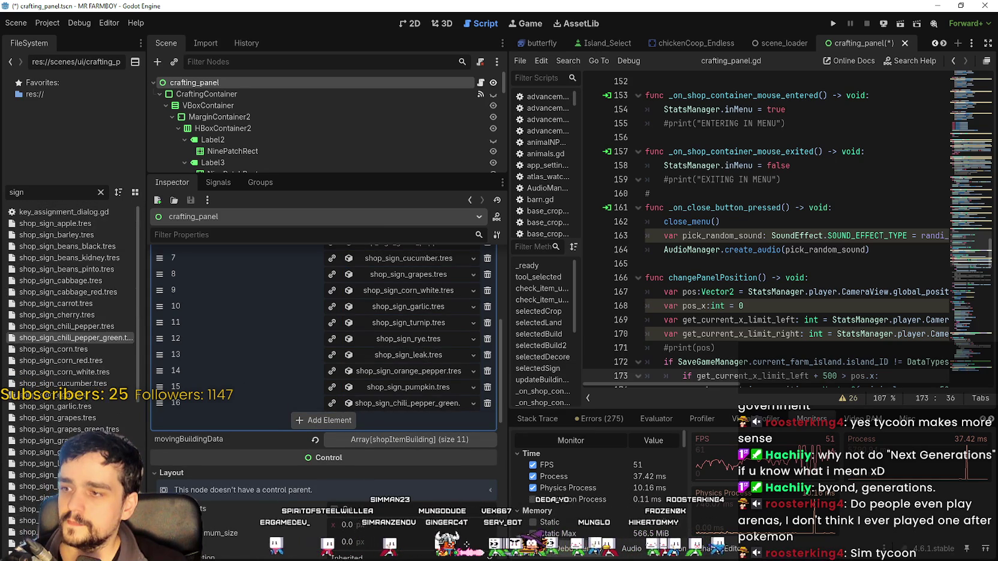
# Step: Add the pinto beans and parsnip signs to SignsData as elements 17 and 18
pyautogui.click(76, 252)
pyautogui.click(66, 269)
pyautogui.moveTo(77, 272); pyautogui.dragTo(329, 421)
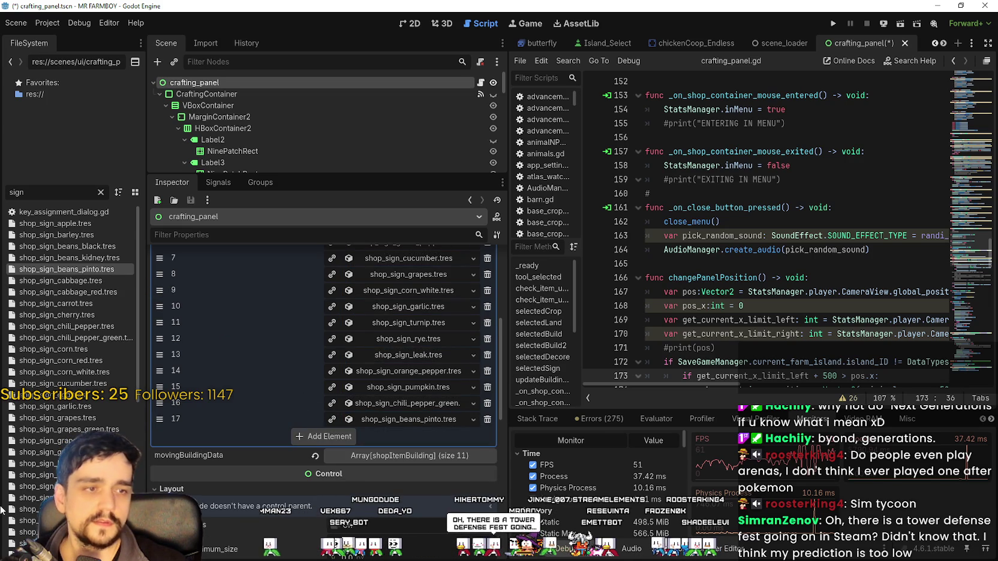
pyautogui.scroll(-3, 69, 378)
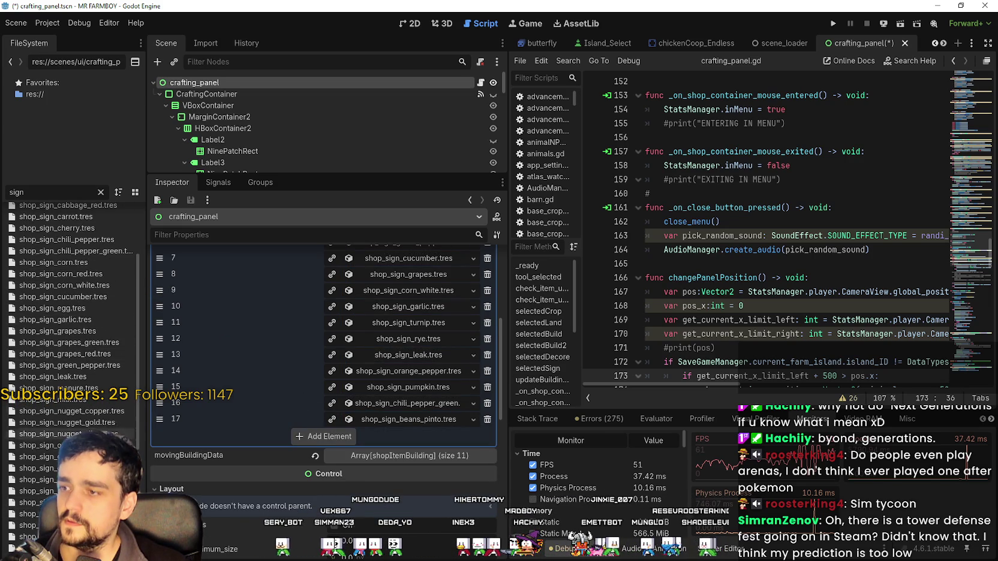
pyautogui.scroll(-2, 72, 383)
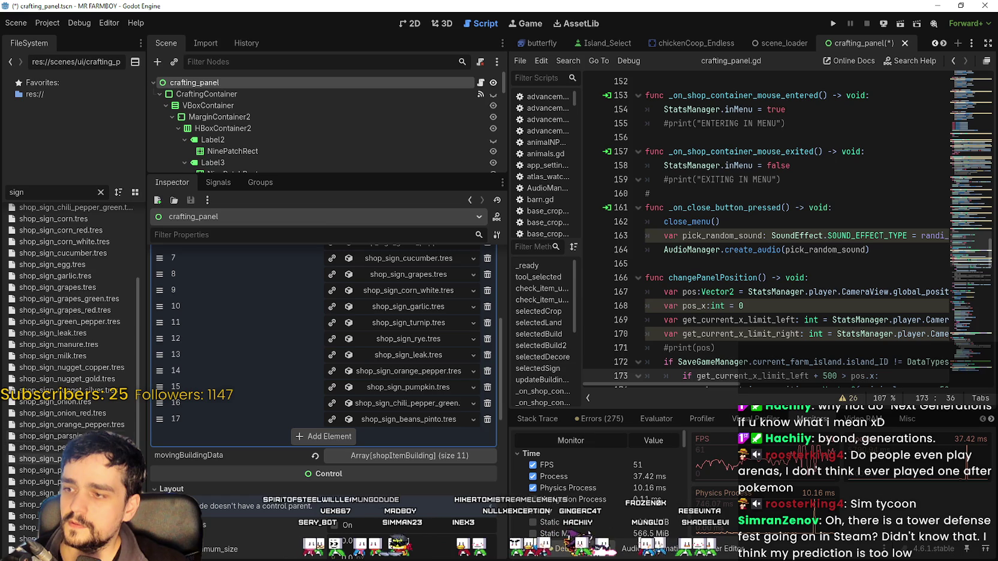
pyautogui.scroll(-2, 42, 438)
pyautogui.moveTo(90, 393); pyautogui.dragTo(316, 440)
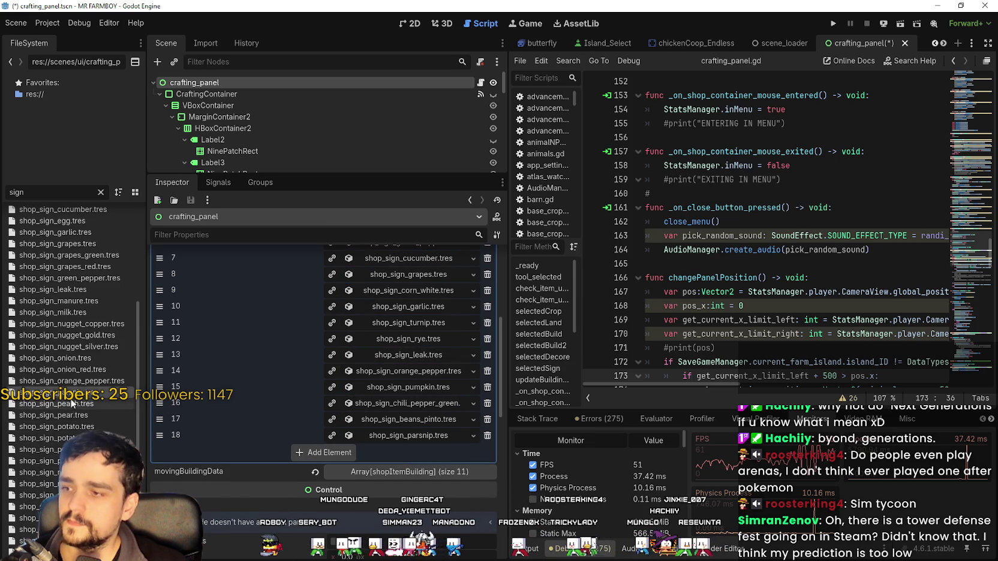
# Step: Add the onion sign as element 19, another sign, then the green radish sign
pyautogui.scroll(-2, 84, 414)
pyautogui.scroll(-3, 94, 407)
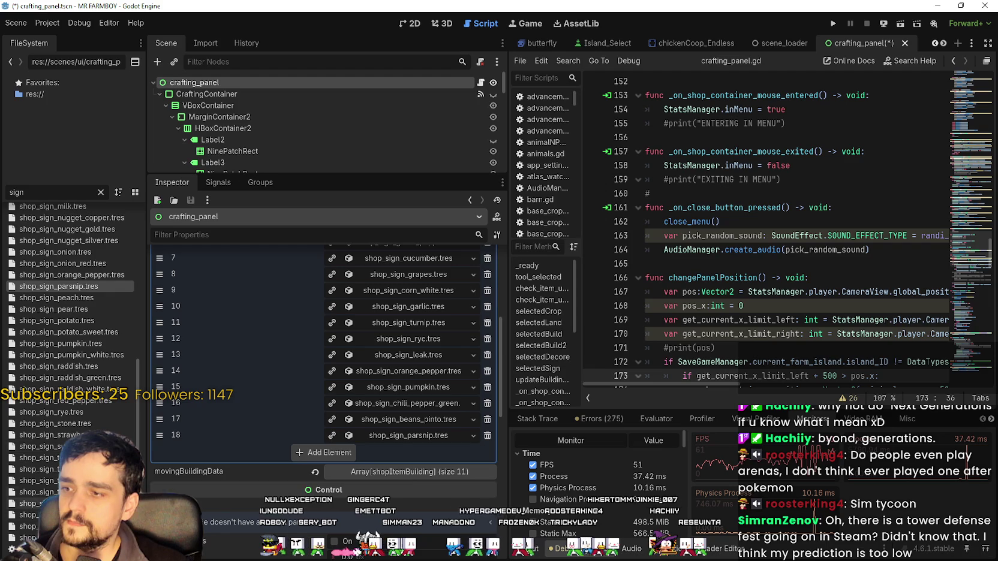
pyautogui.scroll(5, 61, 355)
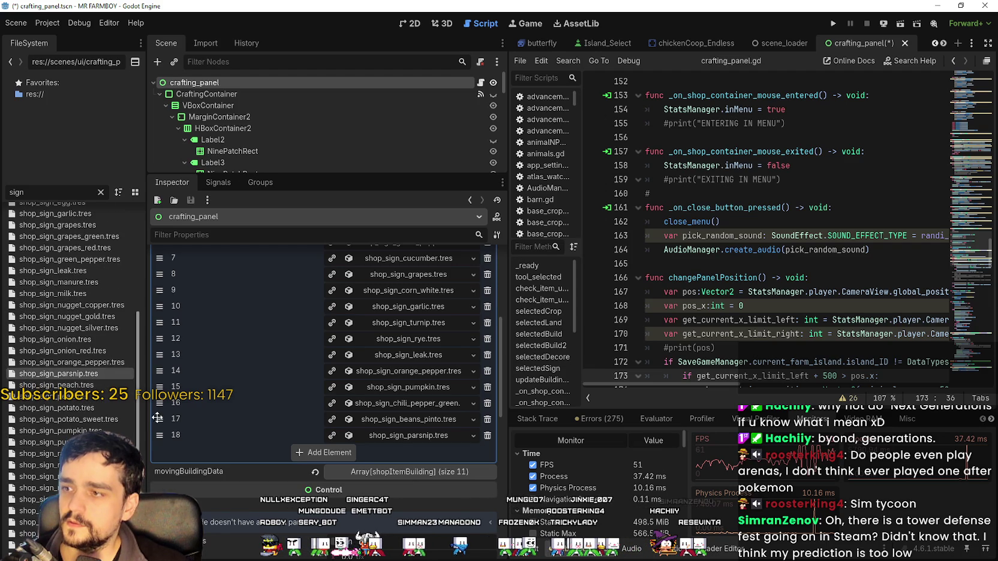
pyautogui.click(55, 339)
pyautogui.moveTo(163, 360); pyautogui.dragTo(322, 453)
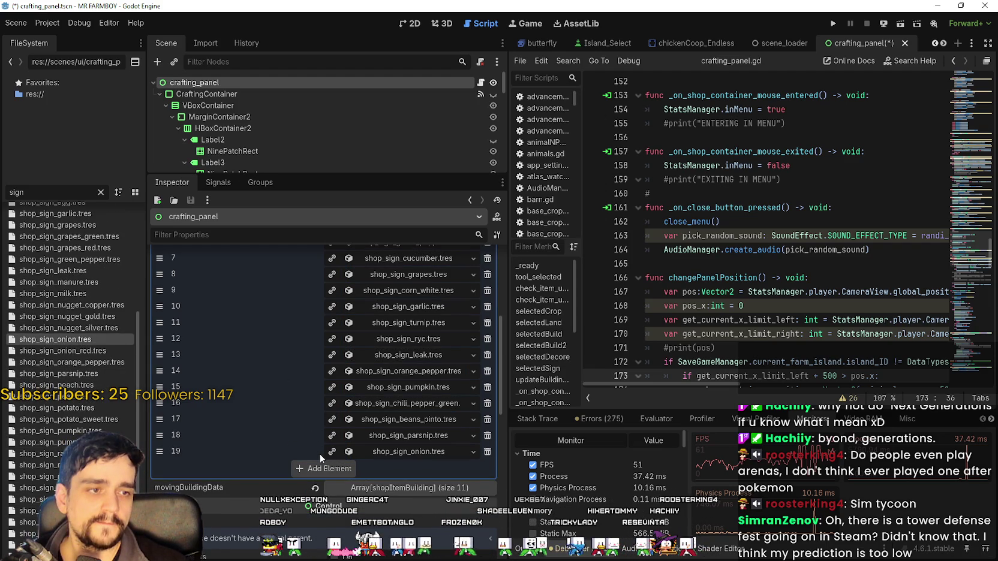
pyautogui.scroll(7, 18, 456)
pyautogui.scroll(3, 19, 456)
pyautogui.moveTo(54, 342)
pyautogui.mouseDown()
pyautogui.moveTo(105, 353)
pyautogui.moveTo(337, 480)
pyautogui.moveTo(337, 467)
pyautogui.moveTo(385, 467)
pyautogui.moveTo(367, 467)
pyautogui.mouseUp()
pyautogui.scroll(5, 367, 468)
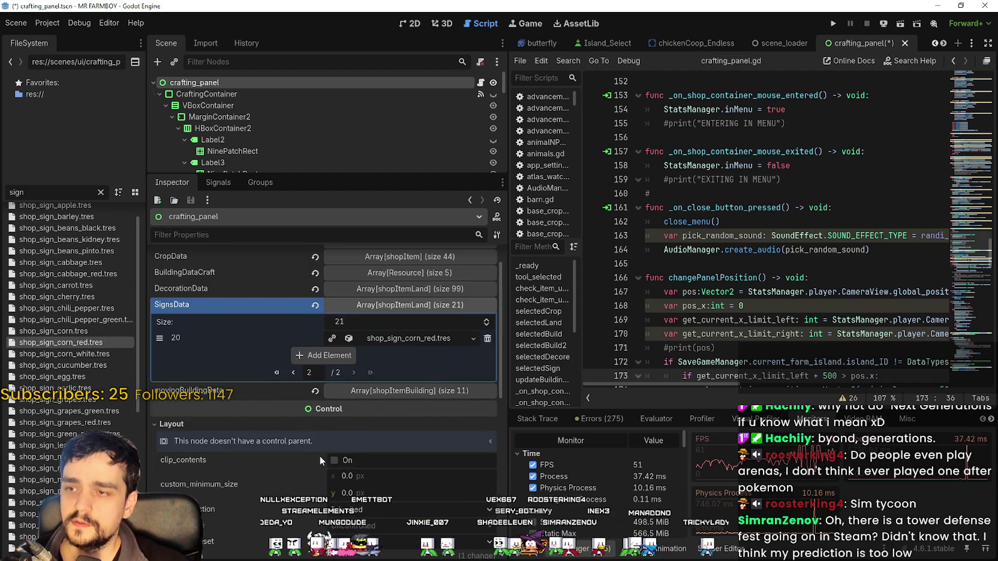
pyautogui.scroll(-10, 64, 361)
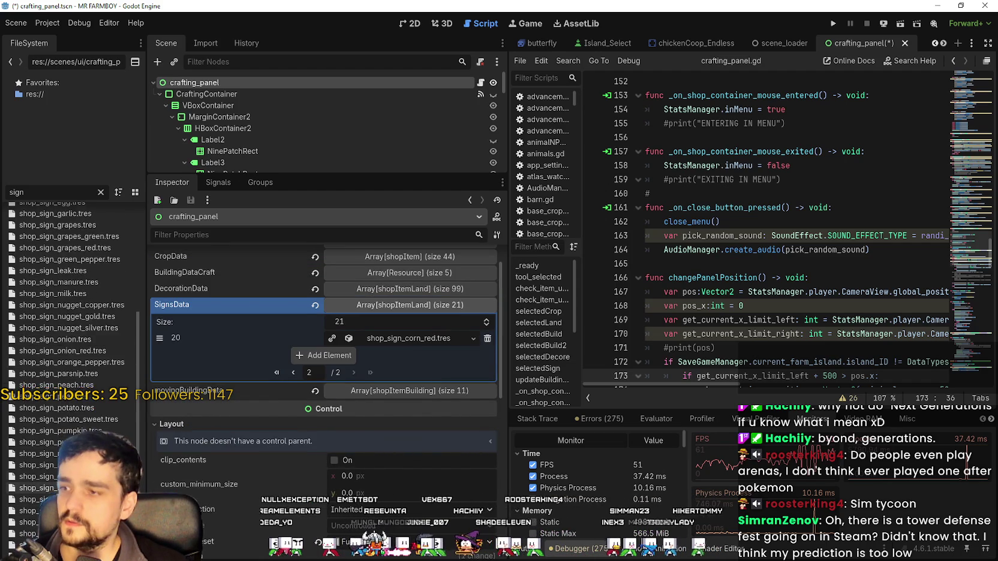
pyautogui.moveTo(64, 378); pyautogui.dragTo(322, 364)
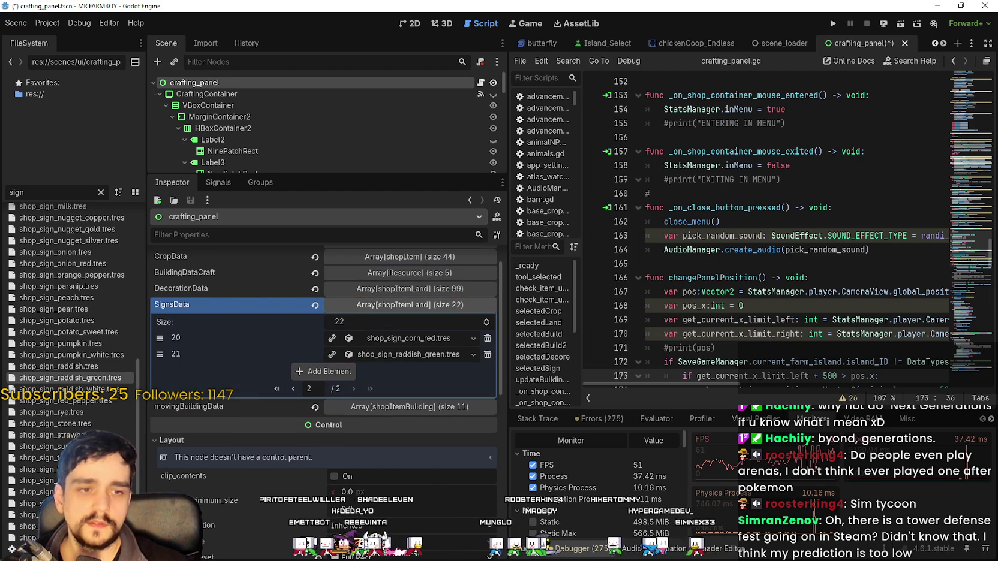
# Step: Add the barley, sweet potato and cabbage signs as elements 22 to 24
pyautogui.scroll(10, 69, 354)
pyautogui.scroll(2, 66, 330)
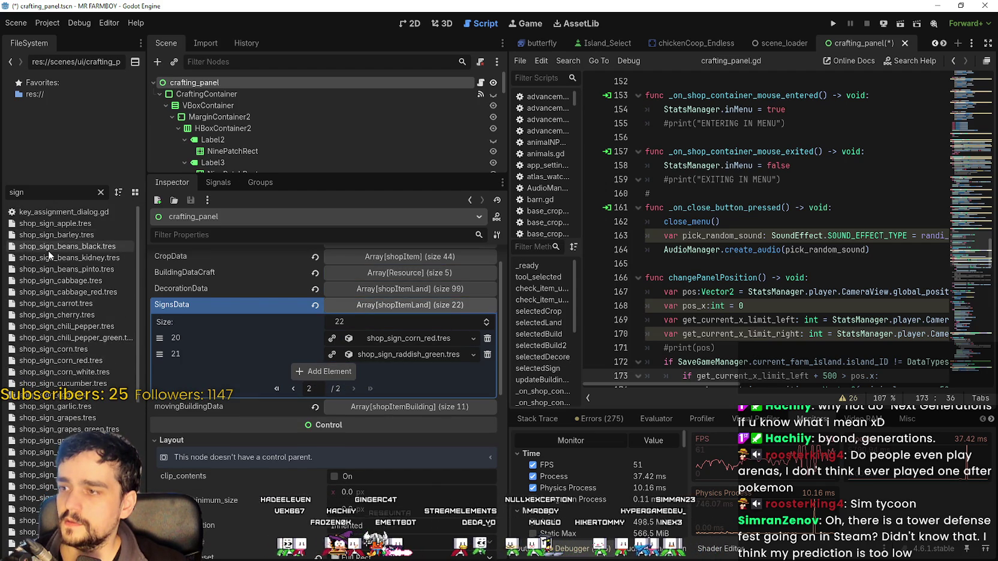
pyautogui.moveTo(93, 240); pyautogui.dragTo(353, 412)
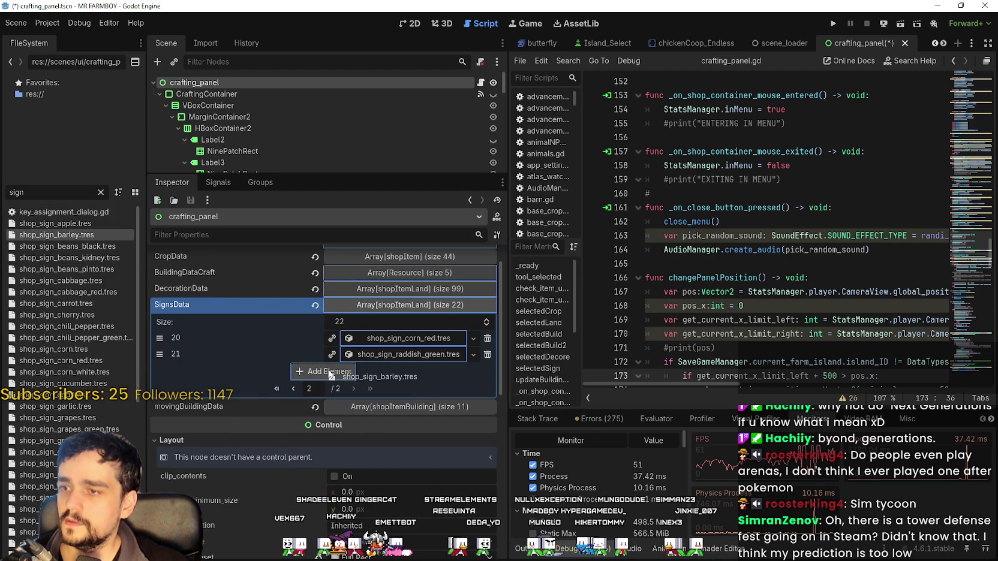
pyautogui.moveTo(330, 373); pyautogui.dragTo(330, 373)
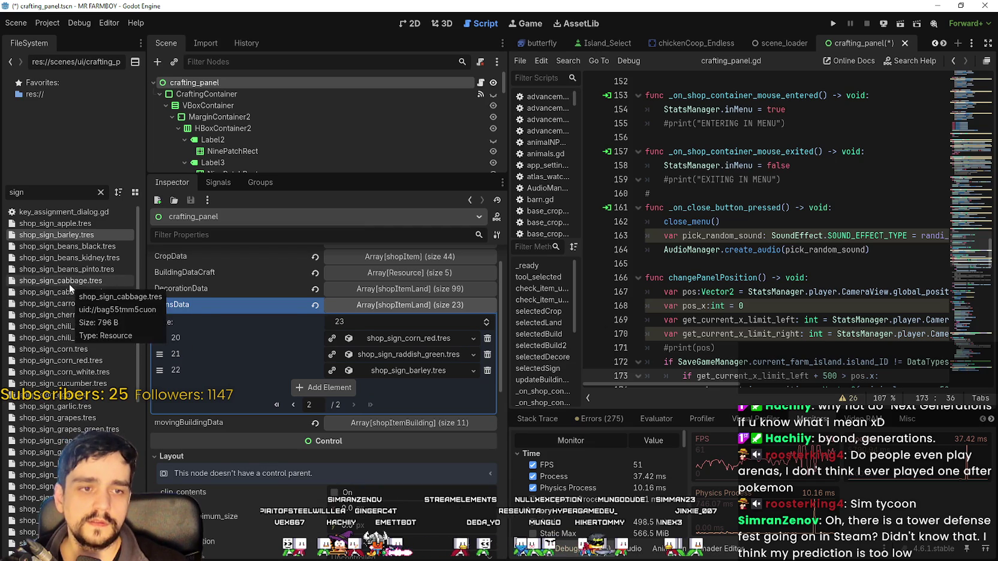
pyautogui.scroll(-10, 69, 288)
pyautogui.scroll(-1, 69, 311)
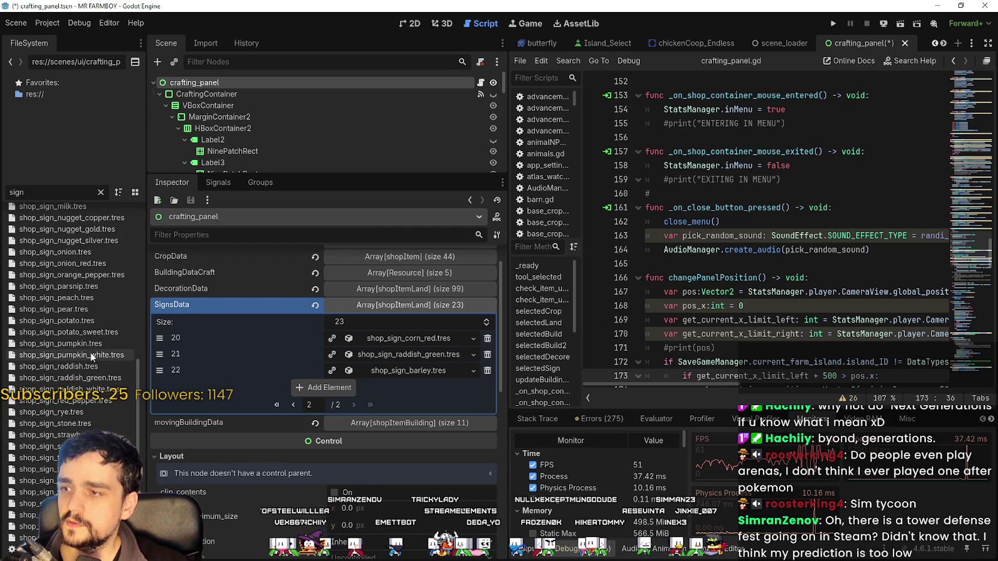
pyautogui.moveTo(87, 334); pyautogui.dragTo(319, 395)
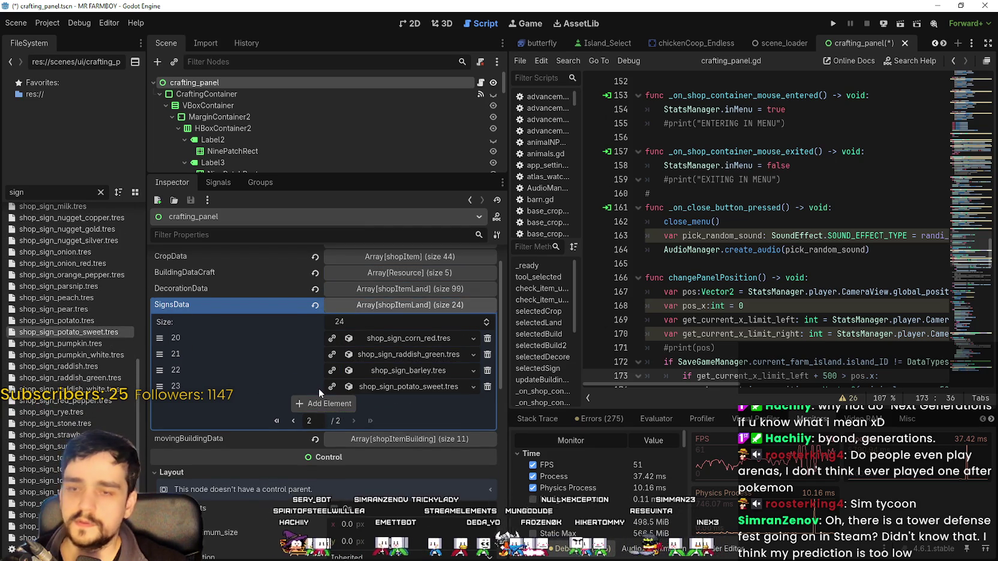
pyautogui.scroll(12, 88, 415)
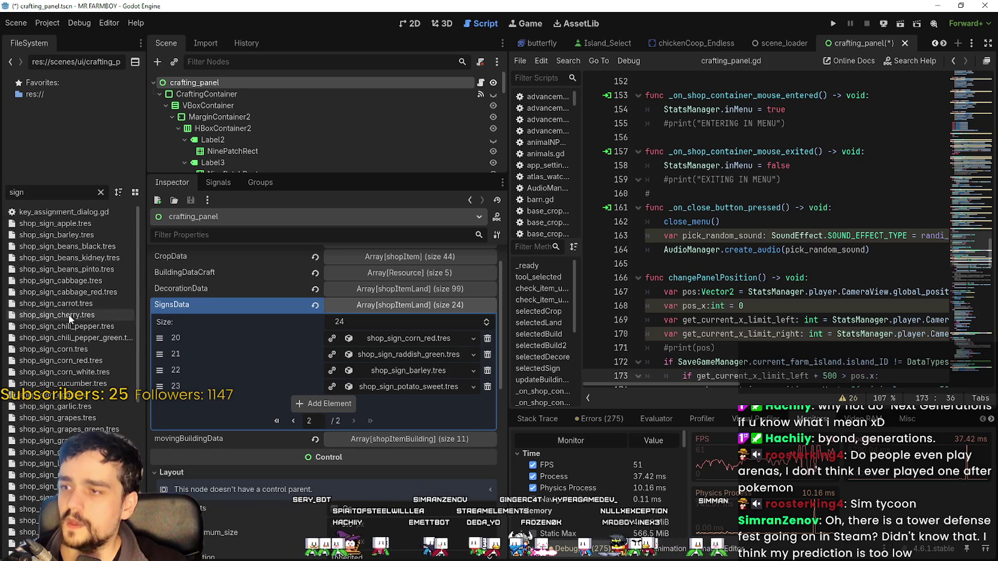
pyautogui.moveTo(94, 281); pyautogui.dragTo(324, 403)
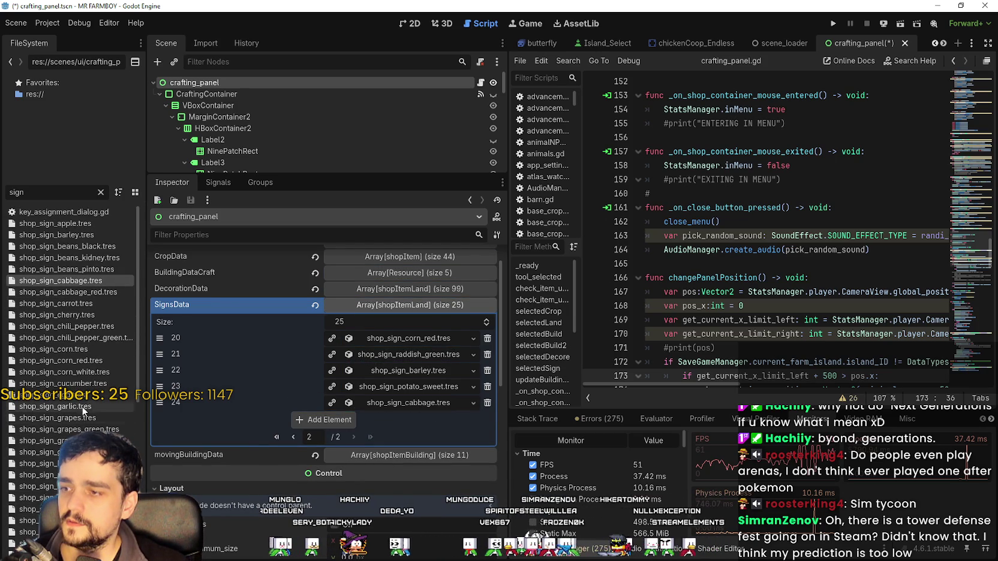
# Step: Append the red onion, red grapes, black beans and yellow tomato signs, reaching 29 entries
pyautogui.scroll(-10, 91, 416)
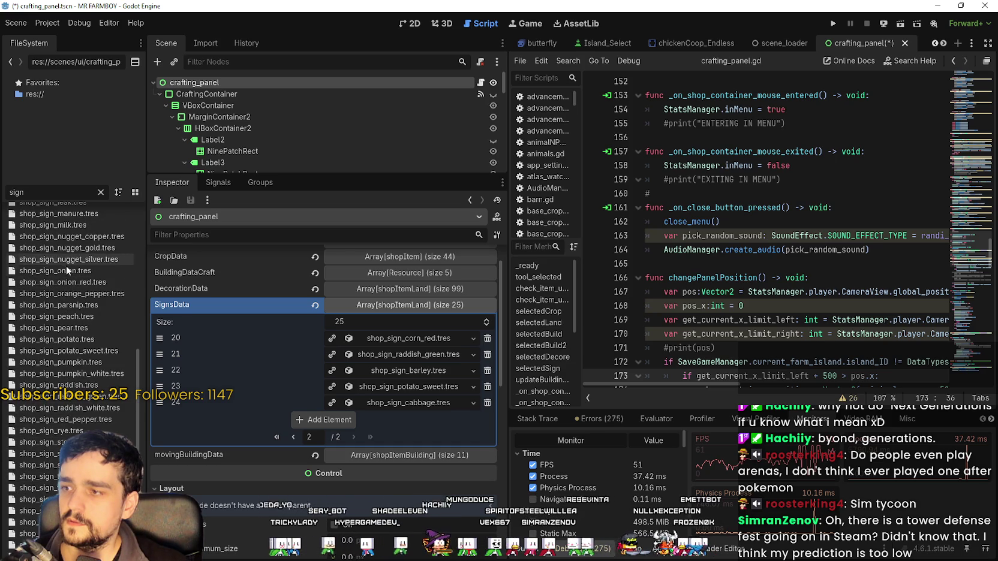
pyautogui.moveTo(66, 282); pyautogui.dragTo(267, 346)
pyautogui.moveTo(339, 432); pyautogui.dragTo(339, 430)
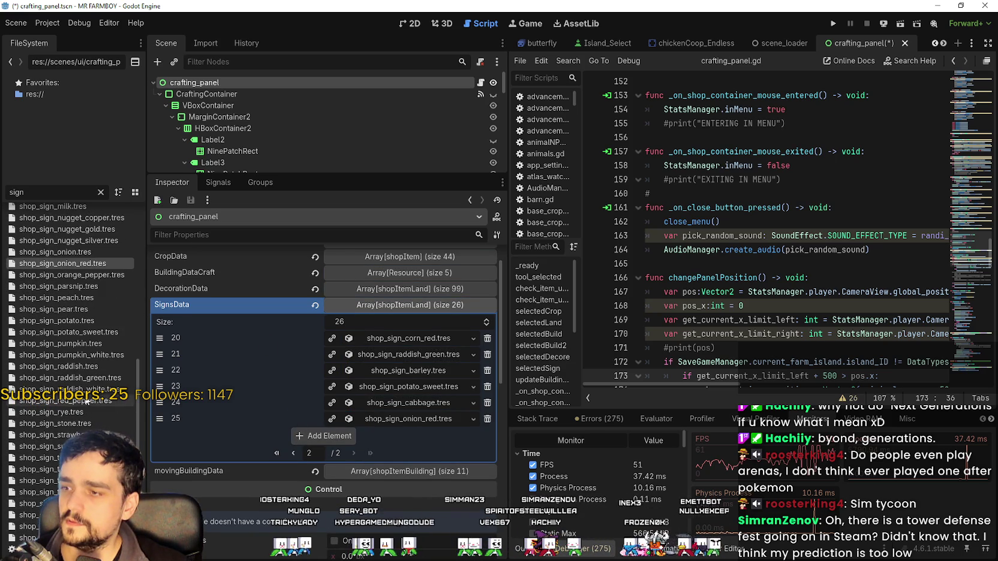
pyautogui.scroll(3, 86, 402)
pyautogui.scroll(3, 75, 318)
pyautogui.moveTo(102, 341); pyautogui.dragTo(318, 441)
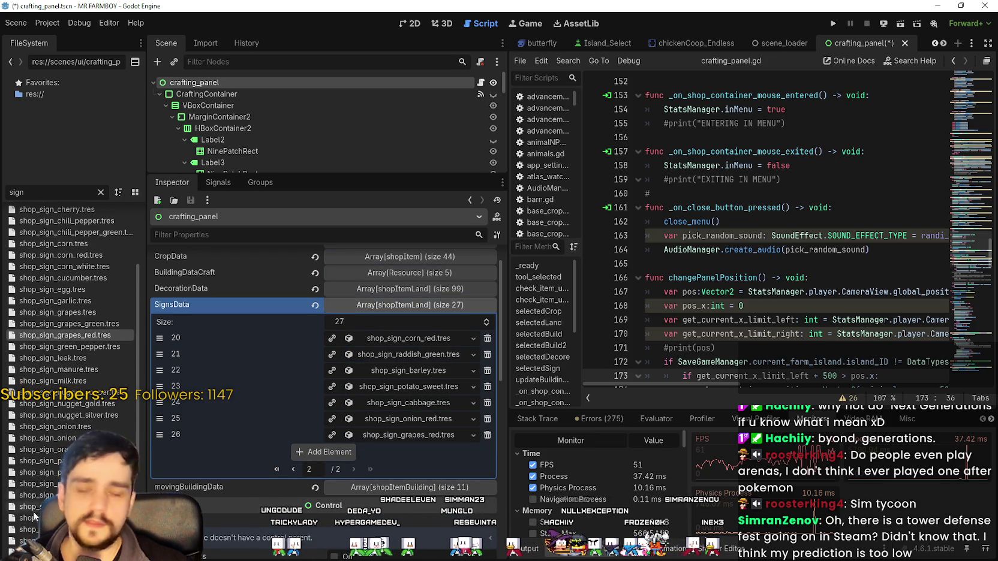
pyautogui.scroll(3, 34, 501)
pyautogui.moveTo(84, 248)
pyautogui.mouseDown()
pyautogui.moveTo(360, 462)
pyautogui.moveTo(266, 444)
pyautogui.mouseUp()
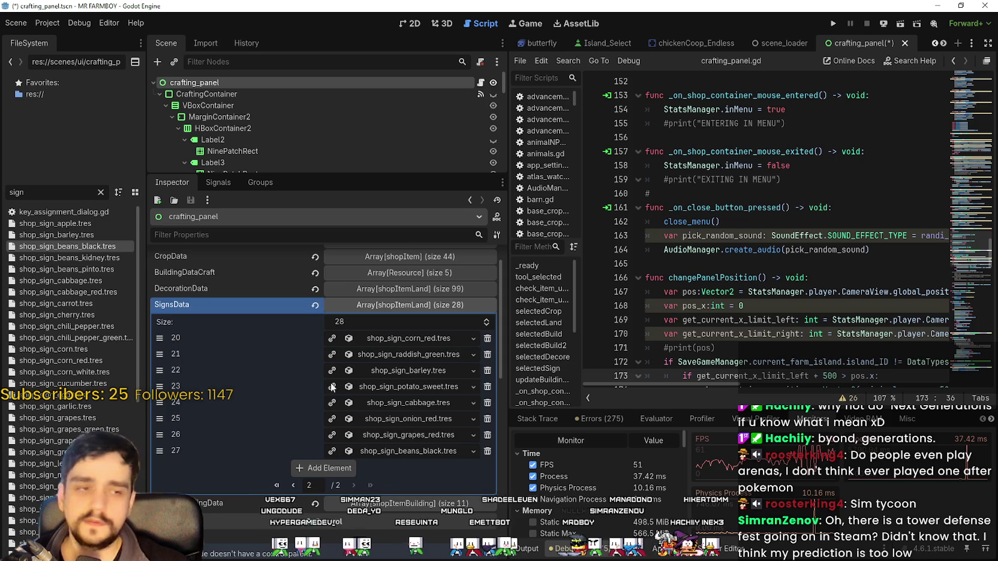
pyautogui.scroll(-2, 299, 353)
pyautogui.scroll(-6, 90, 359)
pyautogui.scroll(-2, 36, 480)
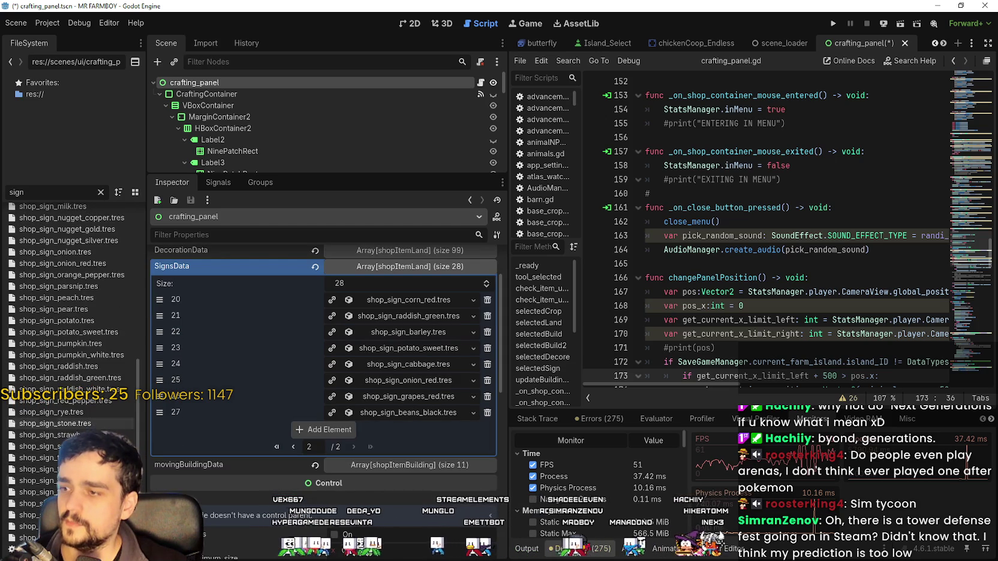
pyautogui.moveTo(36, 480)
pyautogui.mouseDown()
pyautogui.moveTo(363, 435)
pyautogui.moveTo(345, 437)
pyautogui.mouseUp()
pyautogui.scroll(4, 99, 414)
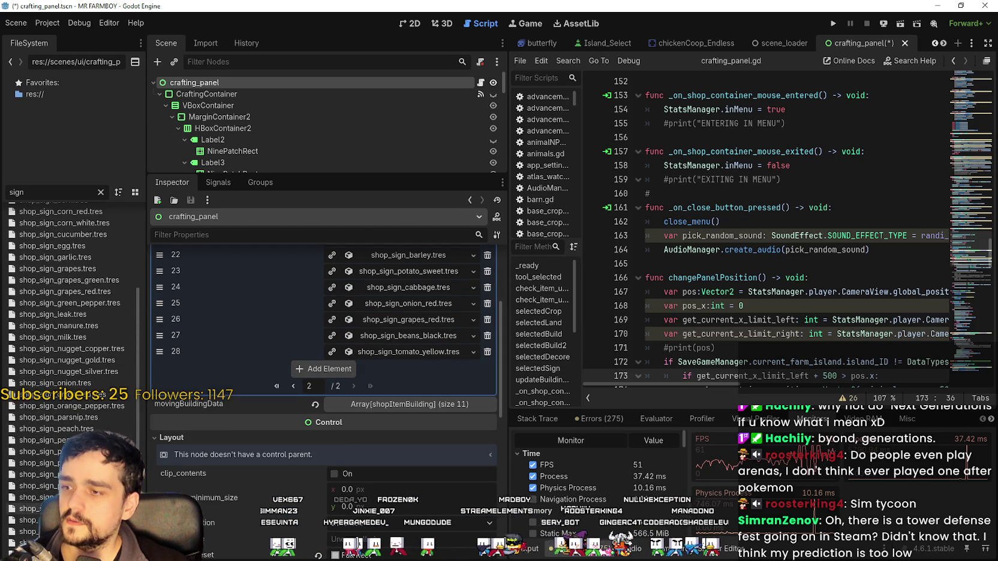
# Step: Append the white pumpkin, red pepper and white radish signs to SignsData
pyautogui.moveTo(102, 394)
pyautogui.mouseDown()
pyautogui.moveTo(327, 375)
pyautogui.moveTo(334, 384)
pyautogui.mouseUp()
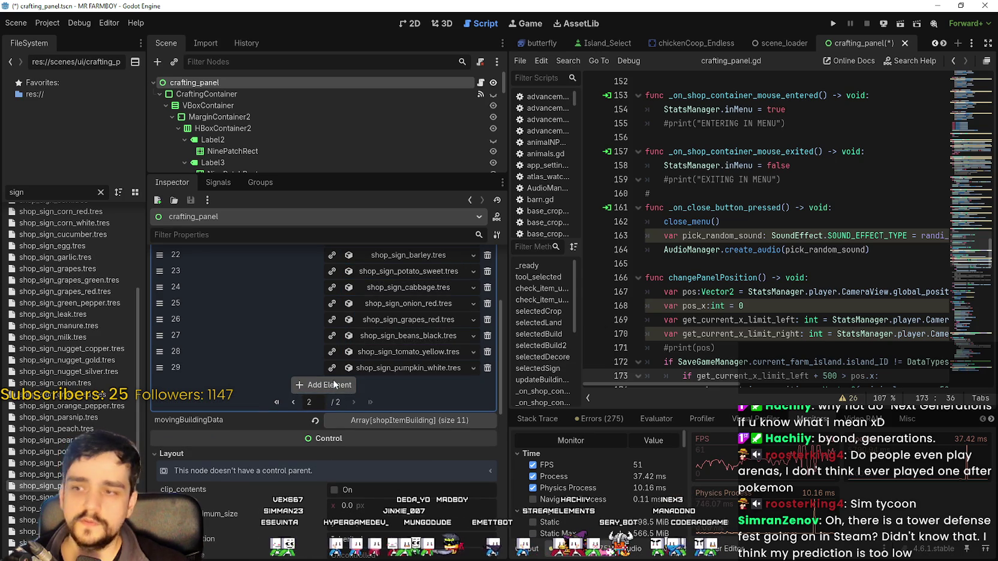
pyautogui.scroll(3, 18, 507)
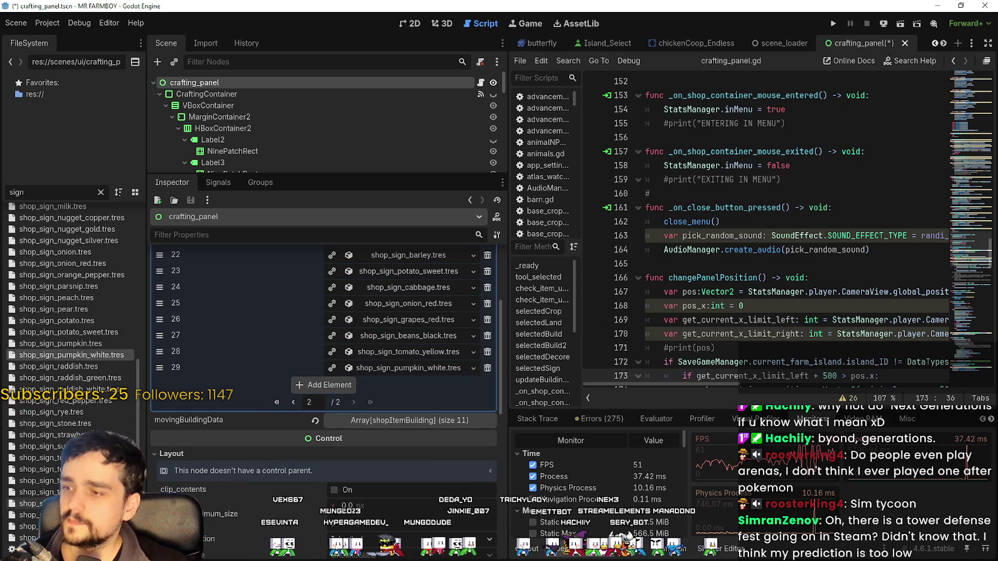
pyautogui.scroll(3, 72, 360)
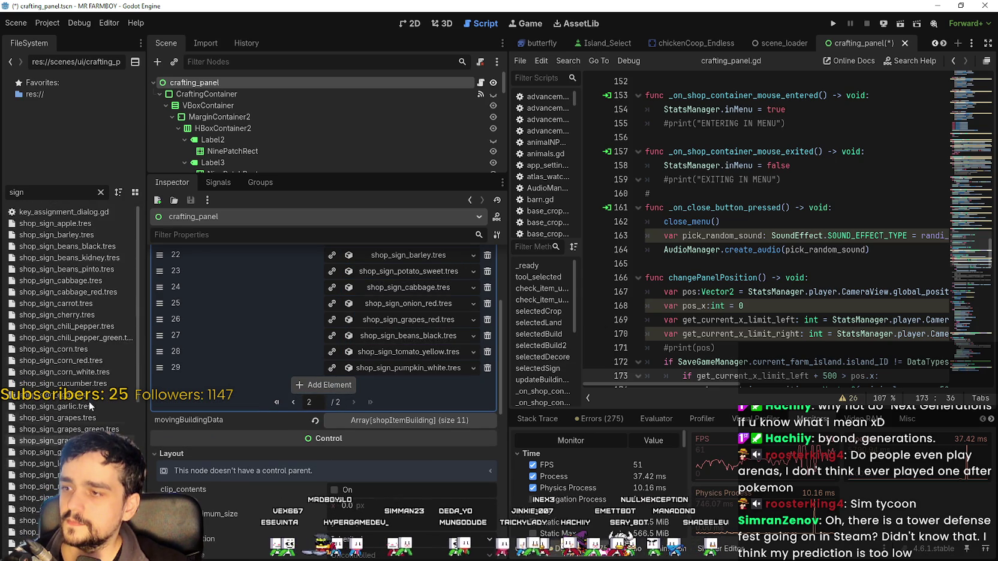
pyautogui.scroll(-3, 96, 372)
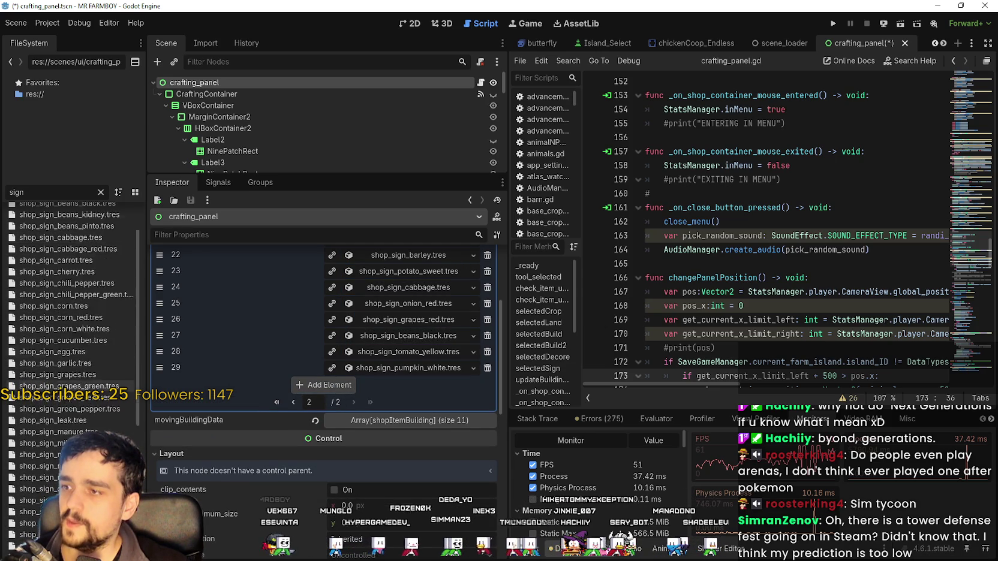
pyautogui.scroll(-5, 91, 413)
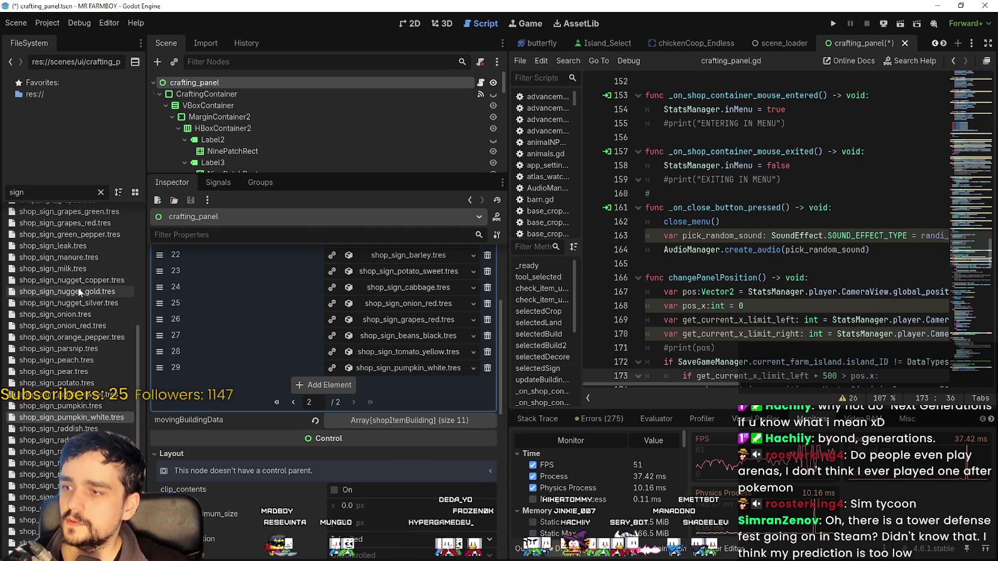
pyautogui.scroll(-3, 83, 324)
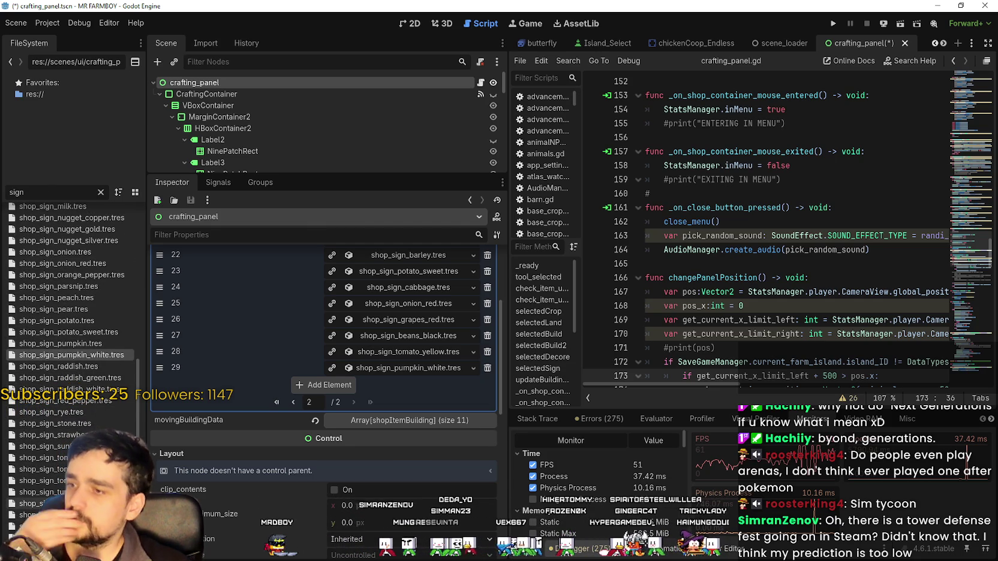
pyautogui.moveTo(75, 401); pyautogui.dragTo(334, 385)
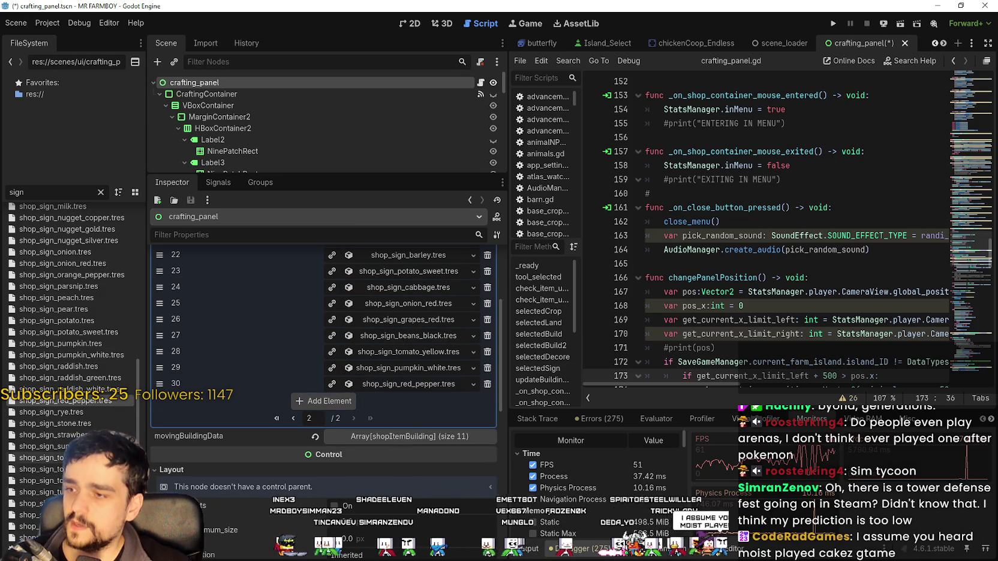
pyautogui.moveTo(66, 389)
pyautogui.mouseDown()
pyautogui.moveTo(324, 402)
pyautogui.moveTo(329, 413)
pyautogui.mouseUp()
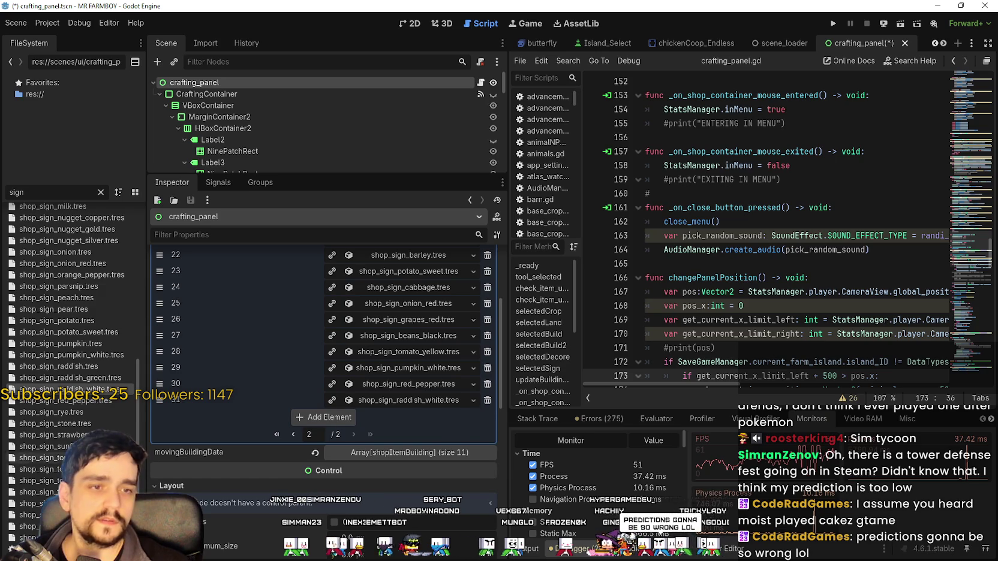
# Step: Append the corn sign as element 32, then the red tomato and green grapes signs
pyautogui.scroll(6, 72, 300)
pyautogui.scroll(2, 73, 237)
pyautogui.moveTo(80, 353); pyautogui.dragTo(242, 364)
pyautogui.moveTo(294, 414); pyautogui.dragTo(324, 418)
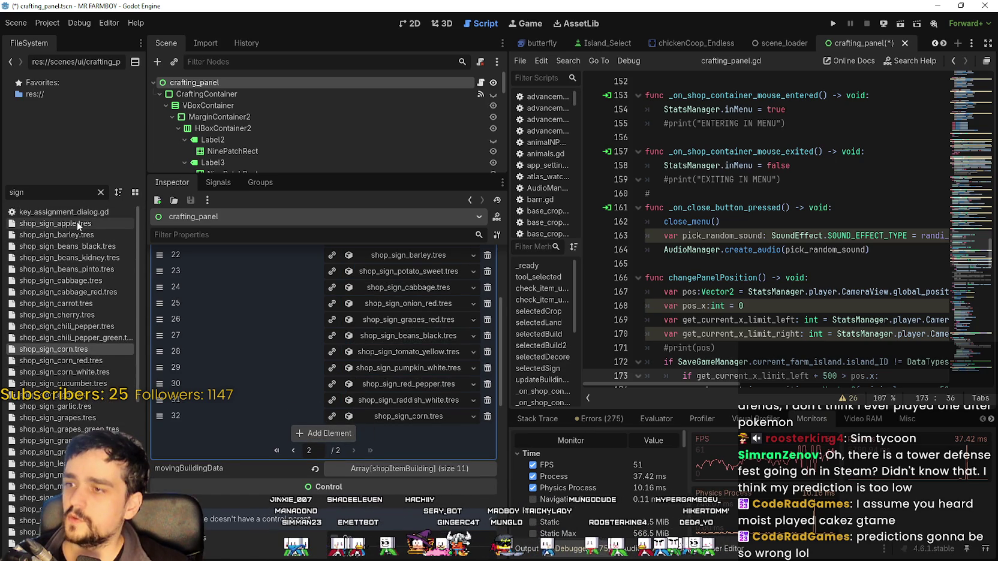
pyautogui.scroll(-5, 66, 360)
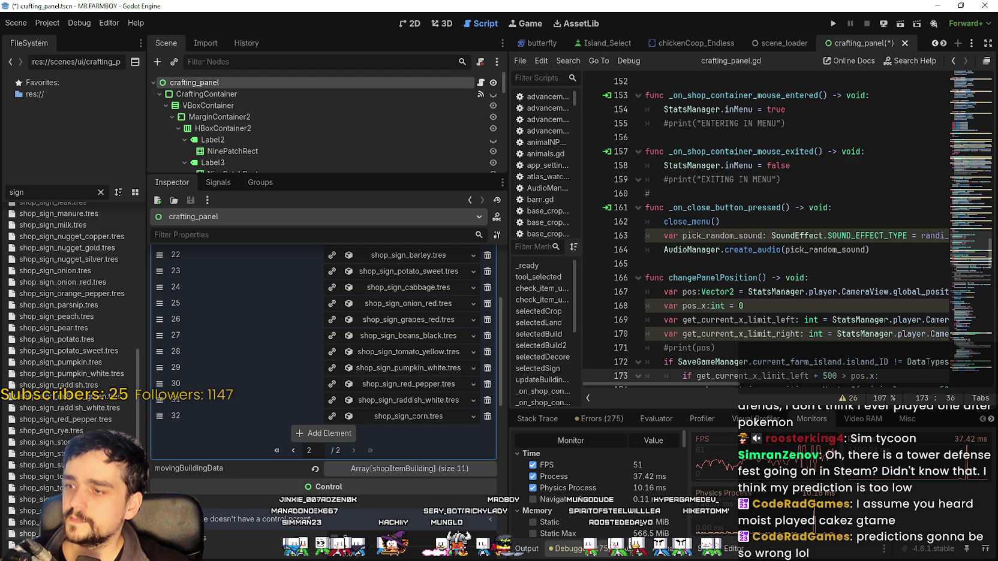
pyautogui.scroll(-1, 66, 360)
pyautogui.moveTo(36, 469); pyautogui.dragTo(320, 435)
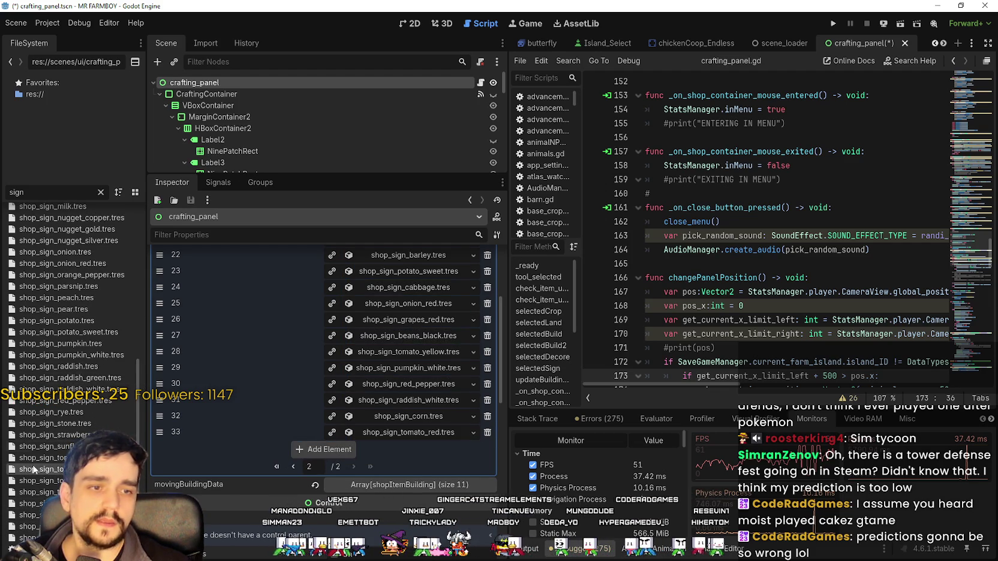
pyautogui.scroll(4, 105, 405)
pyautogui.scroll(-4, 79, 320)
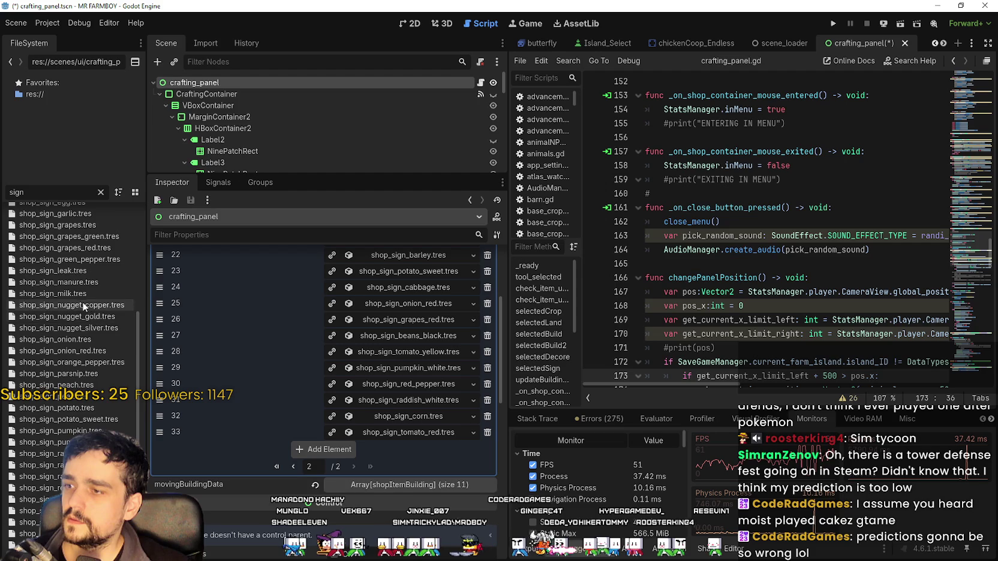
pyautogui.scroll(2, 66, 492)
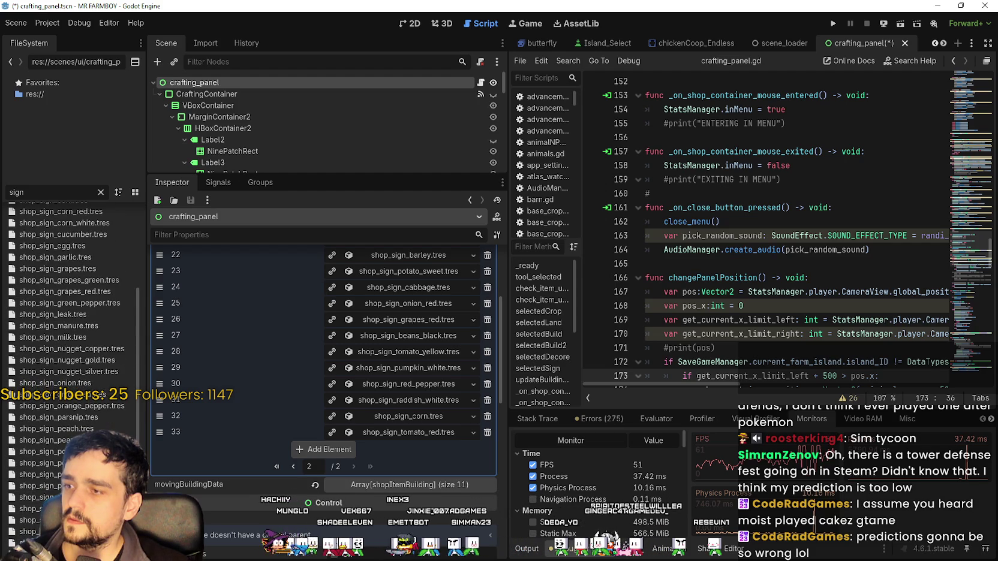
pyautogui.scroll(3, 66, 360)
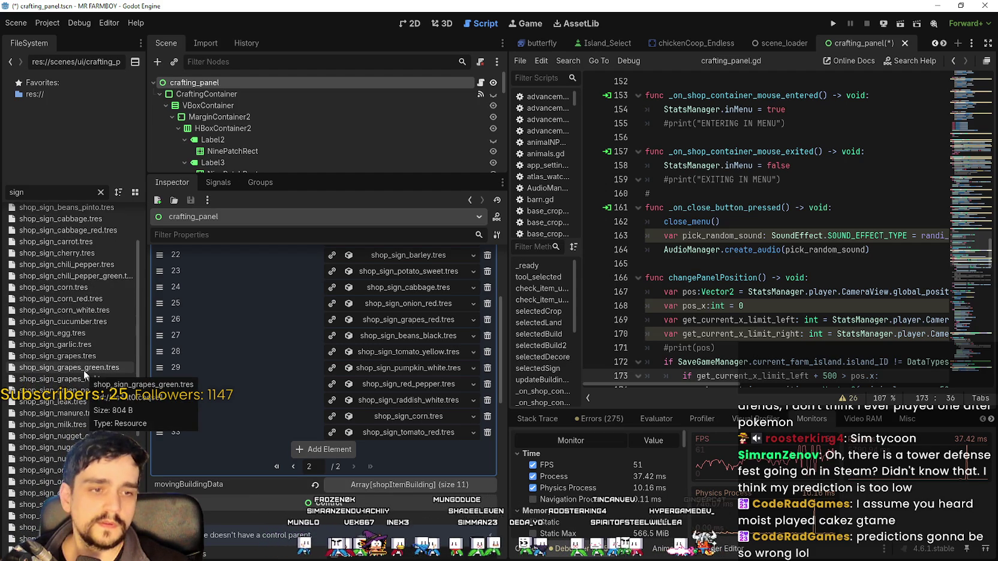
pyautogui.moveTo(83, 369)
pyautogui.mouseDown()
pyautogui.moveTo(368, 460)
pyautogui.moveTo(331, 459)
pyautogui.mouseUp()
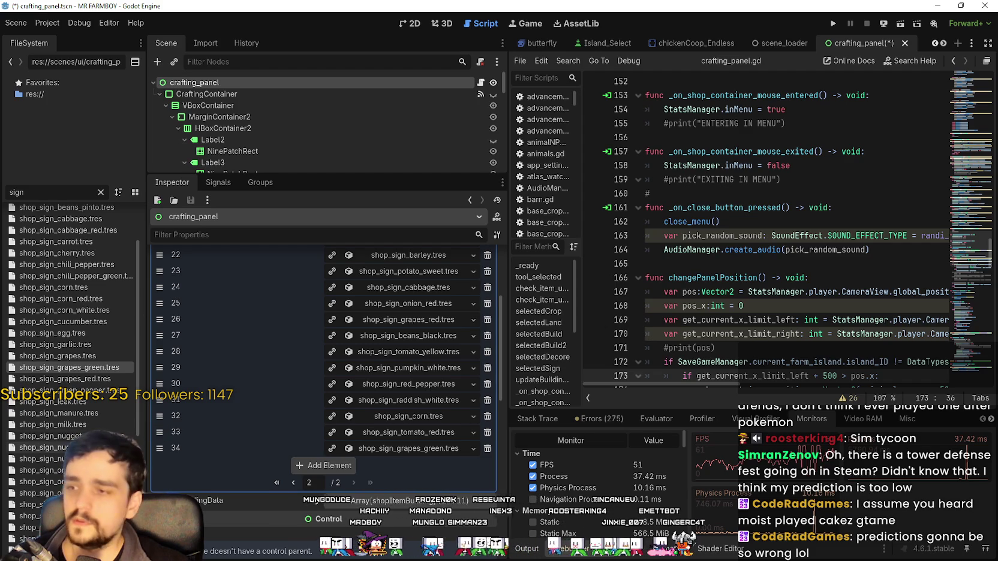
# Step: Append the red cabbage, kidney beans, radish, potato, sunflower and watermelon signs, reaching 41 entries
pyautogui.scroll(3, 91, 424)
pyautogui.scroll(-5, 68, 368)
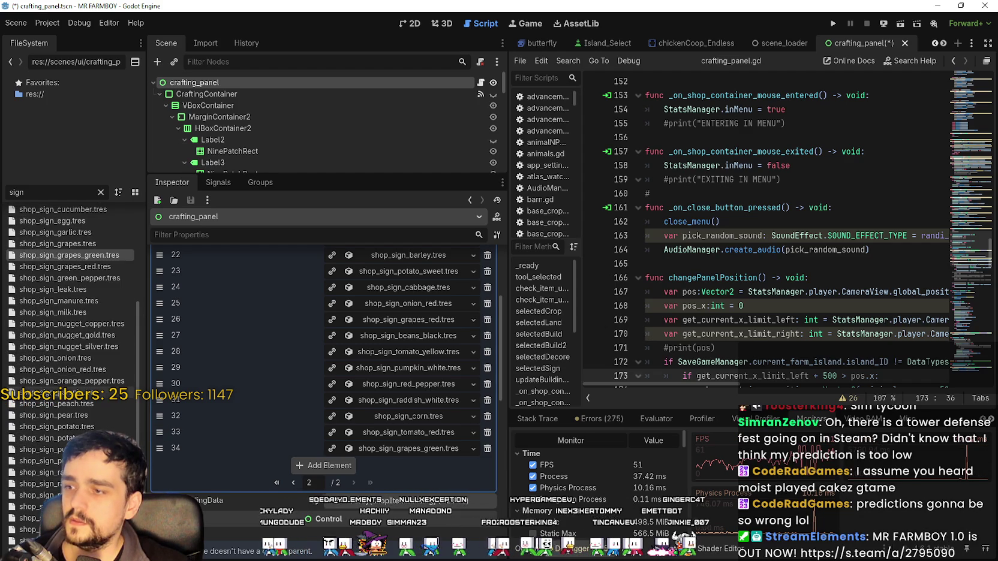
pyautogui.scroll(5, 72, 312)
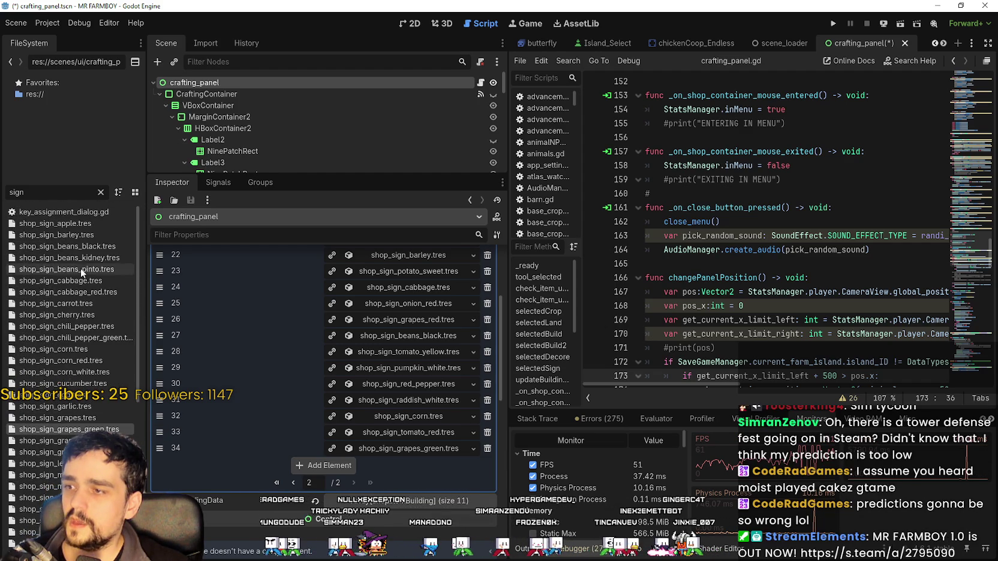
pyautogui.moveTo(76, 293); pyautogui.dragTo(325, 466)
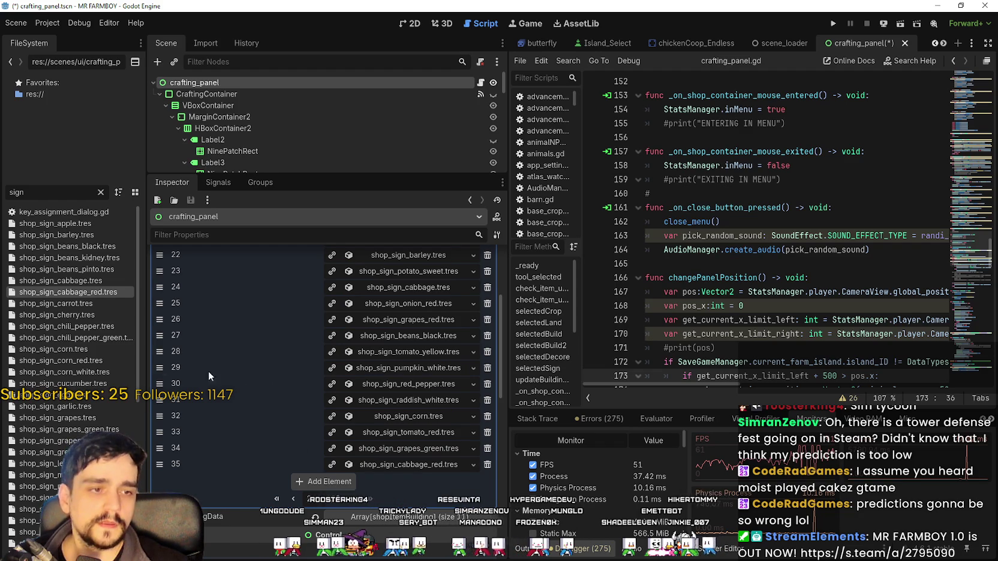
pyautogui.moveTo(83, 257)
pyautogui.mouseDown()
pyautogui.moveTo(380, 474)
pyautogui.moveTo(333, 486)
pyautogui.mouseUp()
pyautogui.scroll(-5, 72, 360)
pyautogui.scroll(-3, 72, 360)
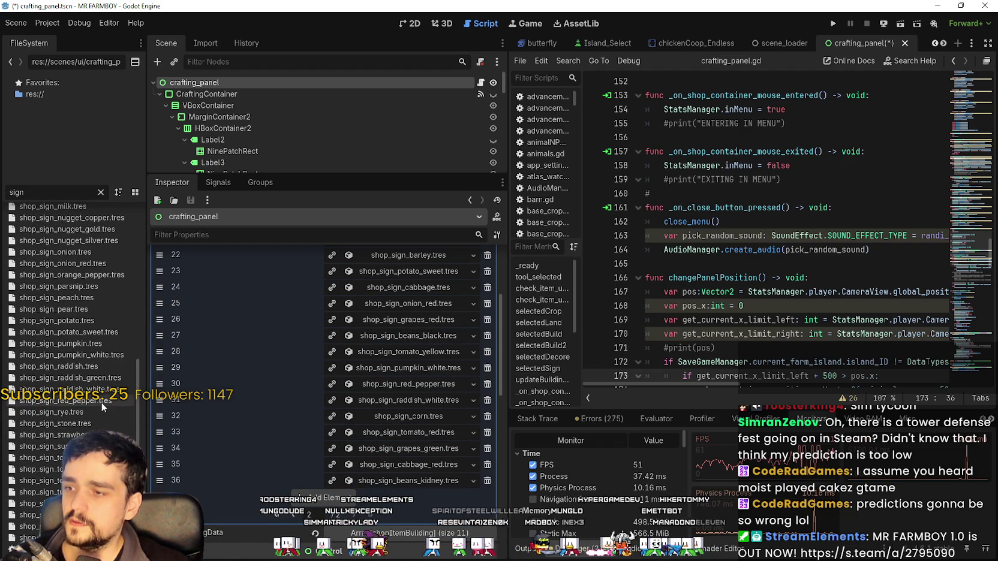
pyautogui.moveTo(82, 371)
pyautogui.mouseDown()
pyautogui.moveTo(334, 484)
pyautogui.moveTo(331, 498)
pyautogui.mouseUp()
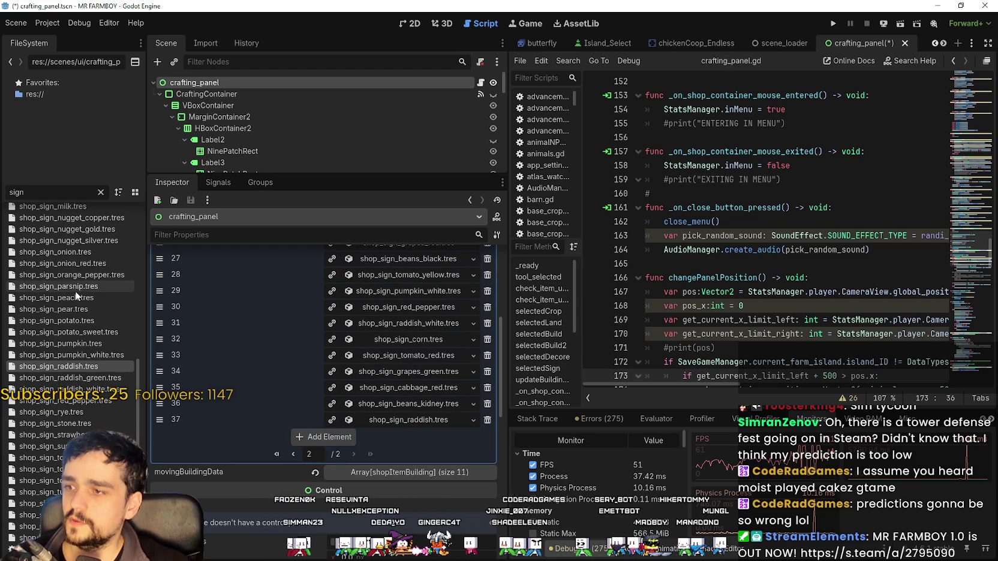
pyautogui.moveTo(69, 326); pyautogui.dragTo(327, 437)
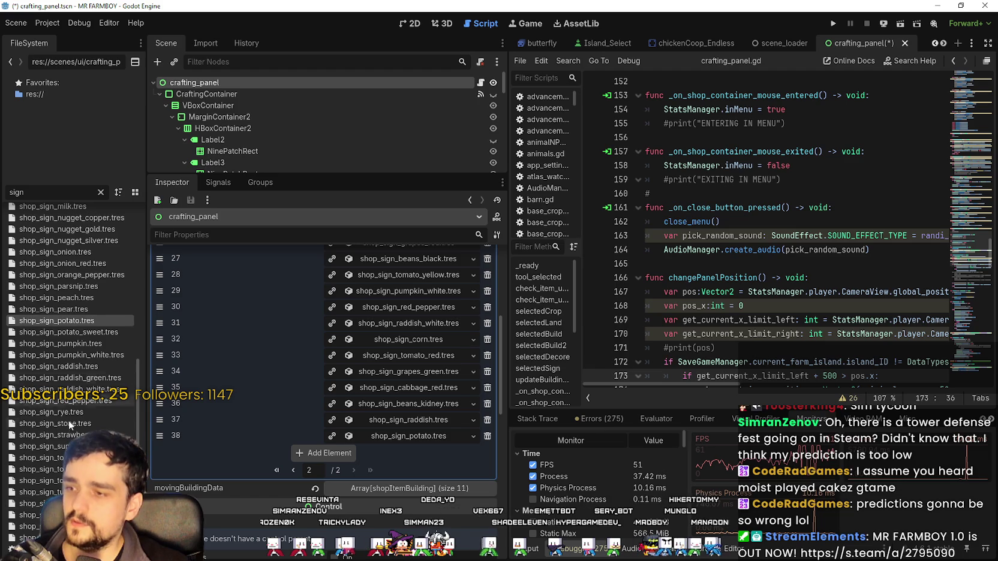
pyautogui.click(45, 446)
pyautogui.moveTo(45, 446); pyautogui.dragTo(324, 456)
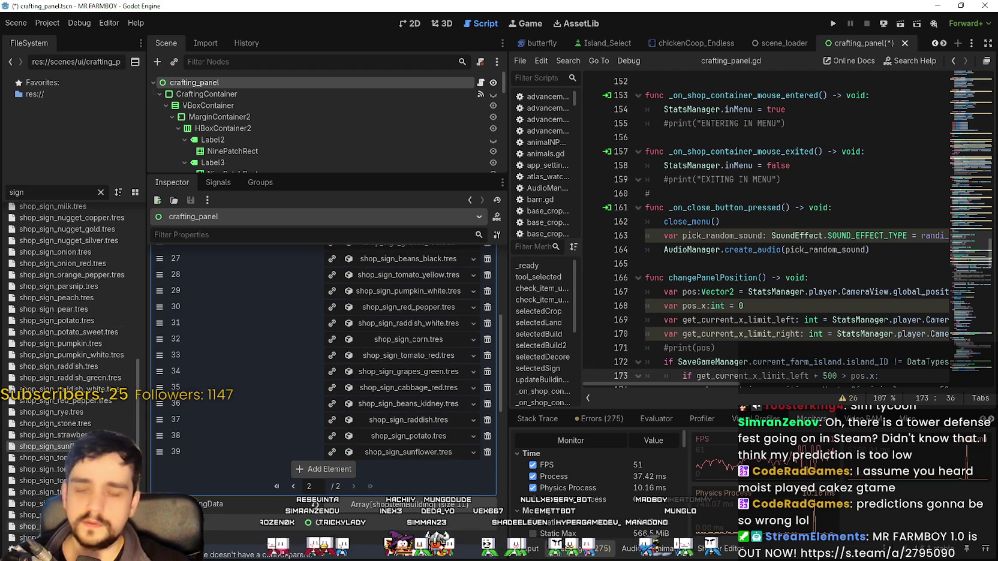
pyautogui.moveTo(36, 503); pyautogui.dragTo(324, 469)
# Step: On SignsData's last page, add shop_sign_chili_pepper.tres as the 42nd entry
pyautogui.click(351, 468)
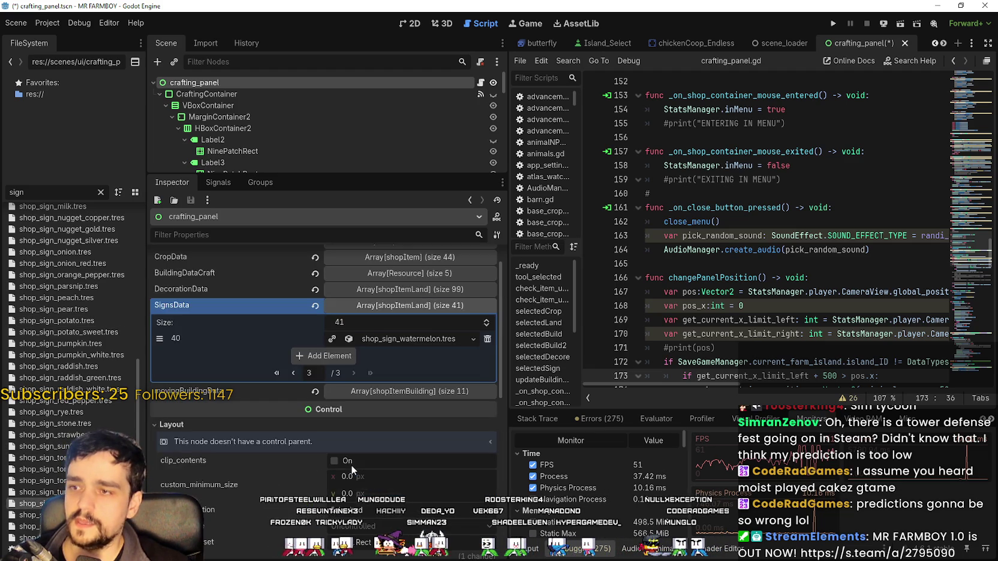
pyautogui.scroll(15, 40, 466)
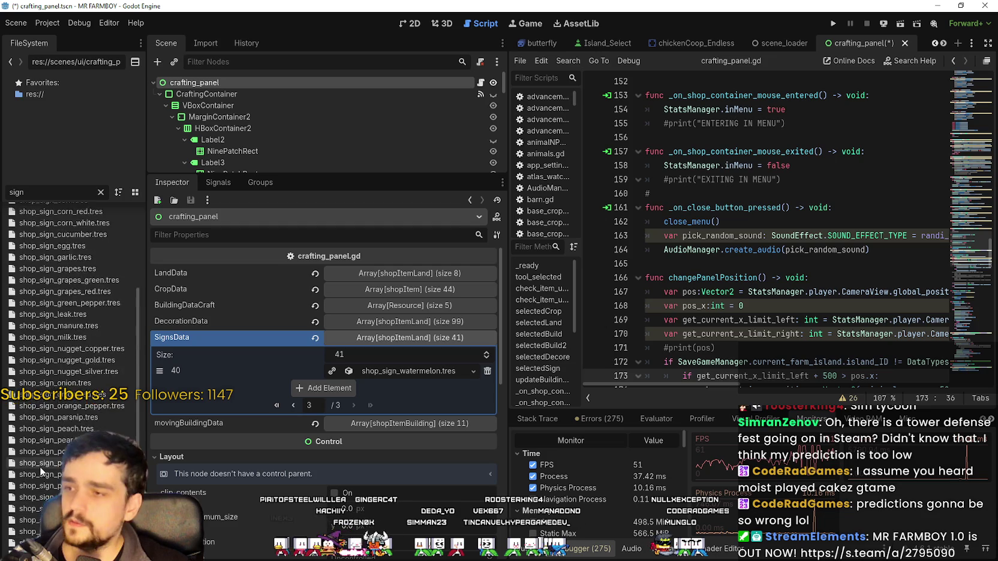
pyautogui.moveTo(105, 328); pyautogui.dragTo(336, 408)
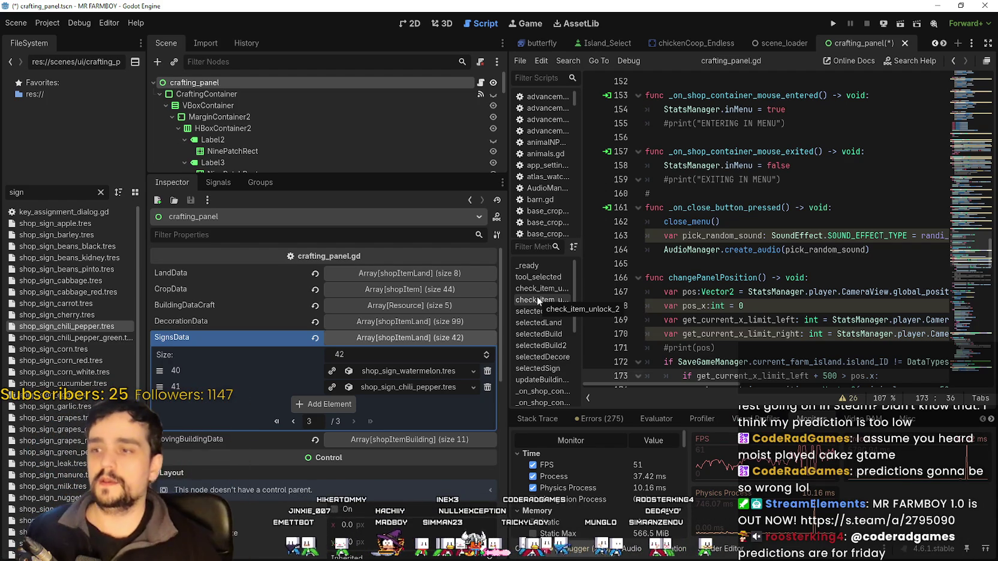
# Step: Save crafting_panel.tscn and toggle the SignsData array closed and open again
pyautogui.hotkey('ctrl', 's')
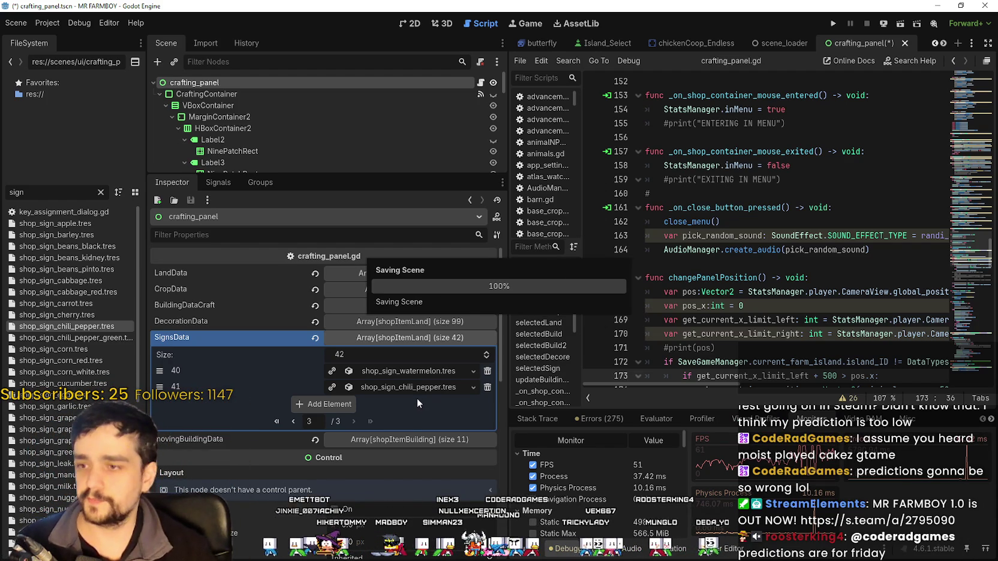
pyautogui.click(358, 337)
pyautogui.click(393, 337)
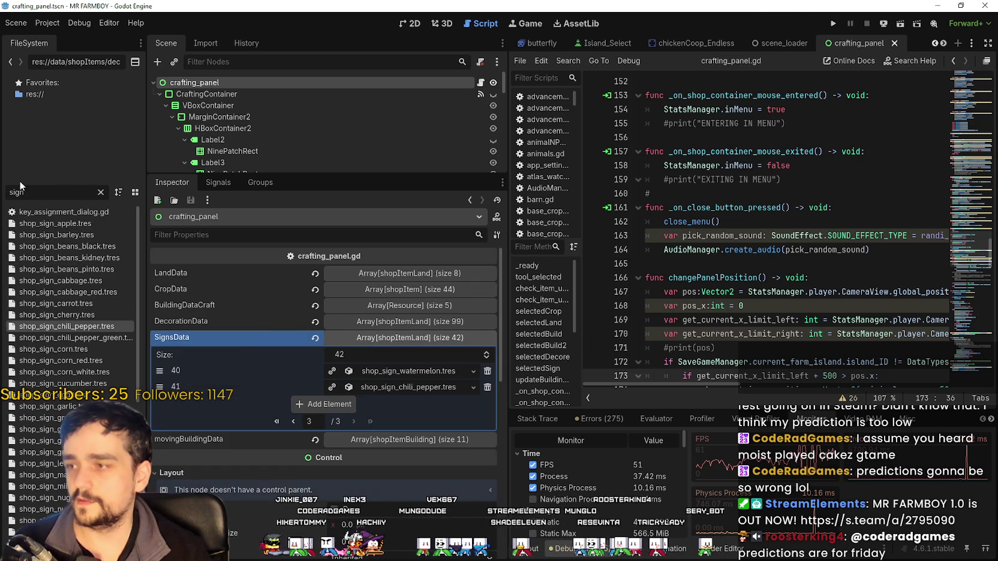
# Step: Check that game_screen.tscn's ShopPanel SignsData lists 42 signs, then open game_screen_the_endless.tscn
pyautogui.write('game')
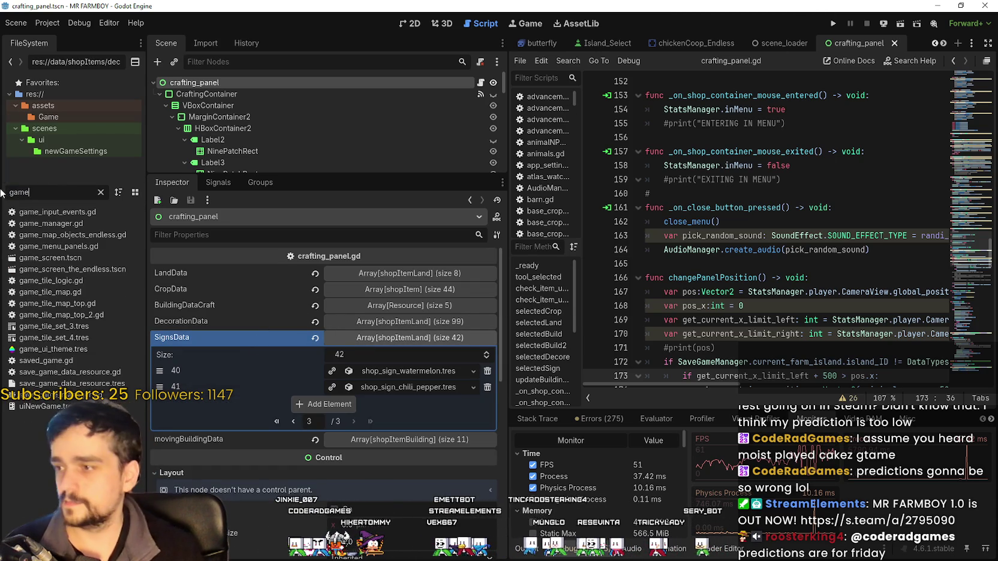
pyautogui.doubleClick(62, 257)
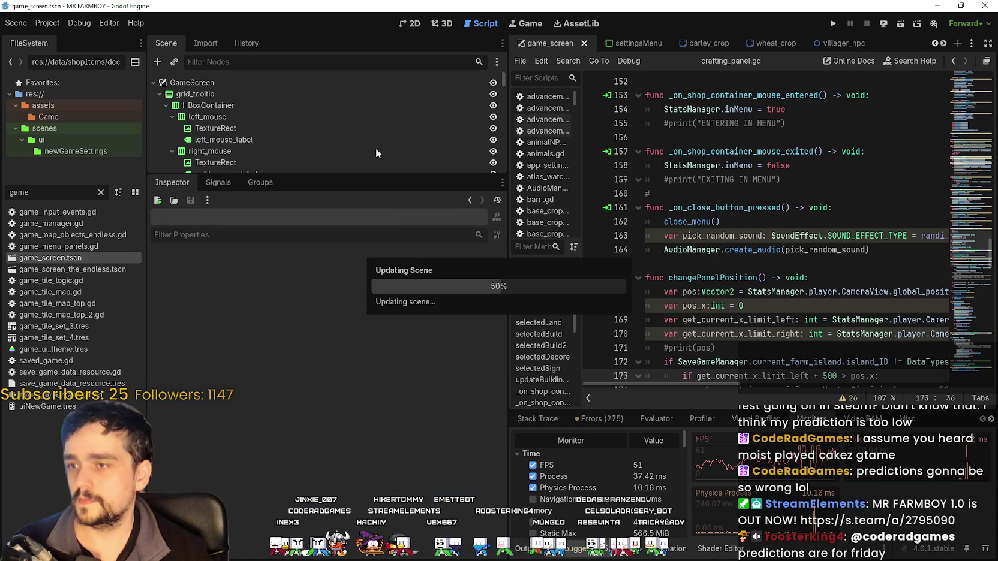
pyautogui.scroll(8, 293, 135)
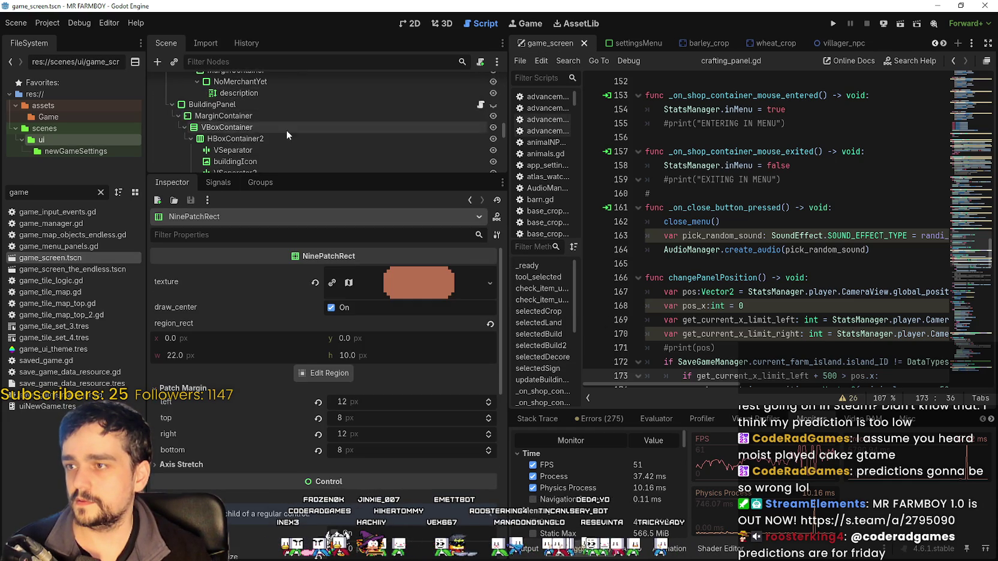
pyautogui.scroll(5, 300, 119)
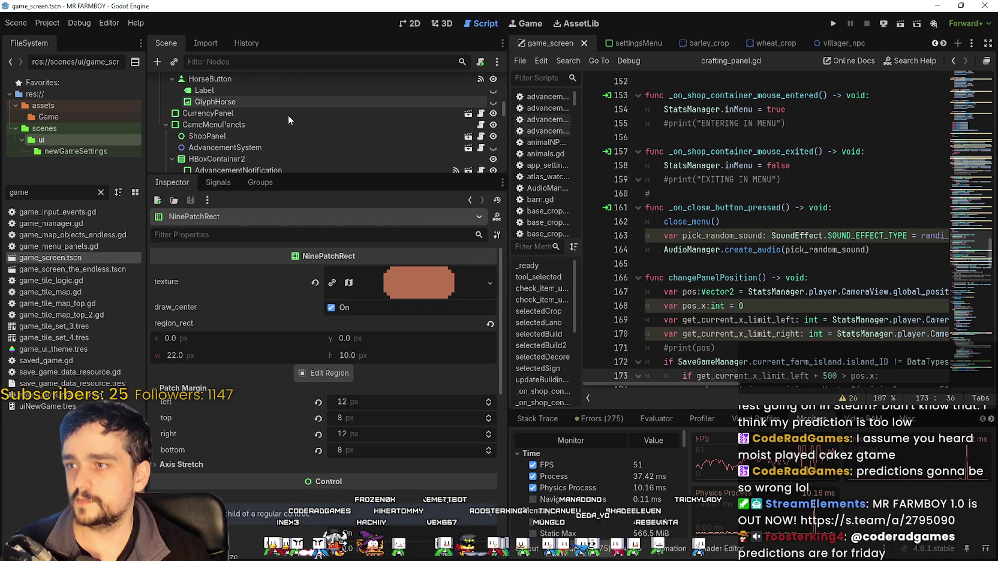
pyautogui.click(245, 139)
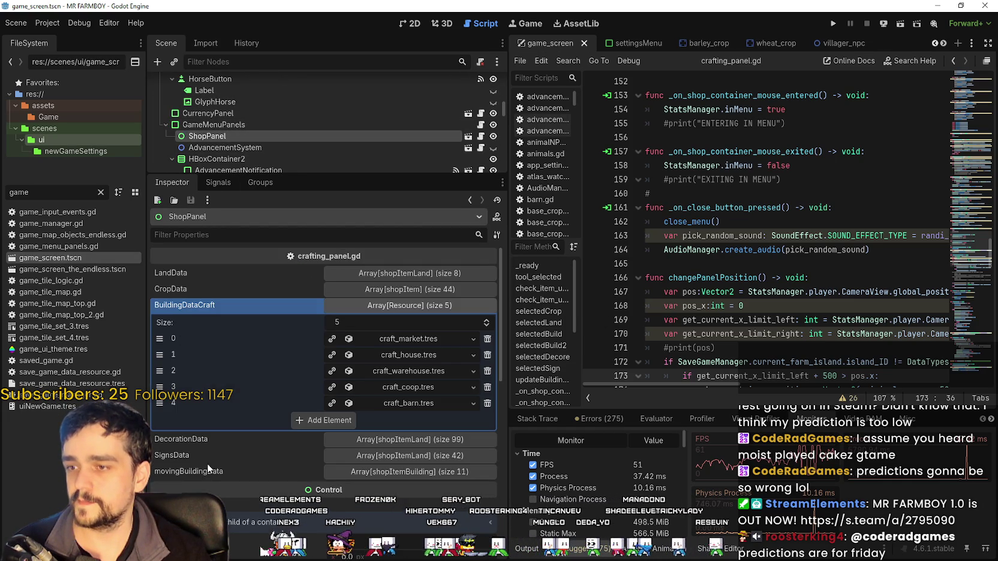
pyautogui.click(419, 454)
pyautogui.scroll(-3, 263, 468)
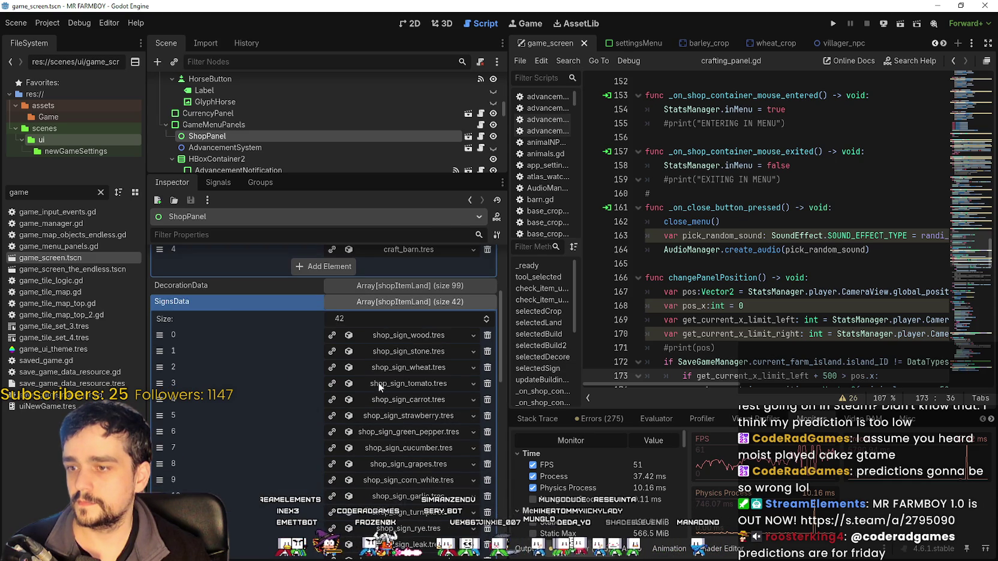
pyautogui.scroll(-3, 264, 414)
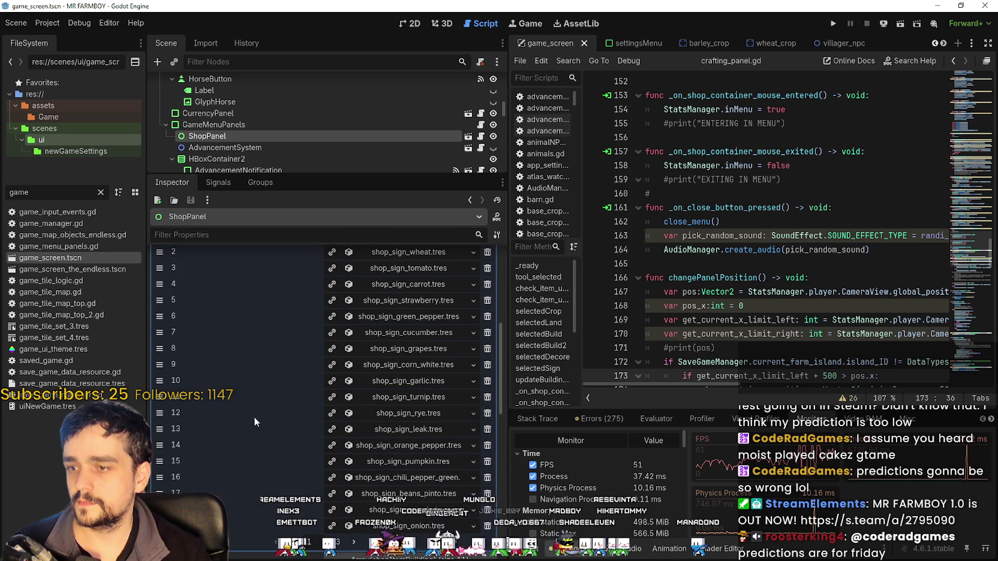
pyautogui.scroll(-2, 258, 411)
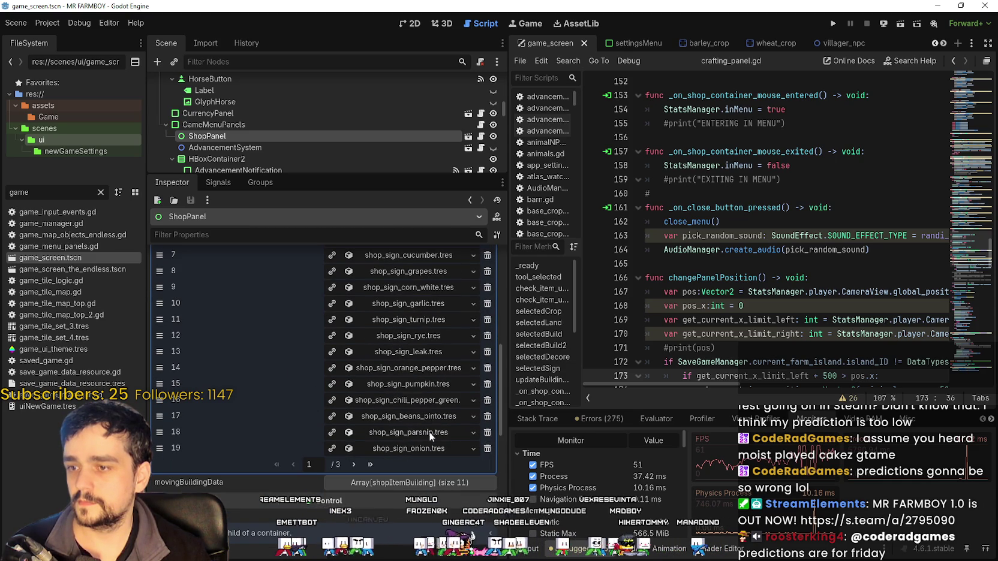
pyautogui.click(102, 270)
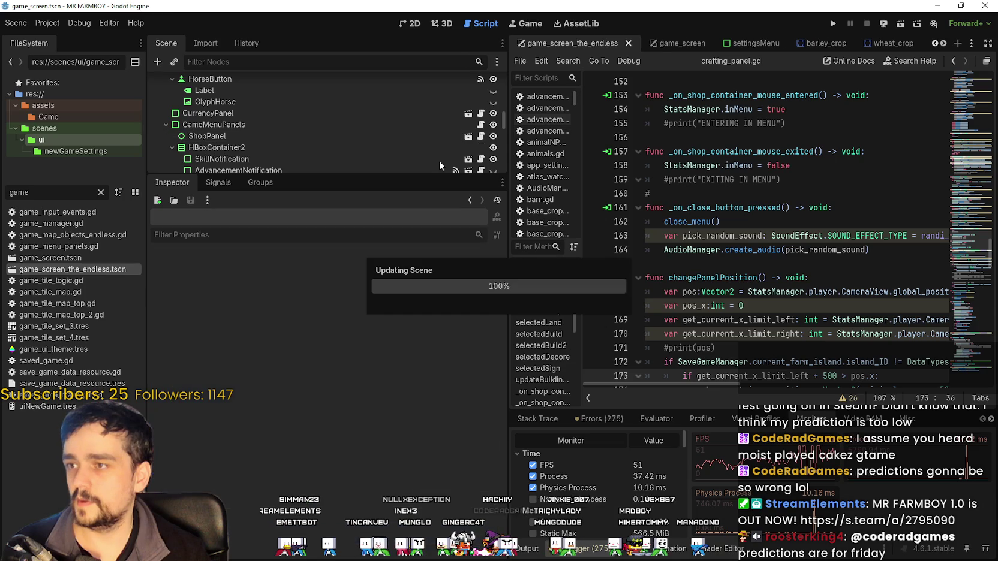
# Step: Page through the endless scene's ShopPanel SignsData, which holds only 30 signs, then filter FileSystem for 'craft'
pyautogui.scroll(3, 252, 108)
pyautogui.click(246, 134)
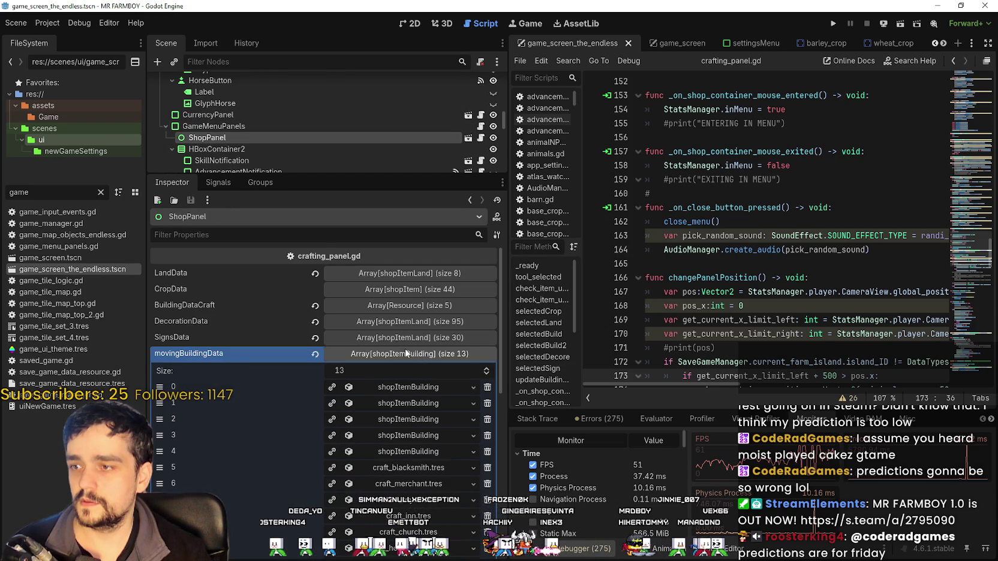
pyautogui.click(390, 354)
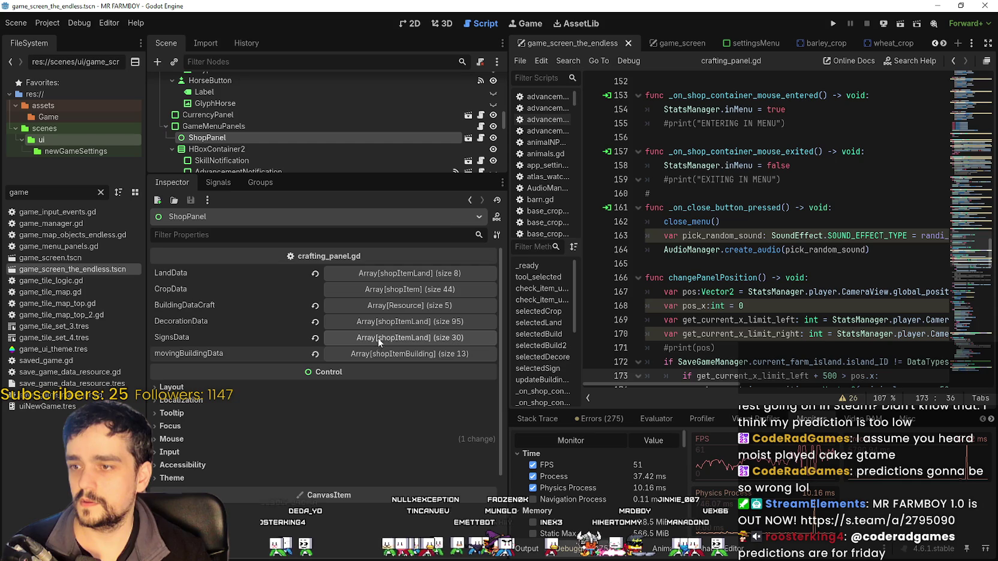
pyautogui.click(384, 340)
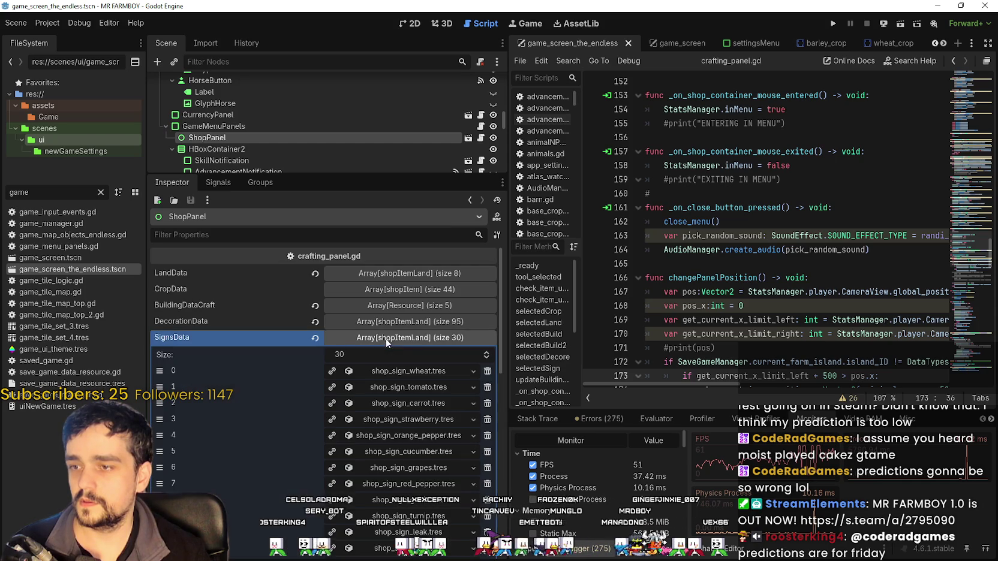
pyautogui.scroll(-4, 323, 466)
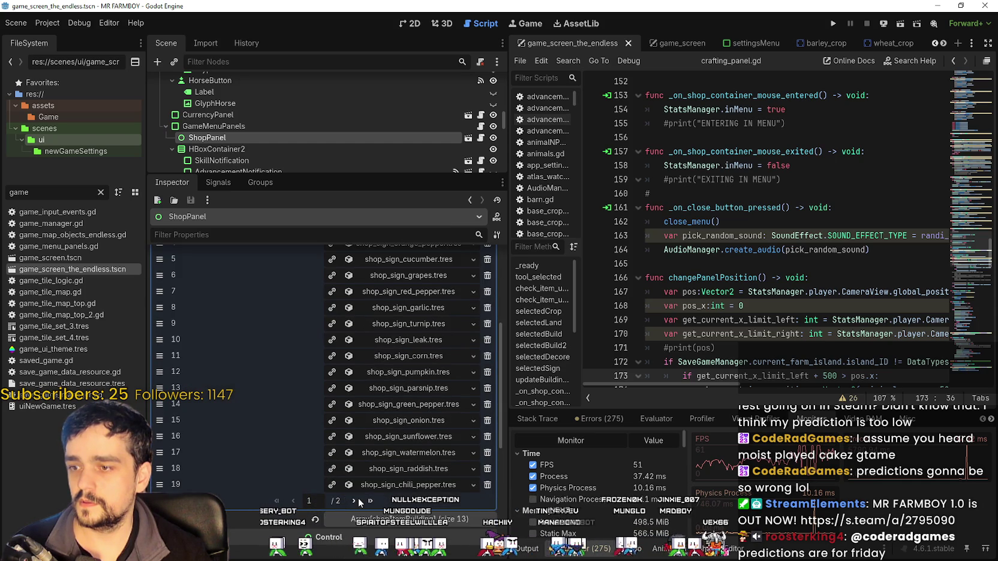
pyautogui.click(354, 500)
pyautogui.scroll(4, 347, 480)
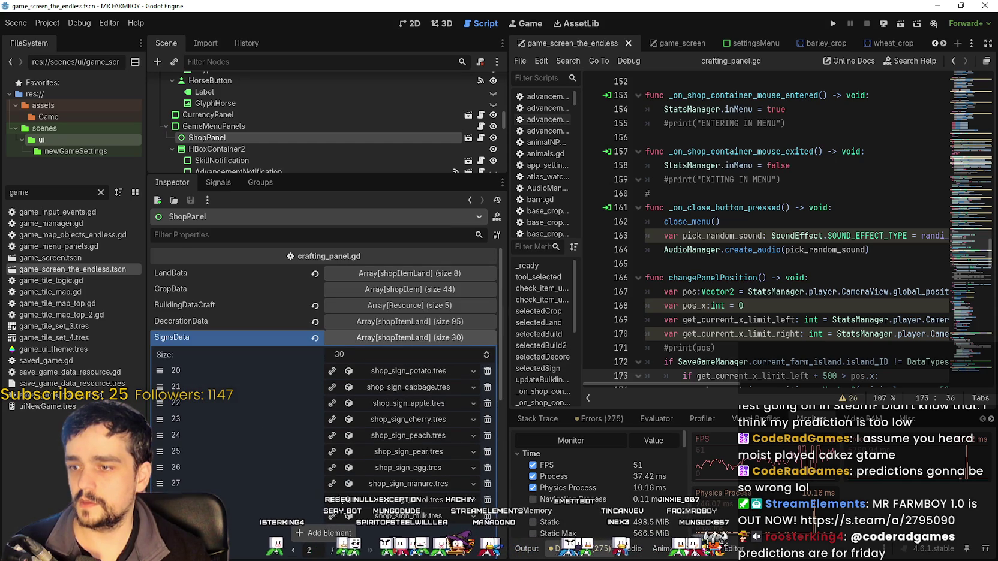
pyautogui.scroll(-1, 294, 514)
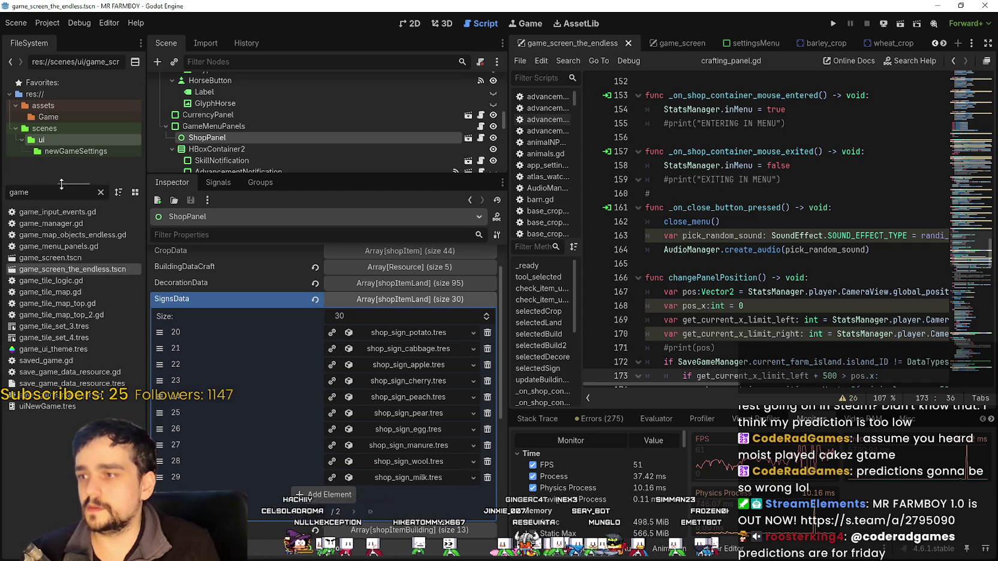
pyautogui.write('crta')
pyautogui.write('craft')
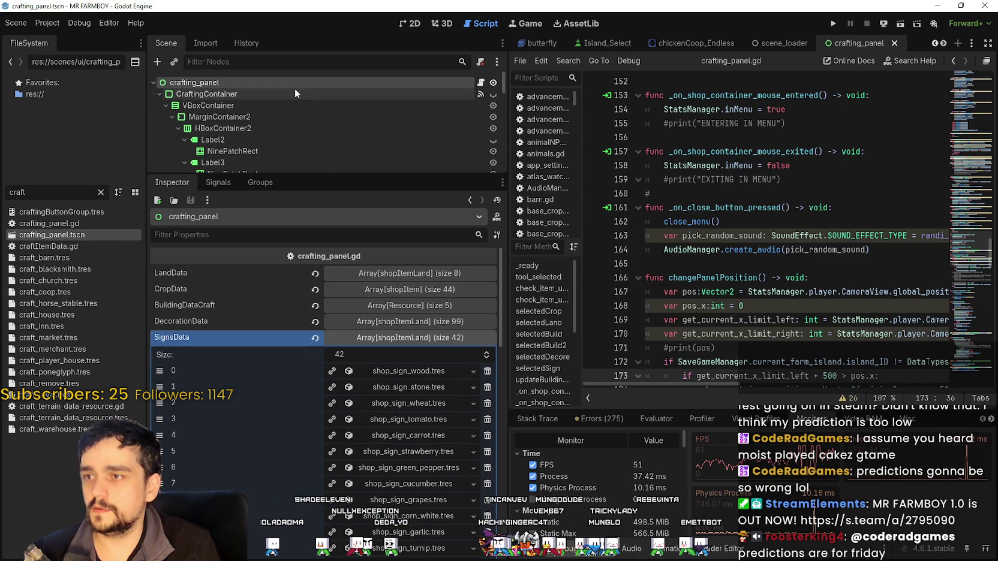
# Step: Filter the FileSystem dock for 'sign' to list the shop sign resources again
pyautogui.scroll(-10, 393, 408)
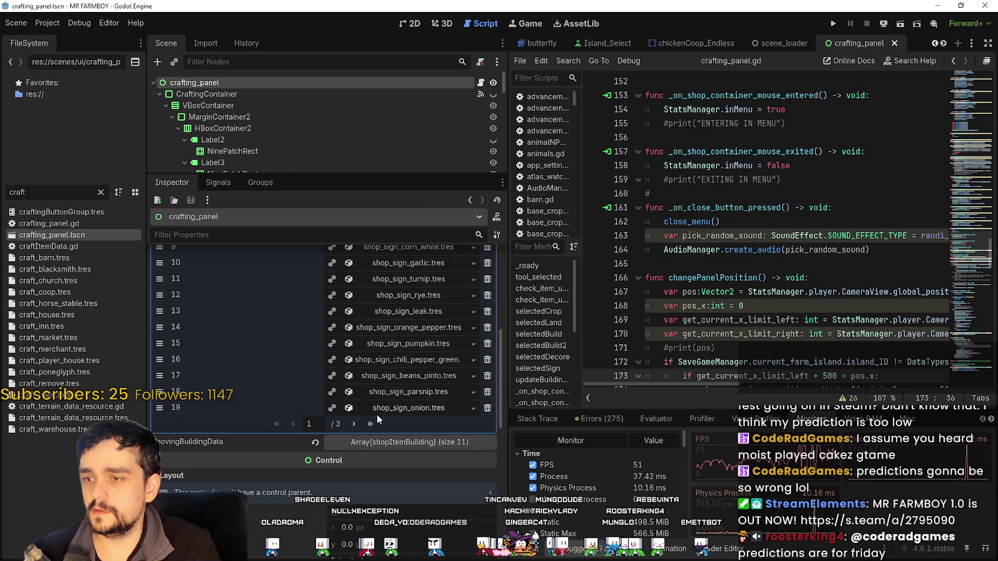
pyautogui.scroll(5, 397, 410)
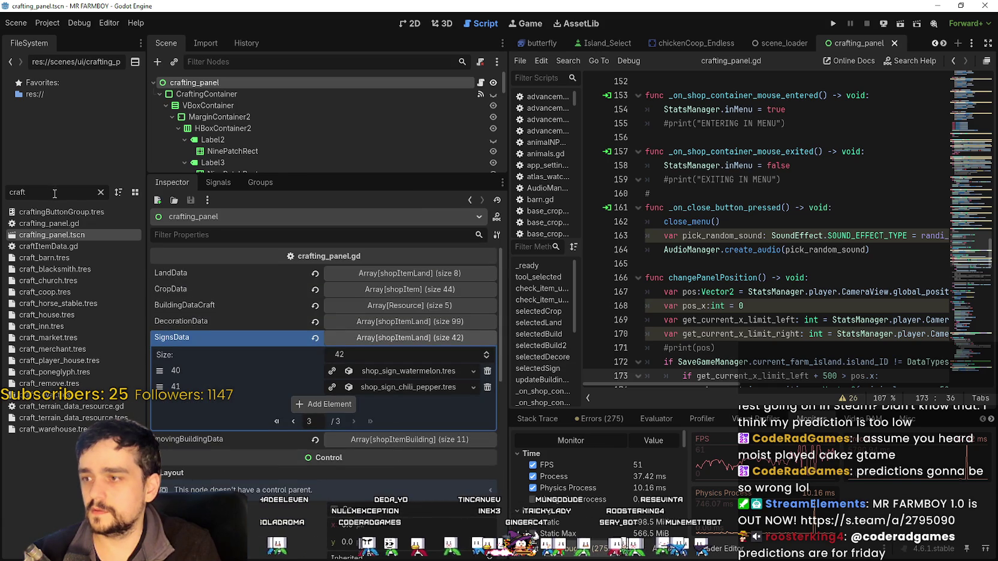
pyautogui.write('sign')
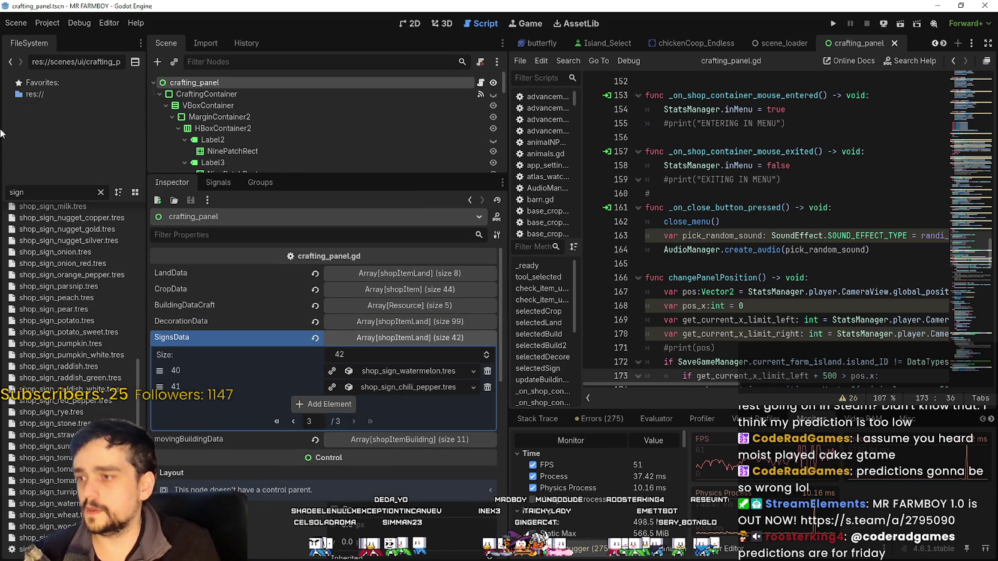
pyautogui.scroll(10, 68, 336)
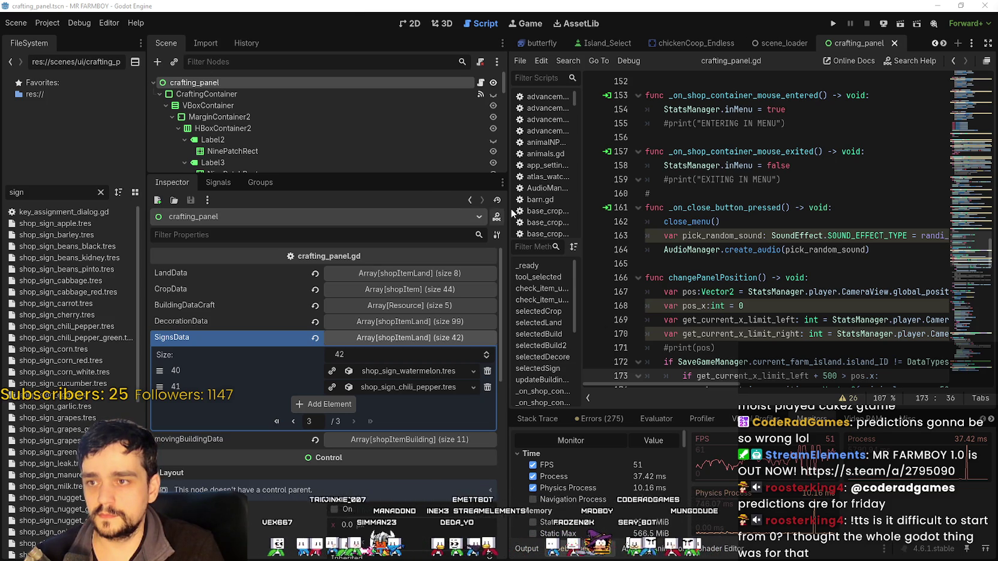
pyautogui.moveTo(510, 206)
pyautogui.mouseDown()
pyautogui.moveTo(423, 209)
pyautogui.moveTo(430, 216)
pyautogui.mouseUp()
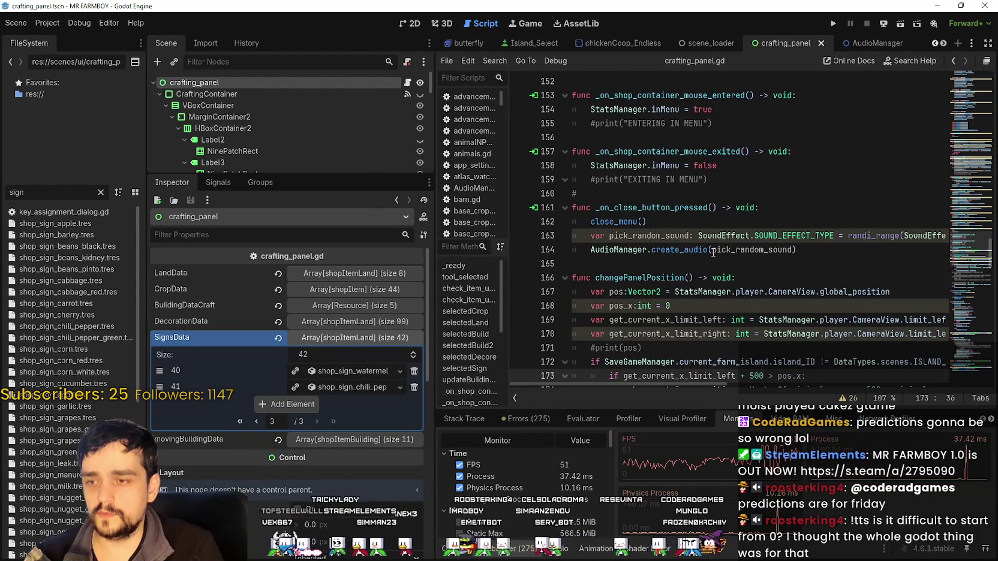
pyautogui.click(649, 274)
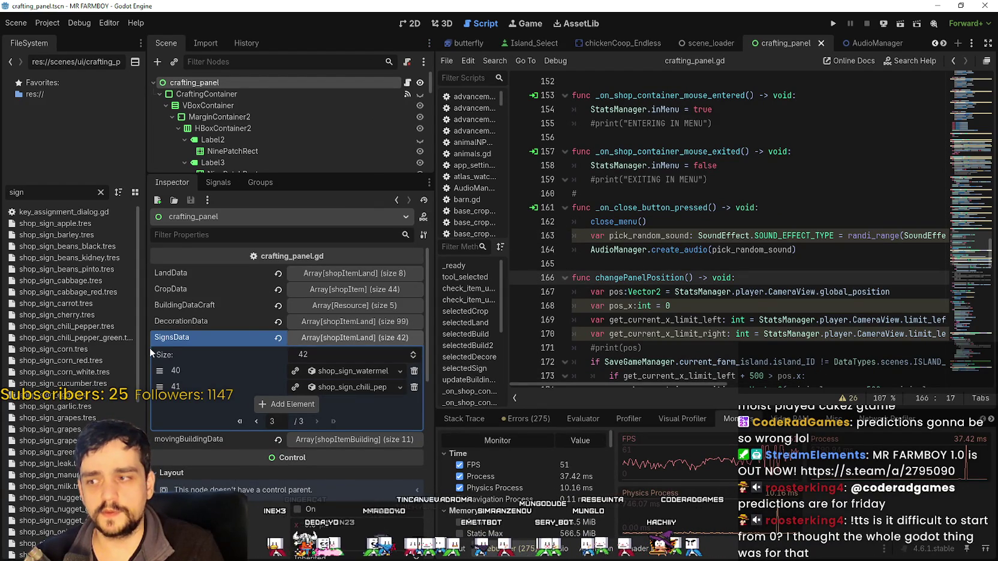
pyautogui.moveTo(147, 375); pyautogui.dragTo(163, 382)
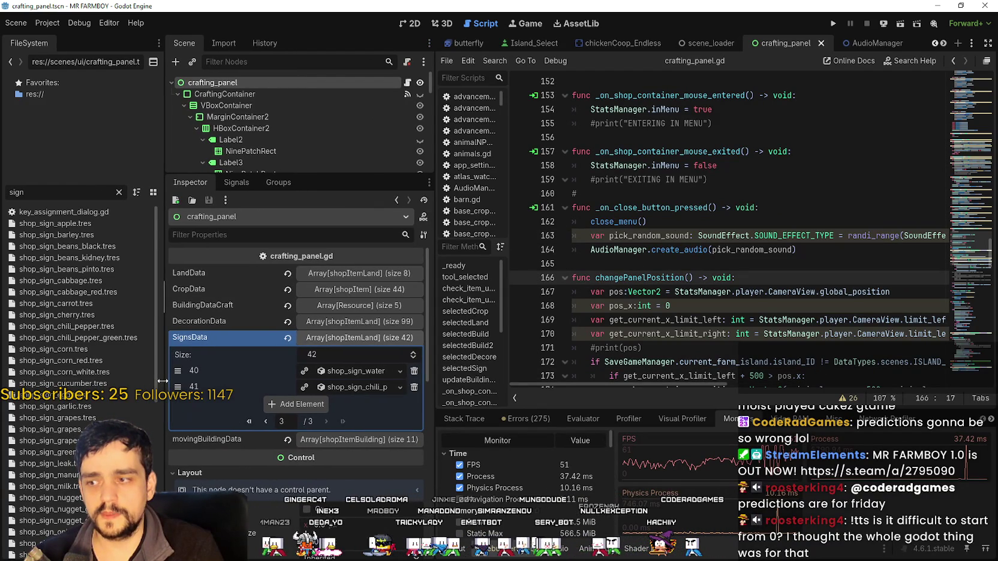
pyautogui.scroll(-6, 90, 384)
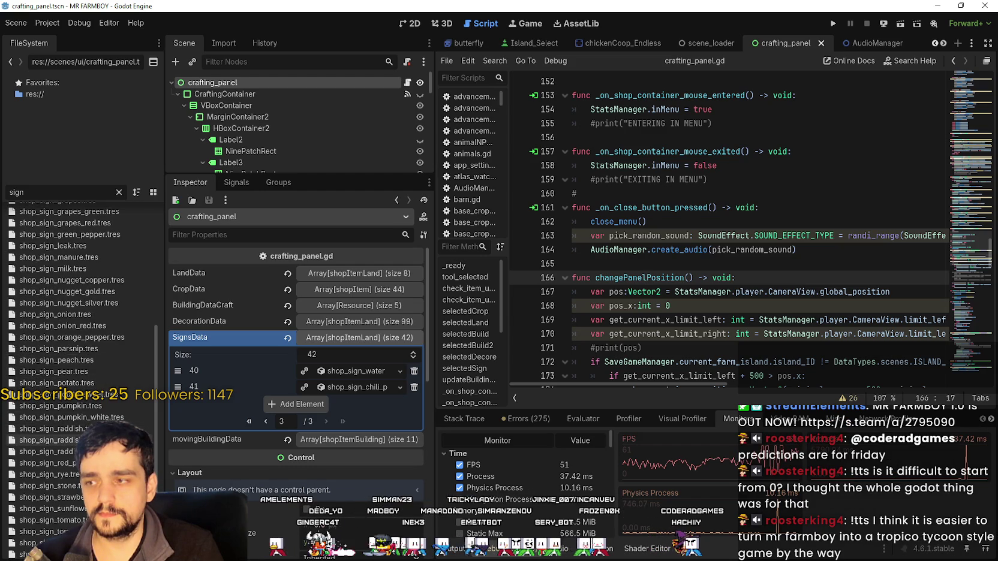
pyautogui.scroll(-2, 60, 438)
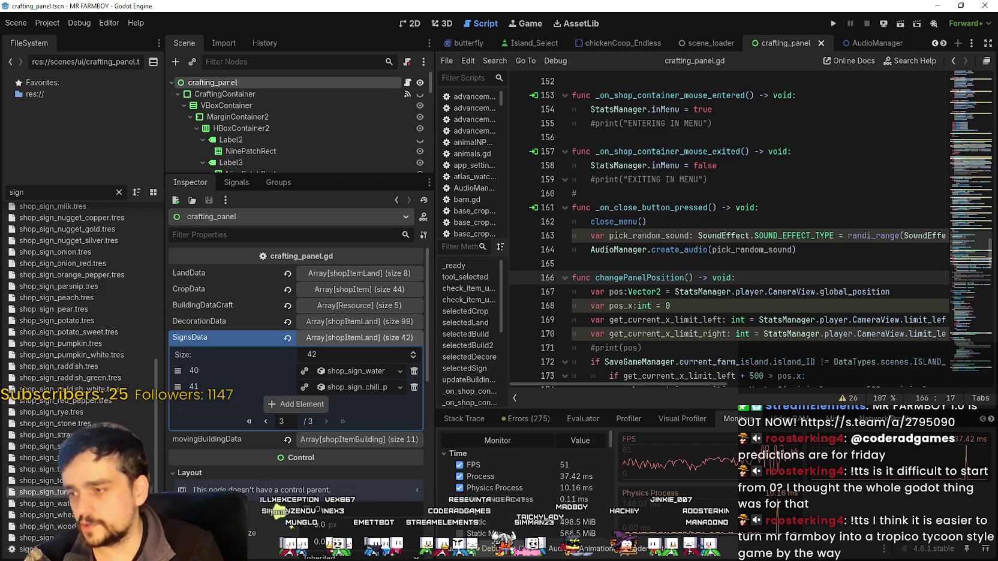
pyautogui.scroll(3, 81, 372)
pyautogui.scroll(-3, 81, 371)
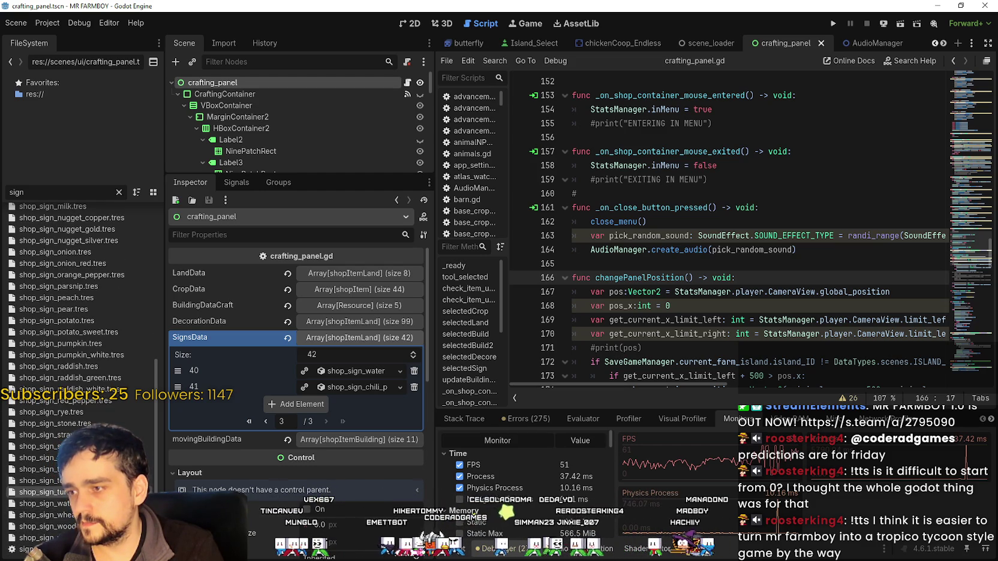
pyautogui.scroll(8, 105, 337)
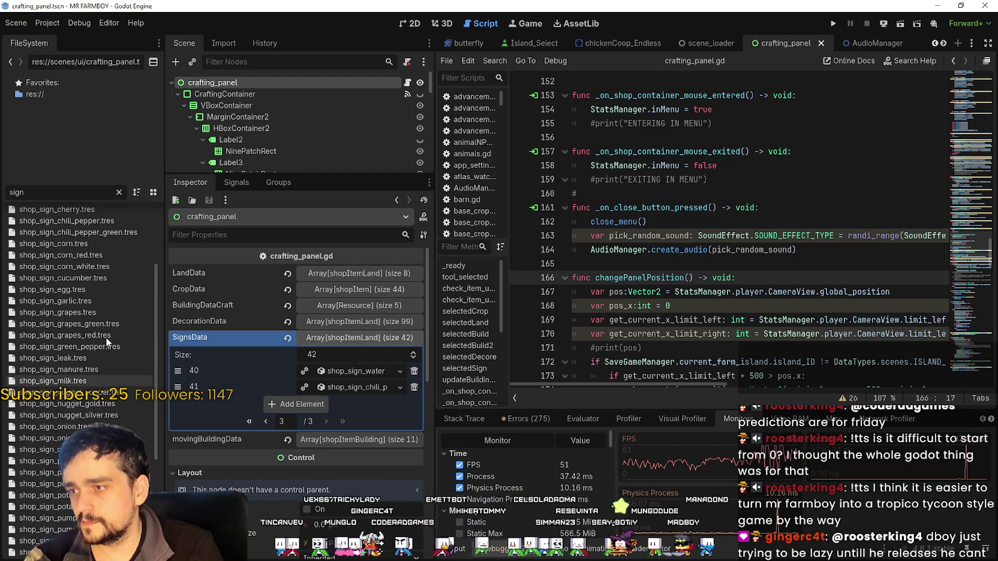
pyautogui.moveTo(86, 289)
pyautogui.mouseDown()
pyautogui.moveTo(304, 340)
pyautogui.moveTo(213, 395)
pyautogui.moveTo(312, 408)
pyautogui.moveTo(302, 406)
pyautogui.mouseUp()
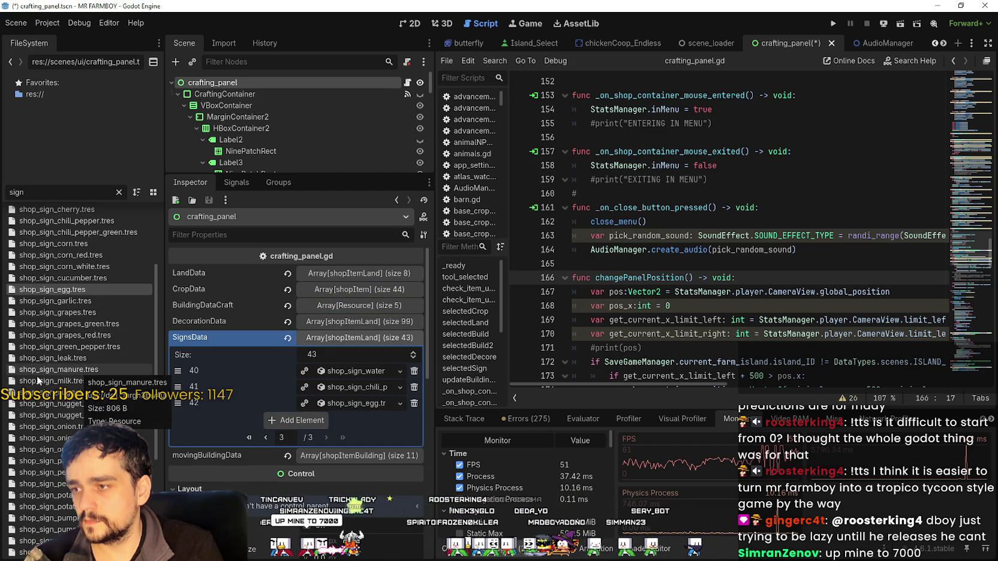
# Step: Append the wool, manure and milk signs, bringing SignsData to 46 entries
pyautogui.scroll(-5, 100, 396)
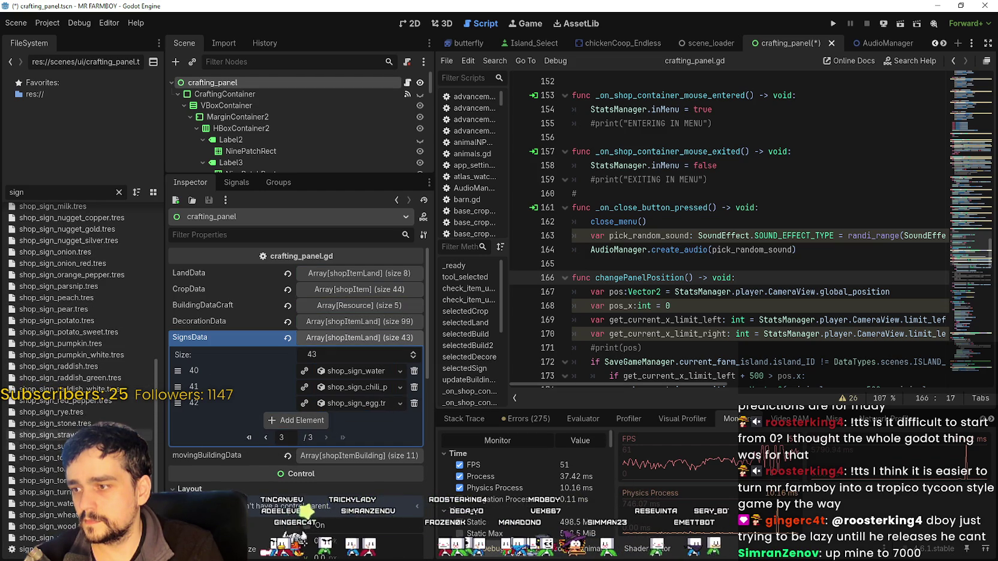
pyautogui.moveTo(48, 538)
pyautogui.mouseDown()
pyautogui.moveTo(287, 396)
pyautogui.moveTo(294, 420)
pyautogui.mouseUp()
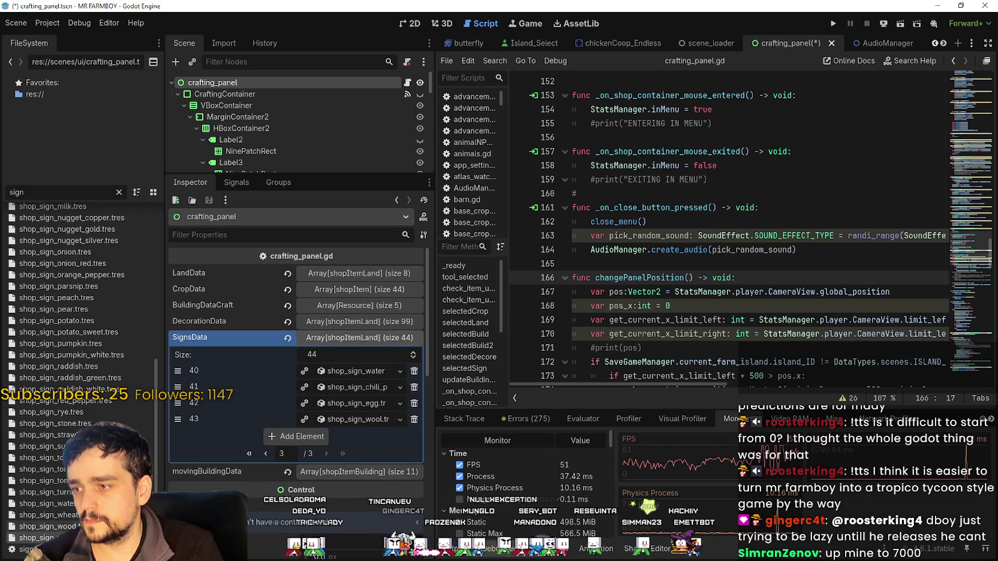
pyautogui.scroll(5, 94, 373)
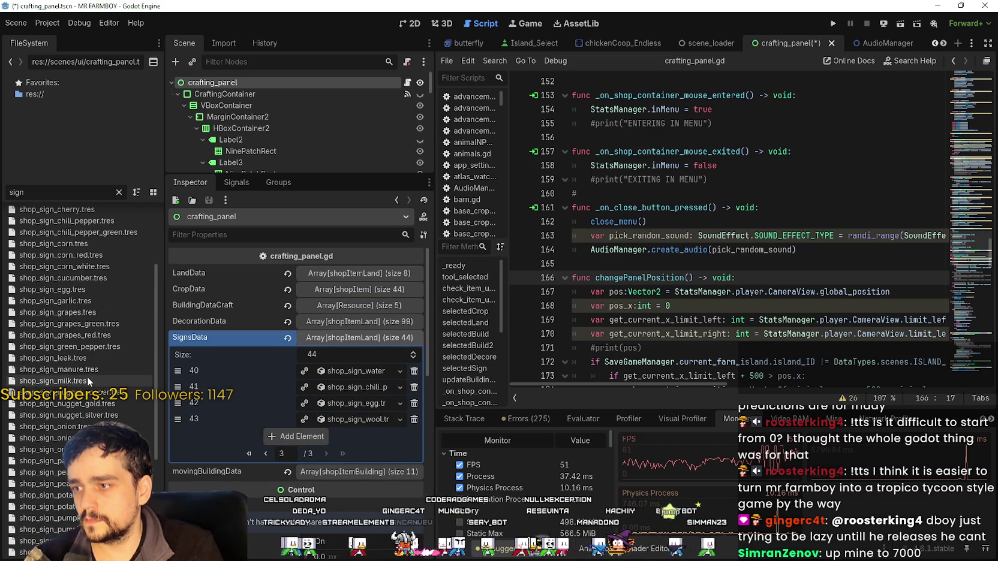
pyautogui.moveTo(72, 369)
pyautogui.mouseDown()
pyautogui.moveTo(276, 420)
pyautogui.moveTo(286, 436)
pyautogui.mouseUp()
pyautogui.moveTo(102, 380)
pyautogui.mouseDown()
pyautogui.moveTo(288, 443)
pyautogui.moveTo(282, 455)
pyautogui.mouseUp()
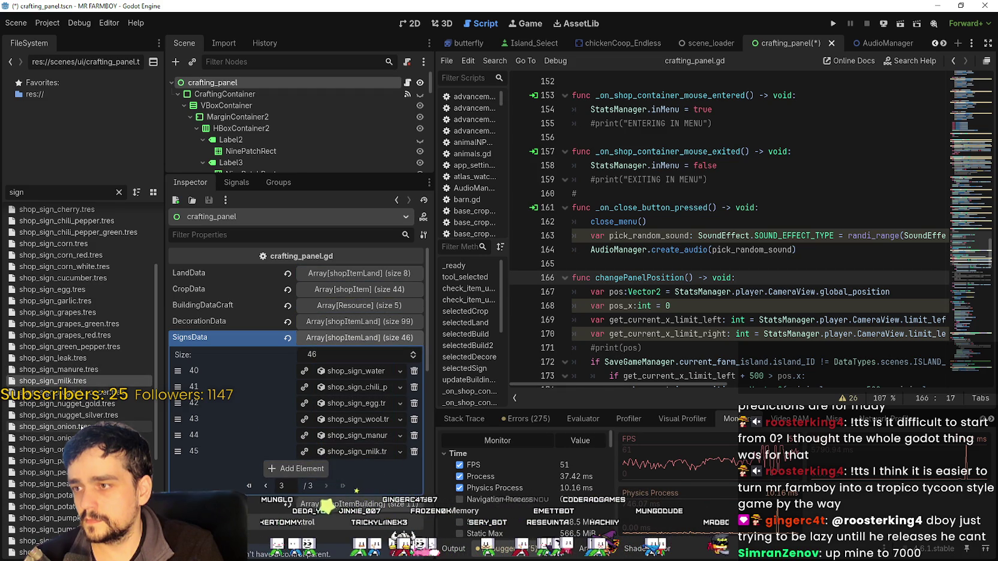
pyautogui.scroll(3, 78, 335)
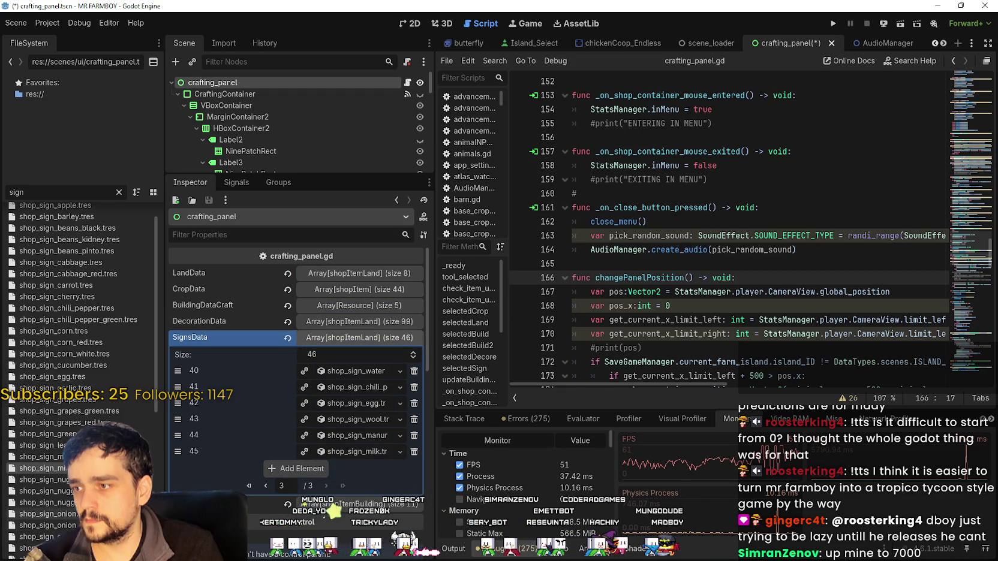
pyautogui.scroll(1, 78, 360)
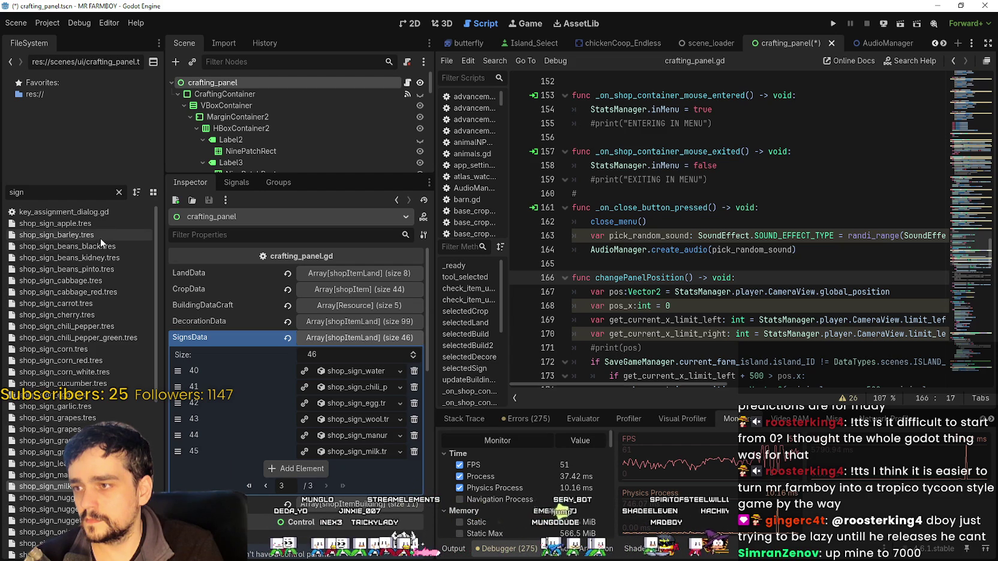
pyautogui.scroll(-6, 78, 384)
pyautogui.scroll(-2, 78, 360)
# Step: Save the crafting panel scene and copy SignsData's 46-entry value
pyautogui.hotkey('ctrl', 's')
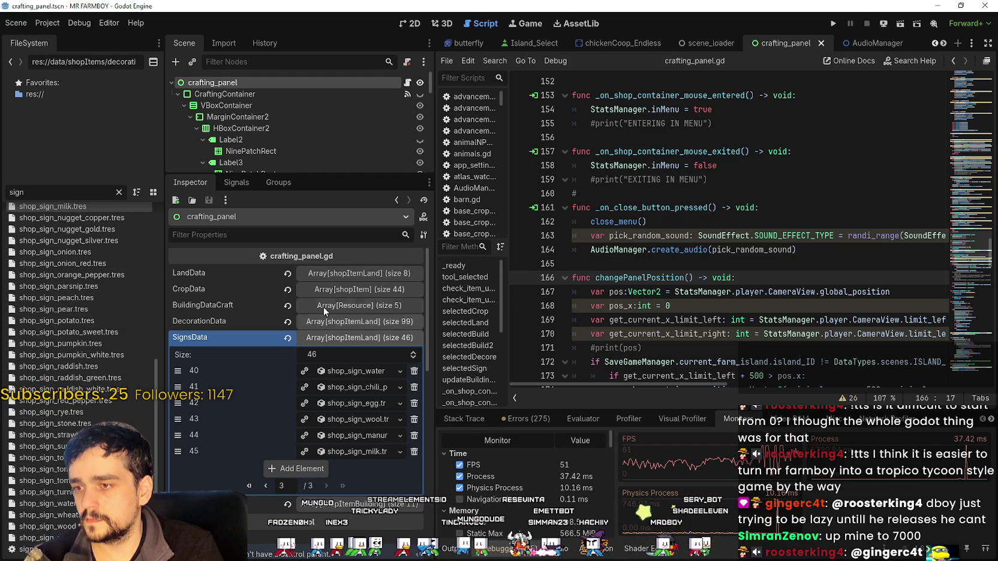
pyautogui.click(236, 340)
pyautogui.rightClick(205, 336)
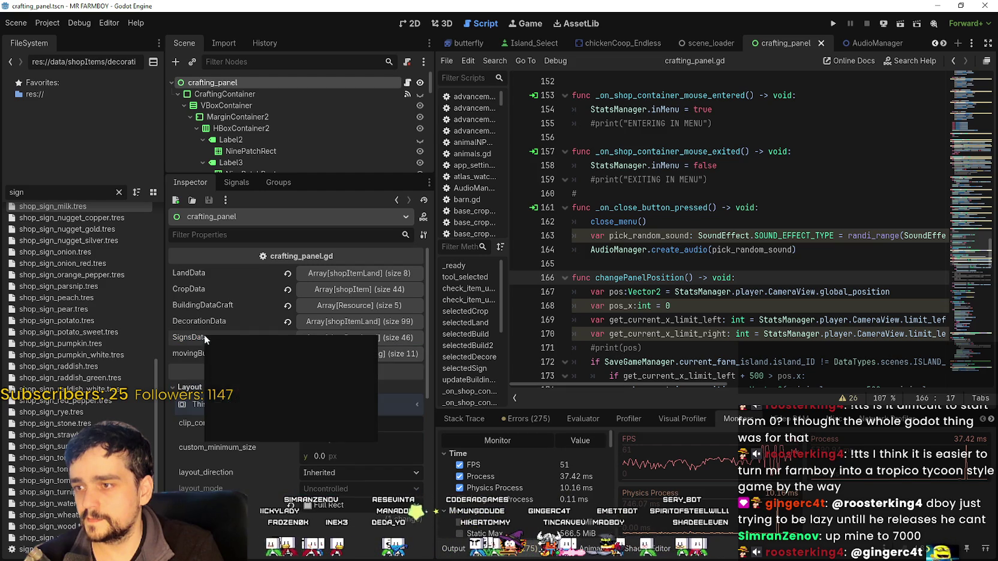
pyautogui.click(247, 343)
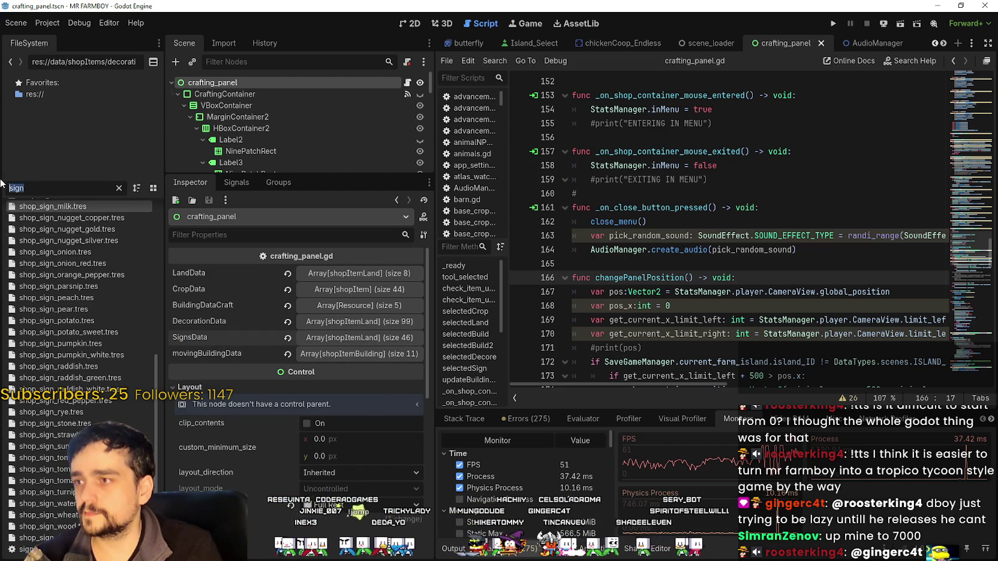
# Step: Open game_screen_the_endless.tscn and bring up its ShopPanel SignsData property options
pyautogui.write('game')
pyautogui.doubleClick(70, 256)
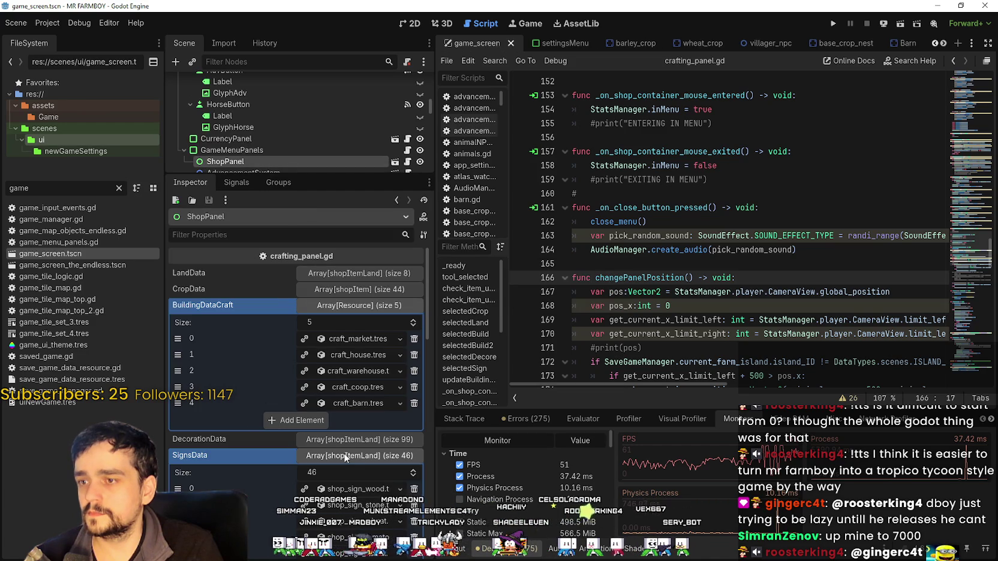
pyautogui.click(144, 265)
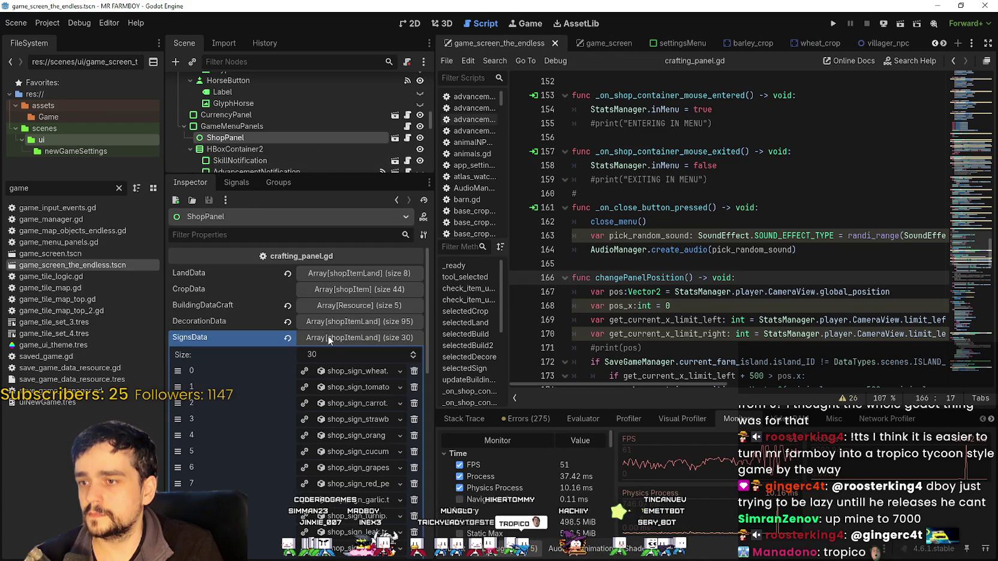
pyautogui.click(328, 335)
pyautogui.rightClick(253, 339)
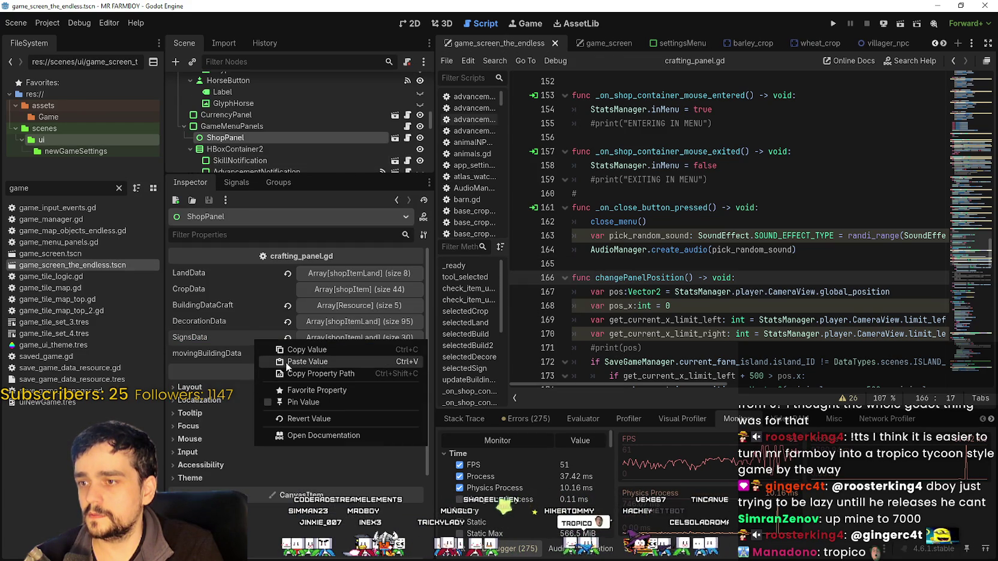
# Step: Paste the copied 46 signs into the endless screen's SignsData
pyautogui.click(285, 362)
pyautogui.click(327, 336)
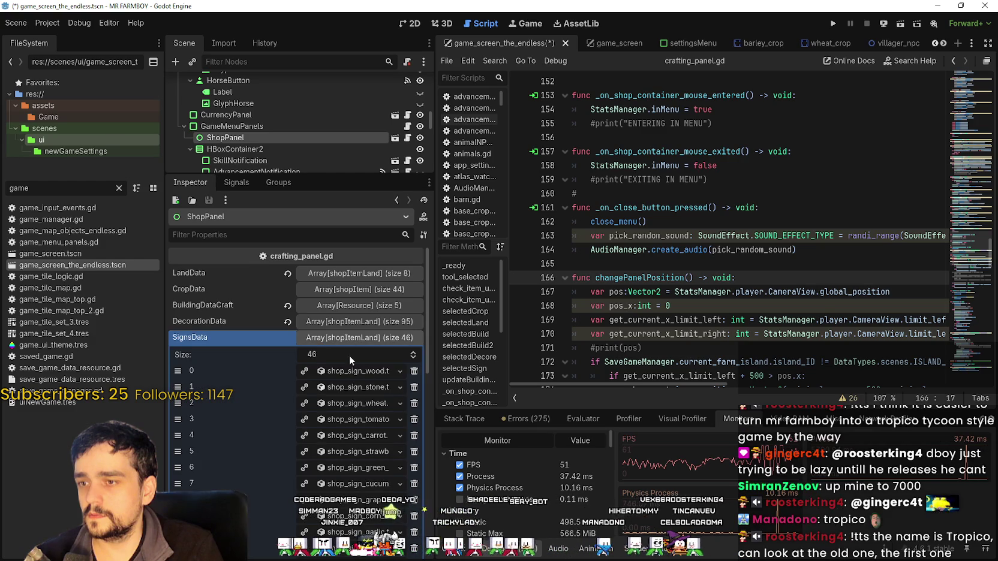
pyautogui.scroll(-4, 428, 435)
pyautogui.scroll(4, 429, 349)
pyautogui.click(358, 339)
# Step: Save the endless game screen scene and run the game to test the signs
pyautogui.hotkey('ctrl', 's')
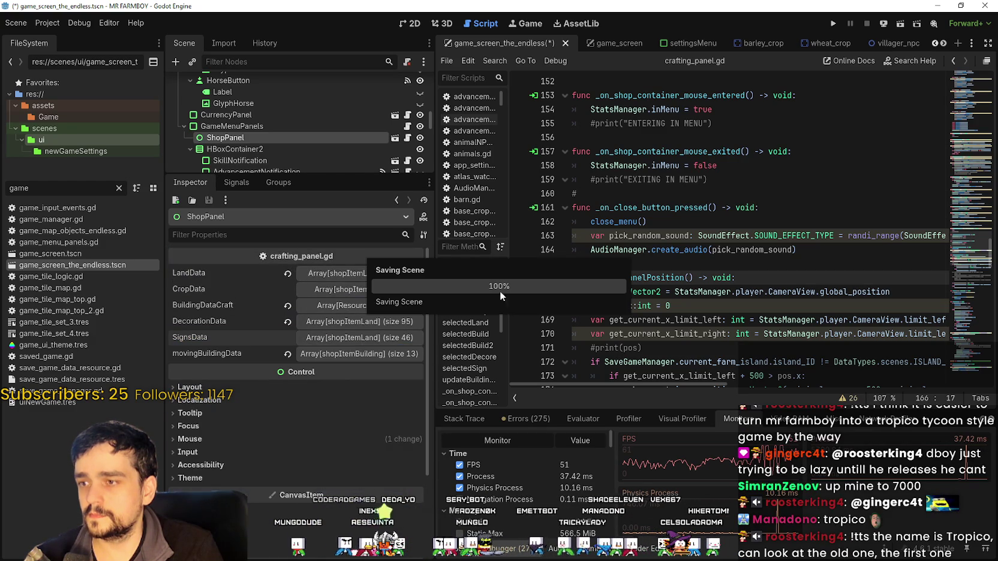
pyautogui.click(834, 23)
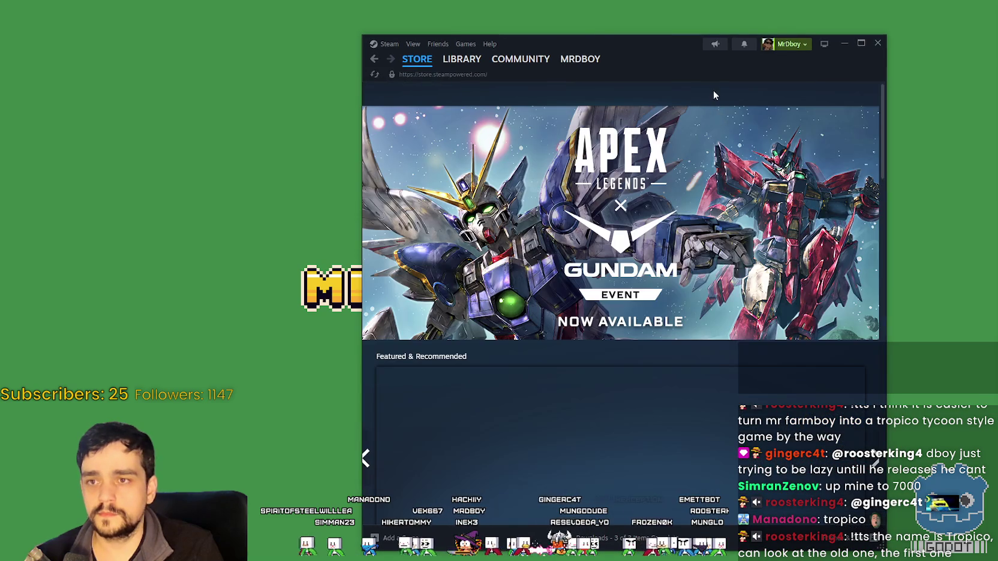
pyautogui.click(721, 87)
# Step: Search the Steam store for 'tropico', correcting the typos in the search term
pyautogui.write('troip')
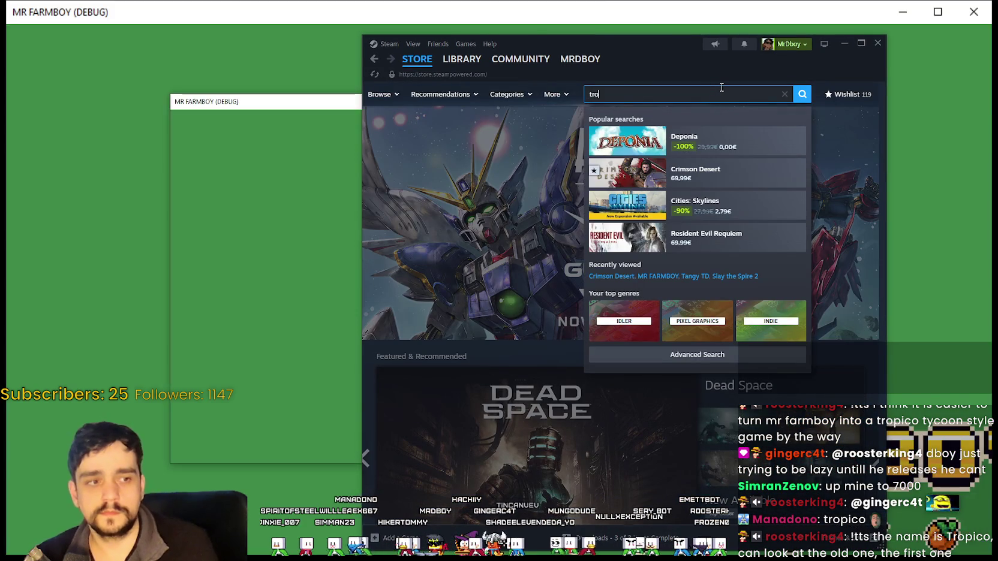
pyautogui.press('BackSpace')
pyautogui.press('BackSpace')
pyautogui.write('pi')
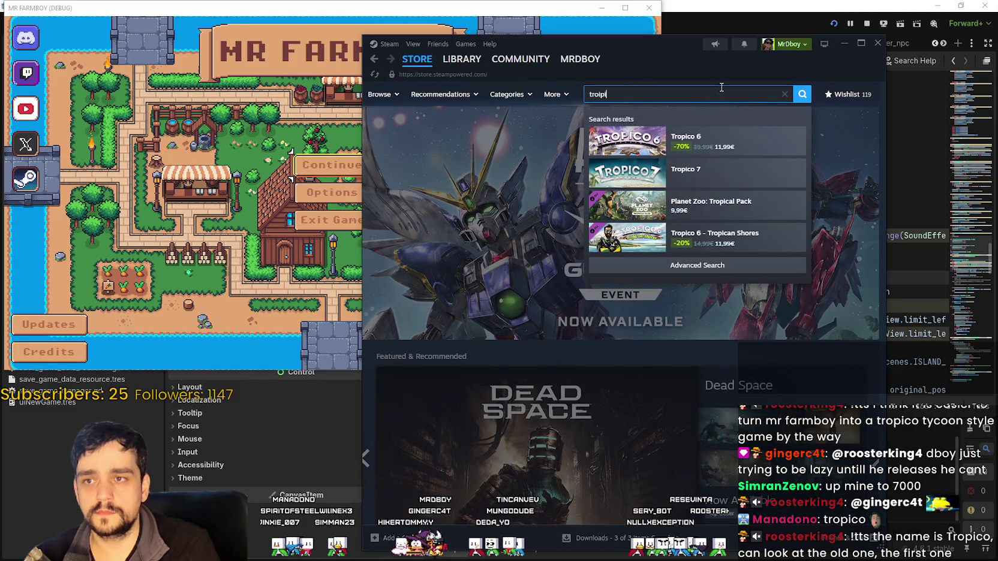
pyautogui.write('co')
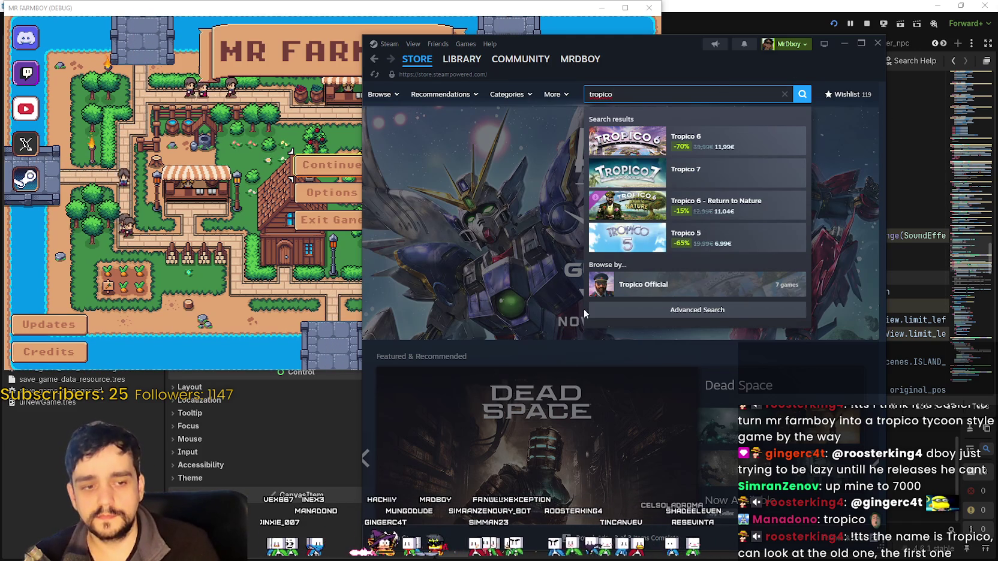
pyautogui.press('BackSpace')
pyautogui.press('BackSpace')
pyautogui.press('BackSpace')
pyautogui.write('opico')
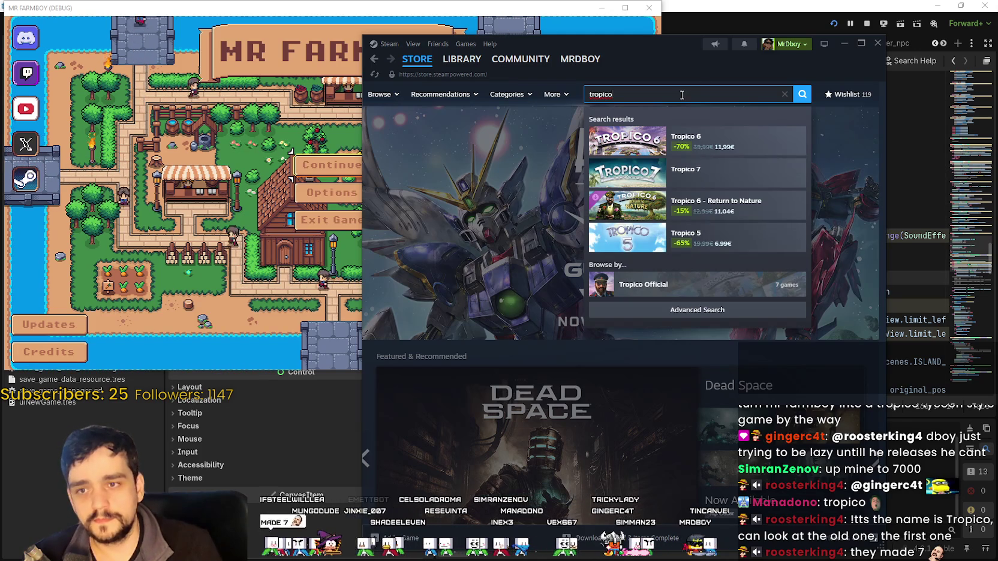
pyautogui.press('BackSpace')
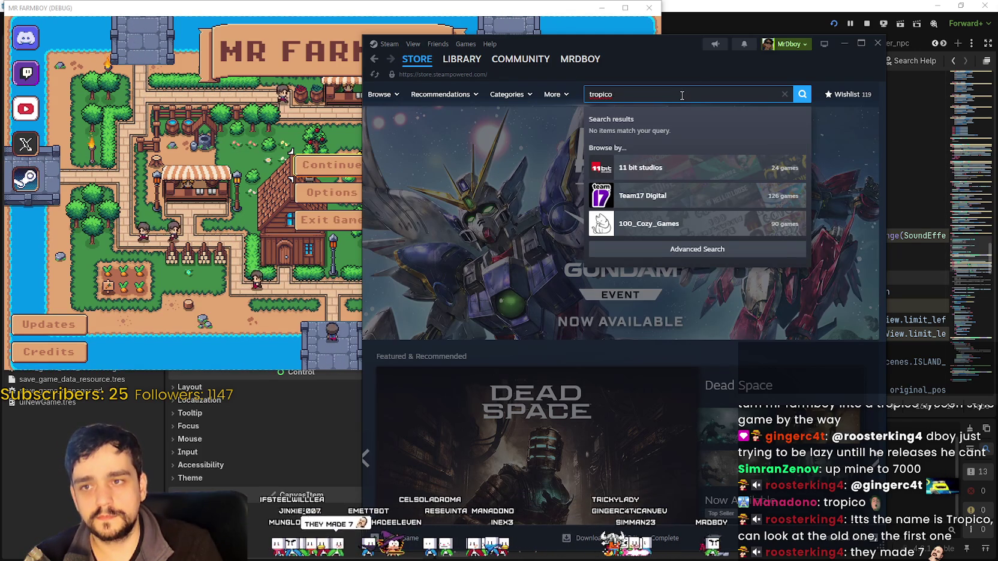
# Step: Browse the Tropico Classics list on the Tropico Official page, then open MR FARMBOY's save list
pyautogui.click(645, 284)
pyautogui.scroll(-3, 645, 410)
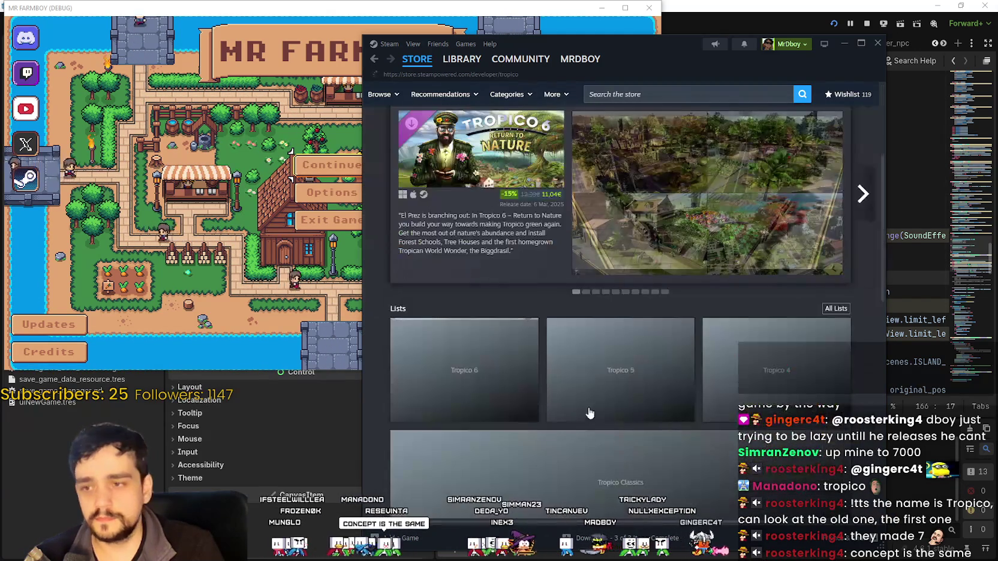
pyautogui.scroll(-5, 715, 314)
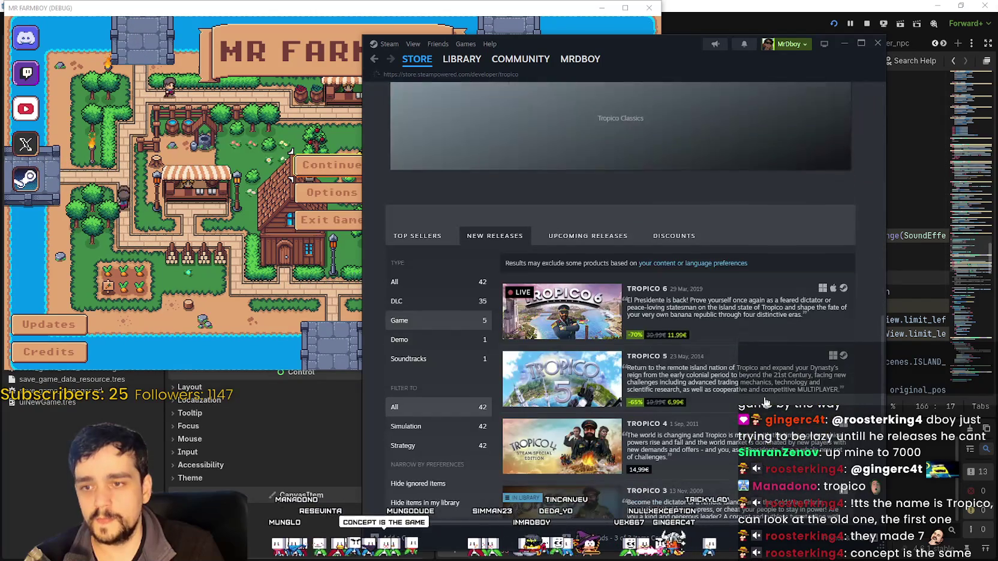
pyautogui.scroll(2, 716, 312)
pyautogui.click(716, 302)
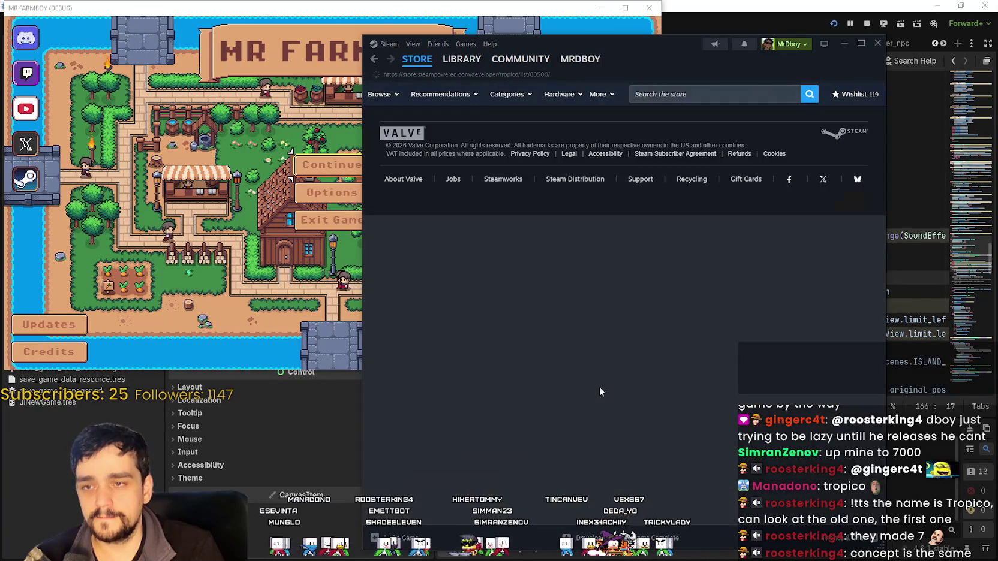
pyautogui.scroll(-3, 647, 353)
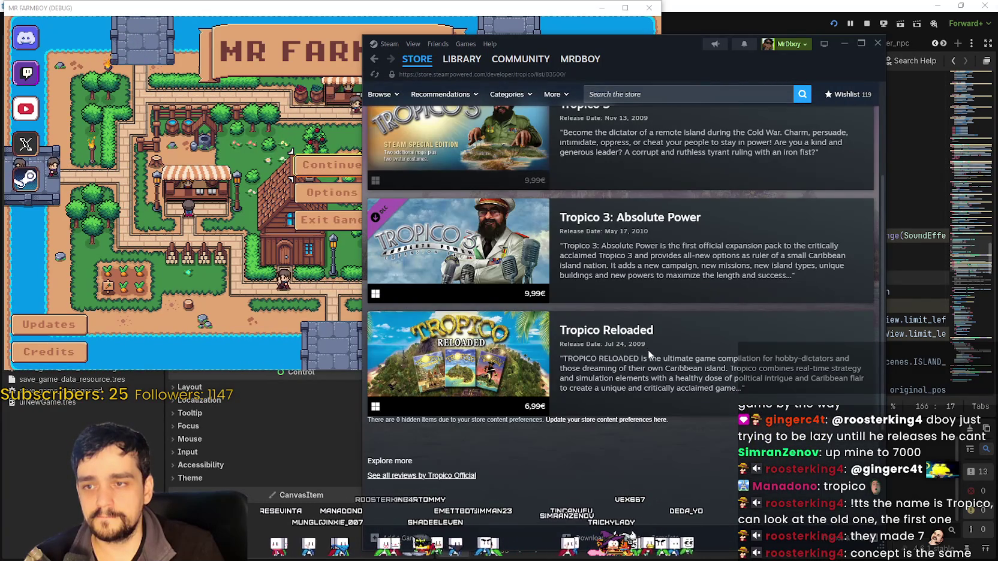
pyautogui.scroll(2, 648, 351)
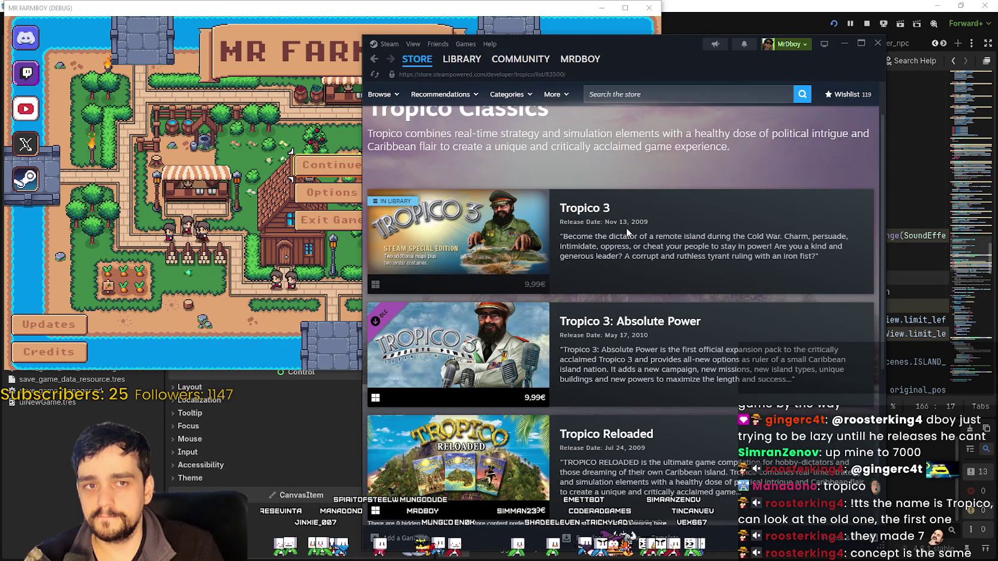
pyautogui.click(223, 172)
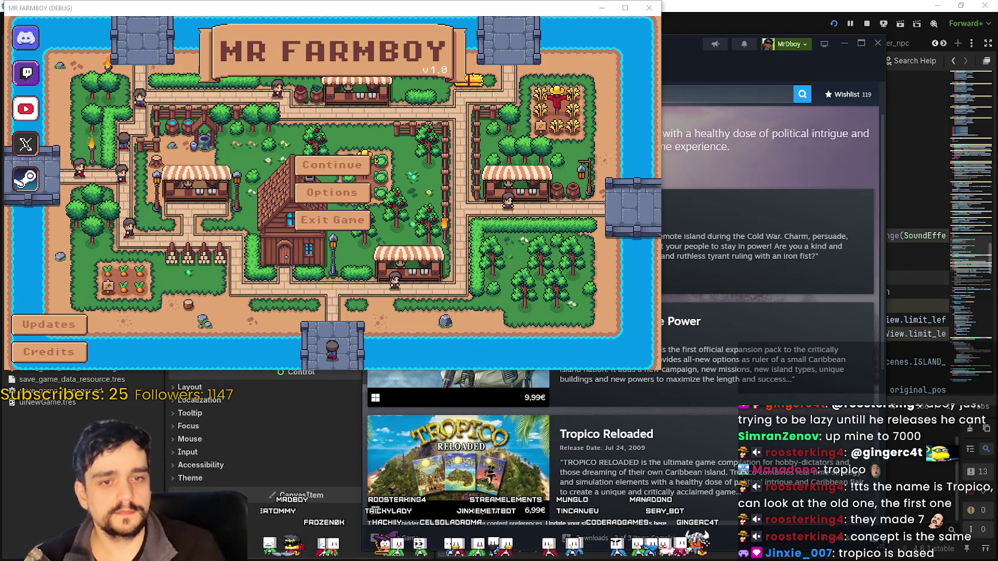
pyautogui.click(332, 165)
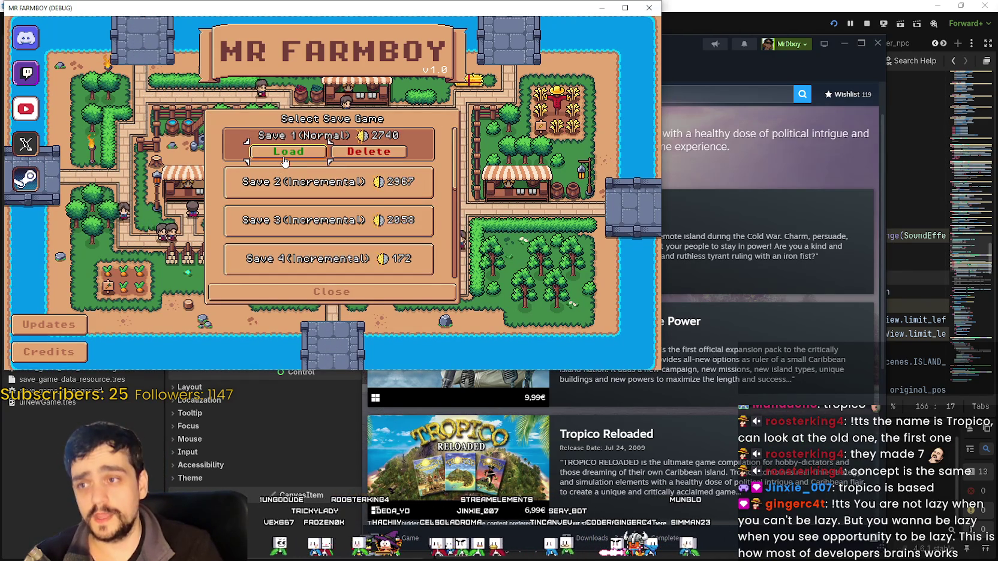
# Step: Load Save 1, maximize MR FARMBOY, check Advancements, and open the Crafting panel with C
pyautogui.click(284, 158)
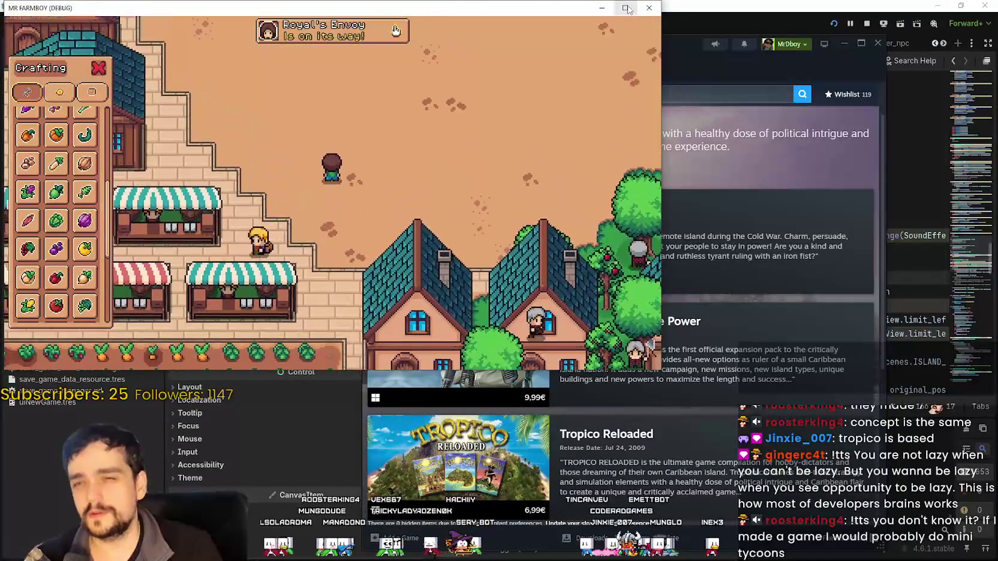
pyautogui.click(627, 8)
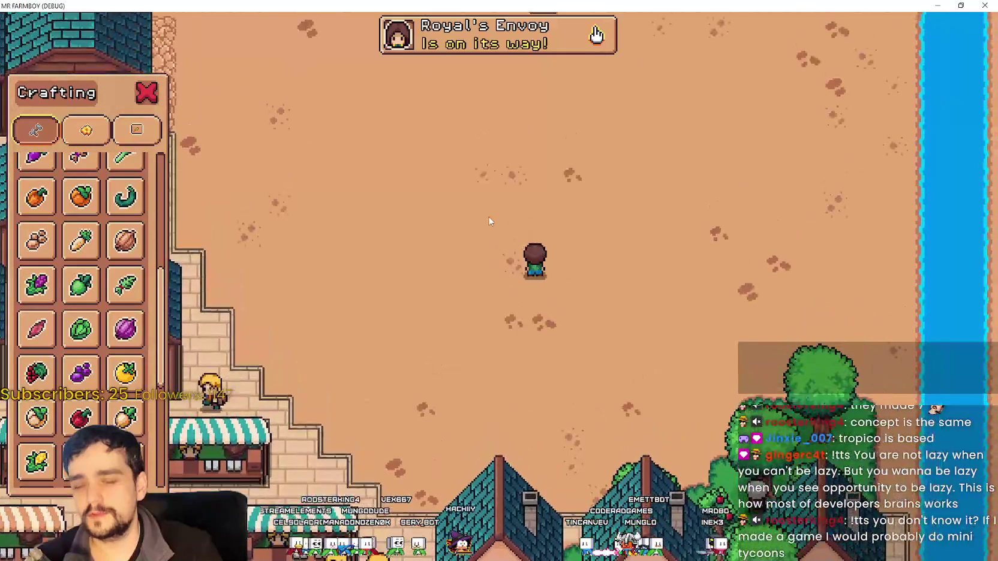
pyautogui.press('k')
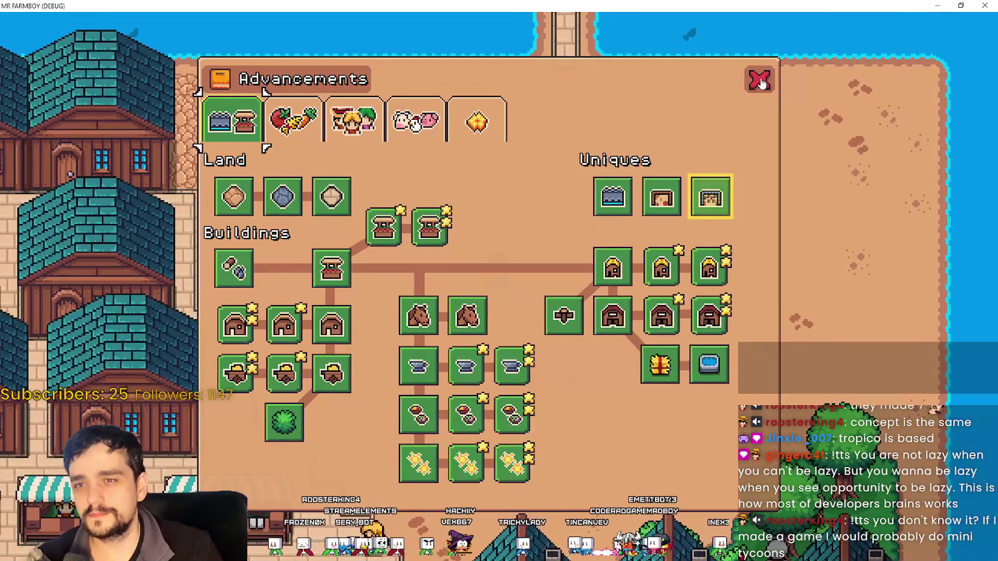
pyautogui.click(759, 80)
pyautogui.press('c')
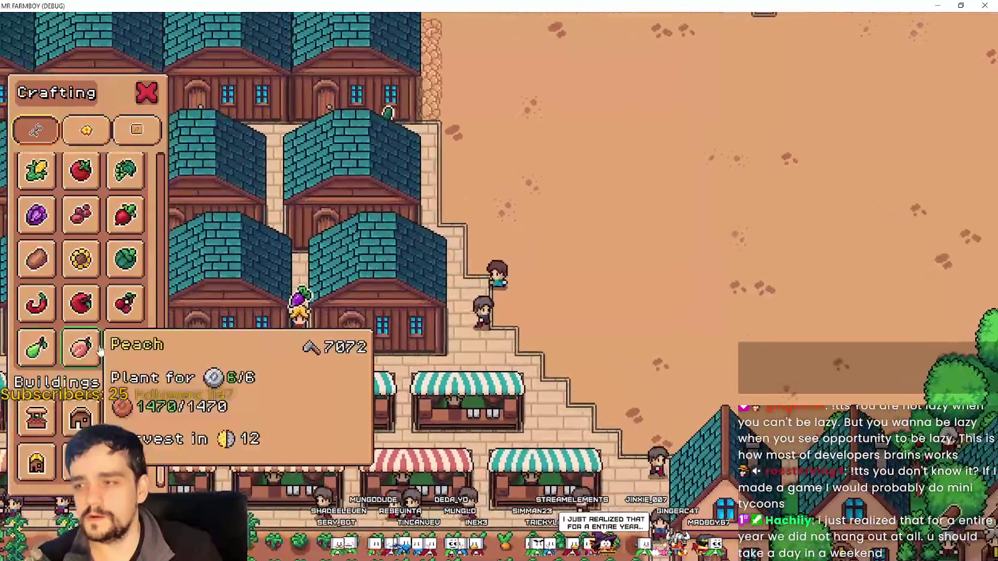
pyautogui.scroll(-5, 123, 363)
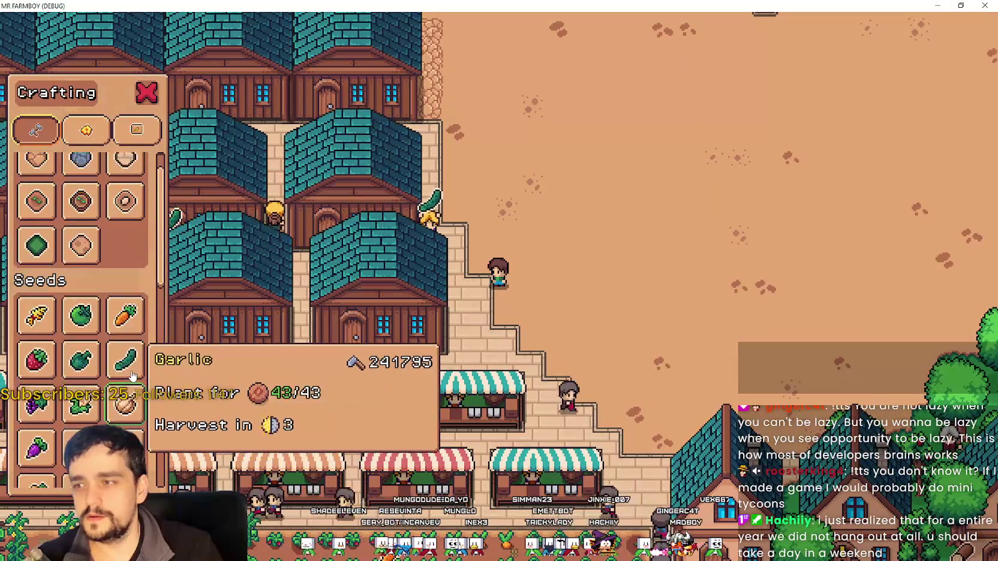
# Step: From the Crafting Signs category, place a wood sign and a stone sign on the sand
pyautogui.scroll(1, 123, 357)
pyautogui.click(86, 129)
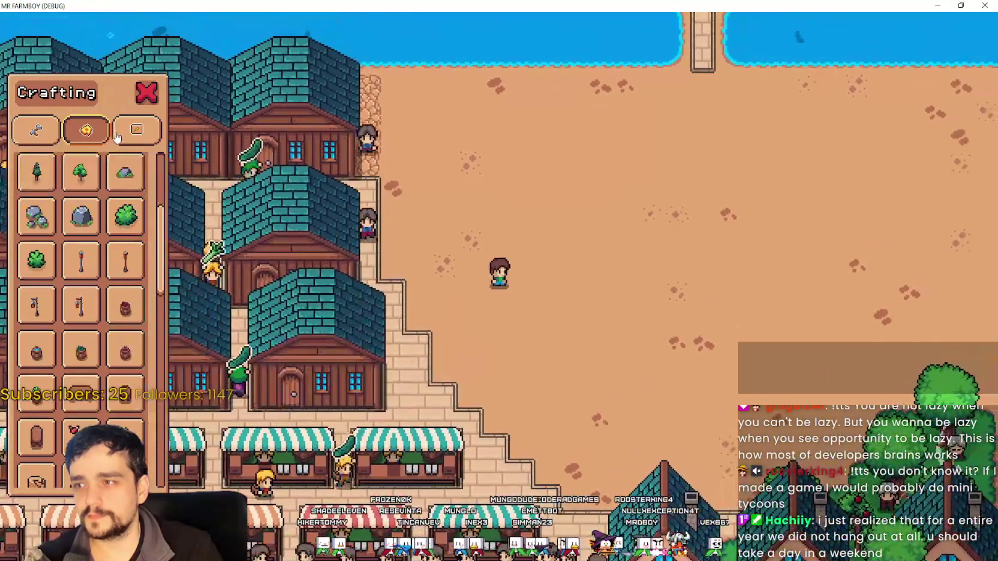
pyautogui.click(137, 129)
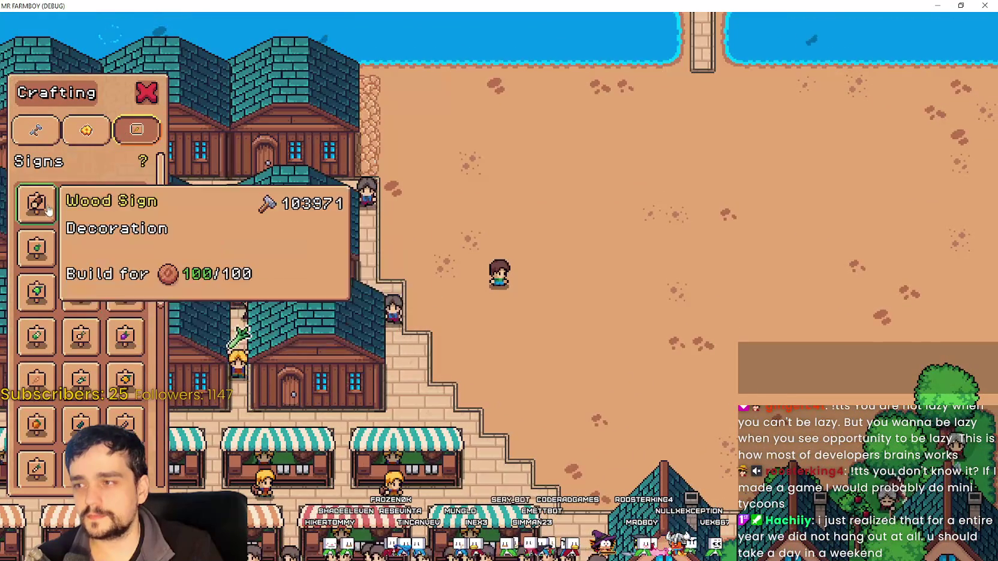
pyautogui.click(37, 204)
pyautogui.click(649, 308)
pyautogui.click(81, 204)
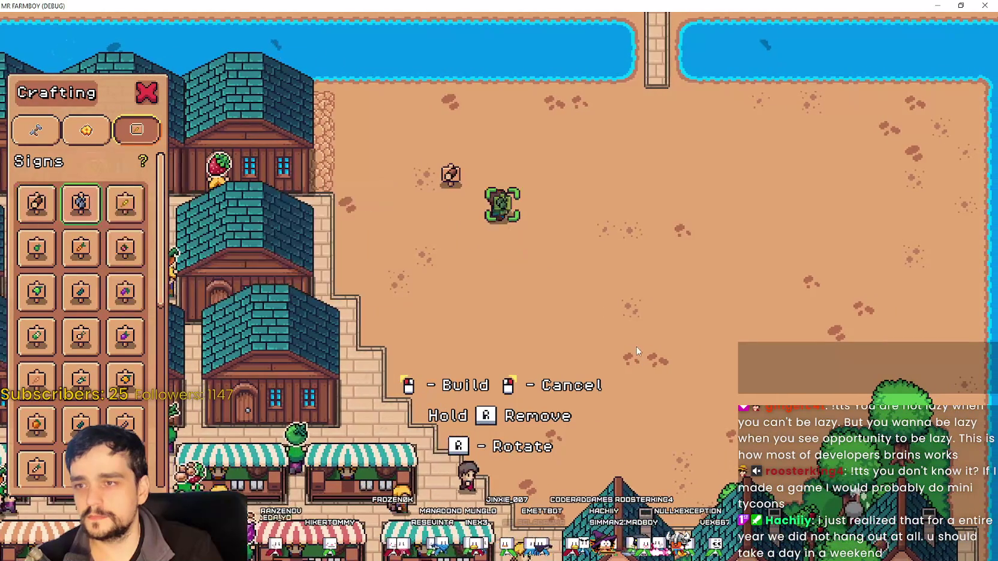
pyautogui.click(483, 177)
# Step: Place wheat and tomato signs next to them, then Alt-Tab back to Godot
pyautogui.scroll(2, 559, 255)
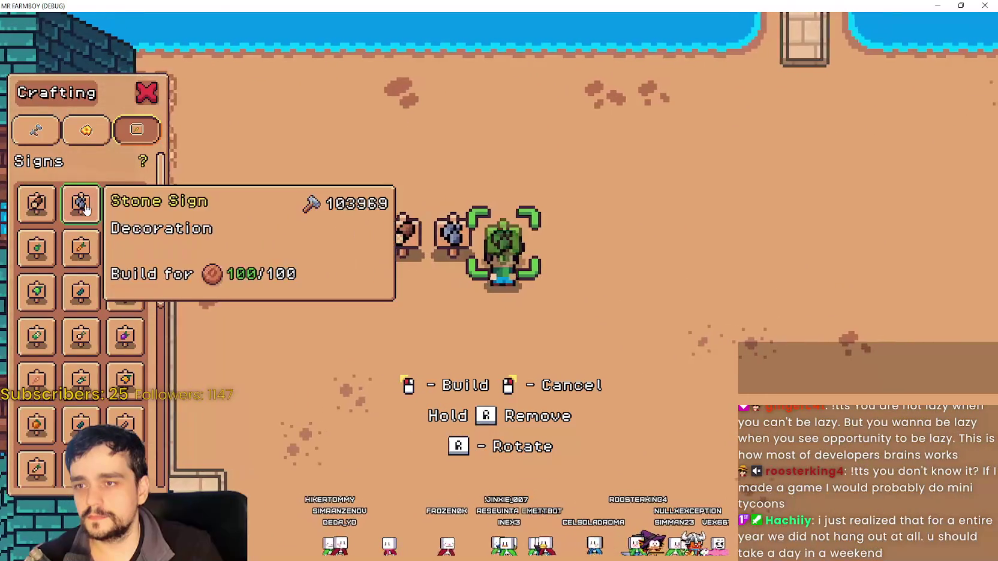
pyautogui.click(125, 204)
pyautogui.click(498, 240)
pyautogui.press('d')
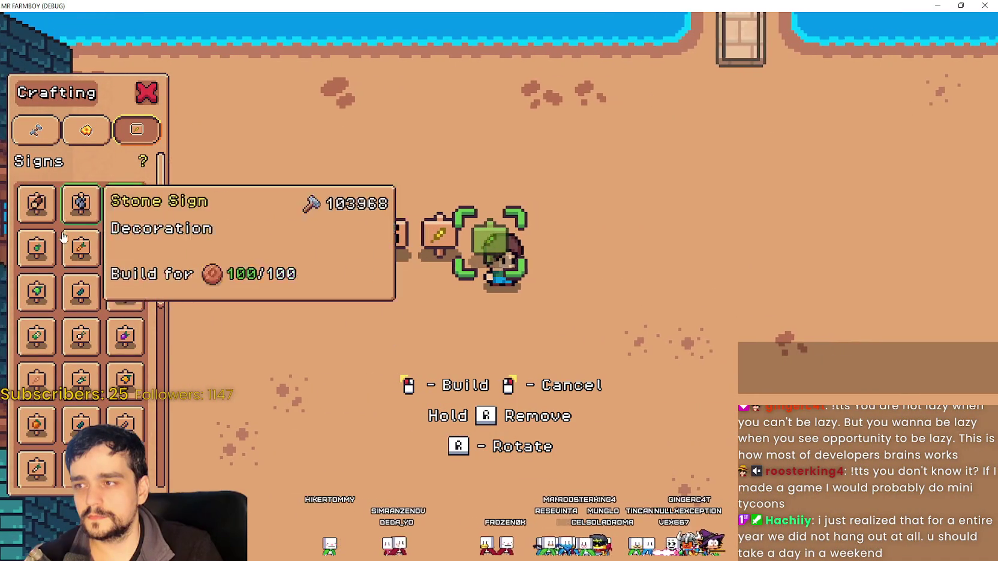
pyautogui.click(658, 322)
pyautogui.press('d')
pyautogui.press('d')
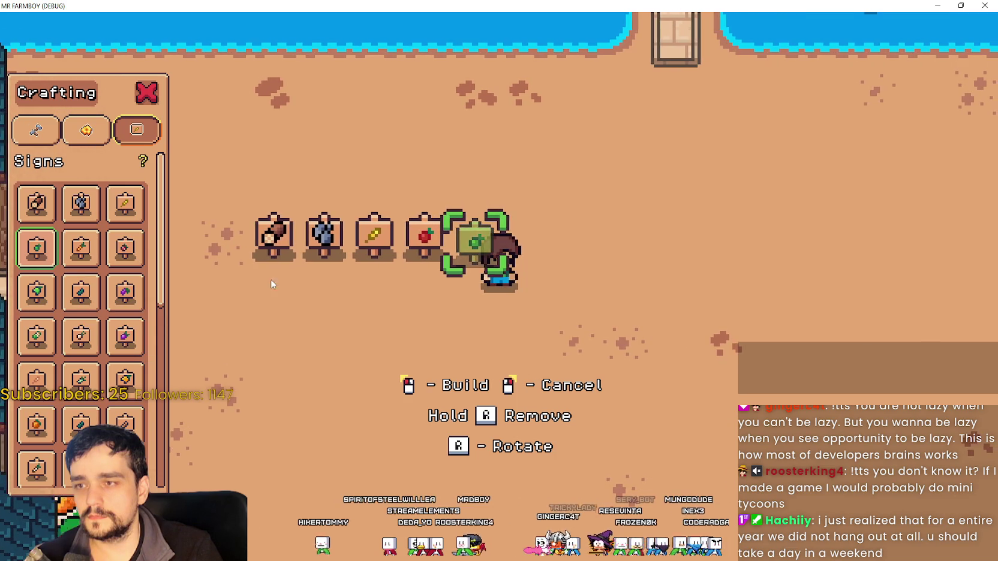
pyautogui.click(45, 262)
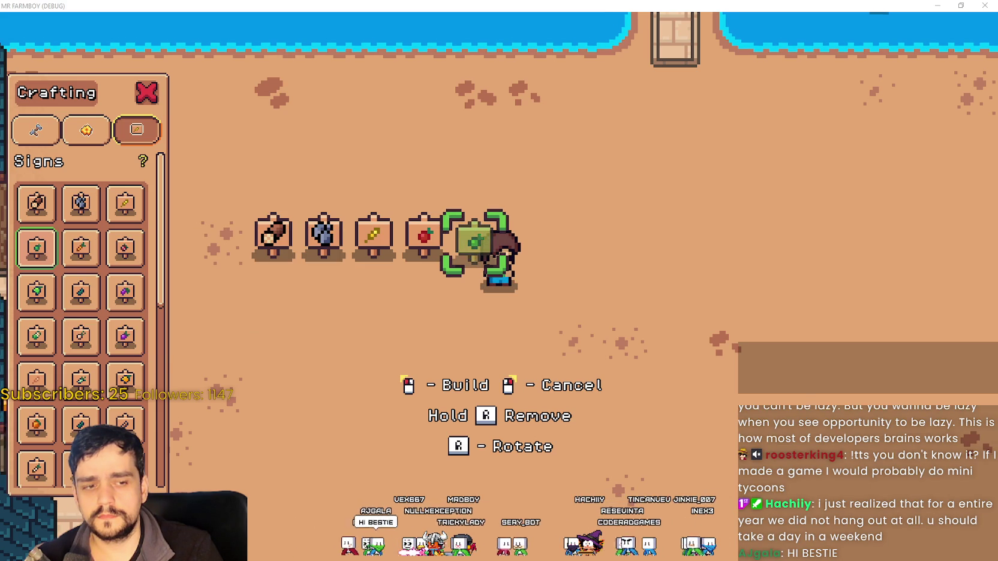
pyautogui.hotkey('alt', 'Tab')
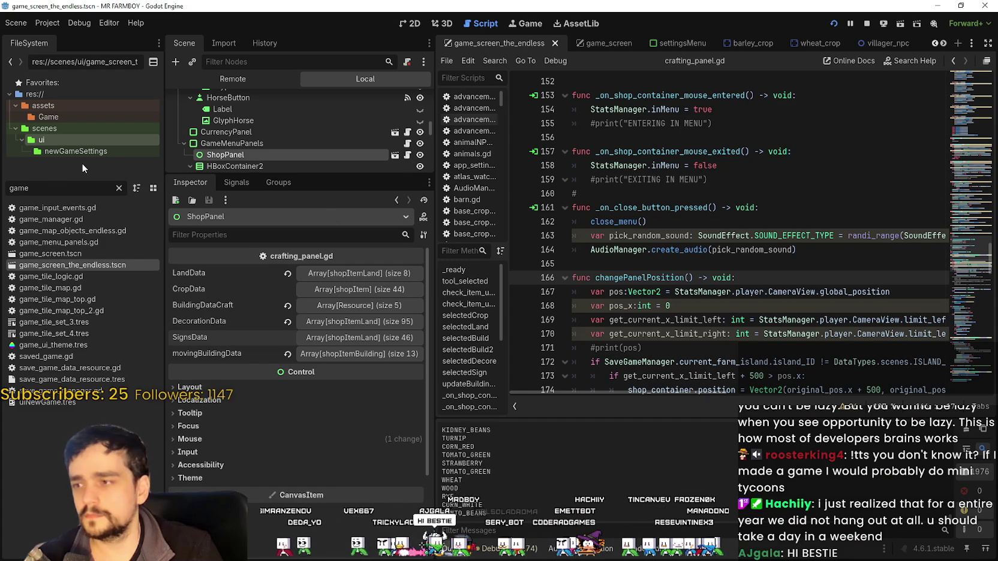
# Step: Expand the 46-item SignsData and its shop_sign_tomato entry, widen the Inspector, and preview its green-tomato texture
pyautogui.click(363, 337)
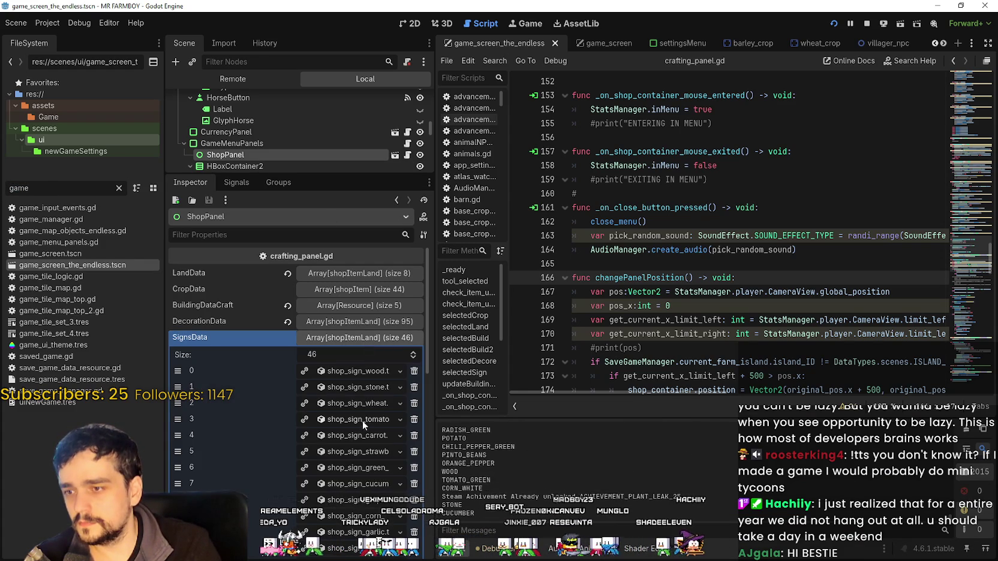
pyautogui.click(361, 419)
pyautogui.moveTo(436, 431); pyautogui.dragTo(548, 427)
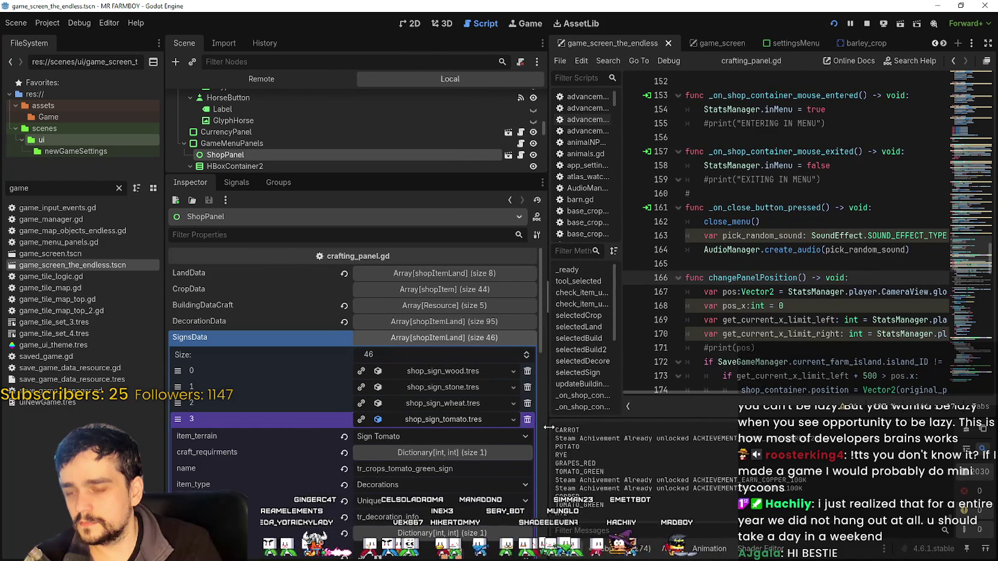
pyautogui.scroll(-5, 451, 465)
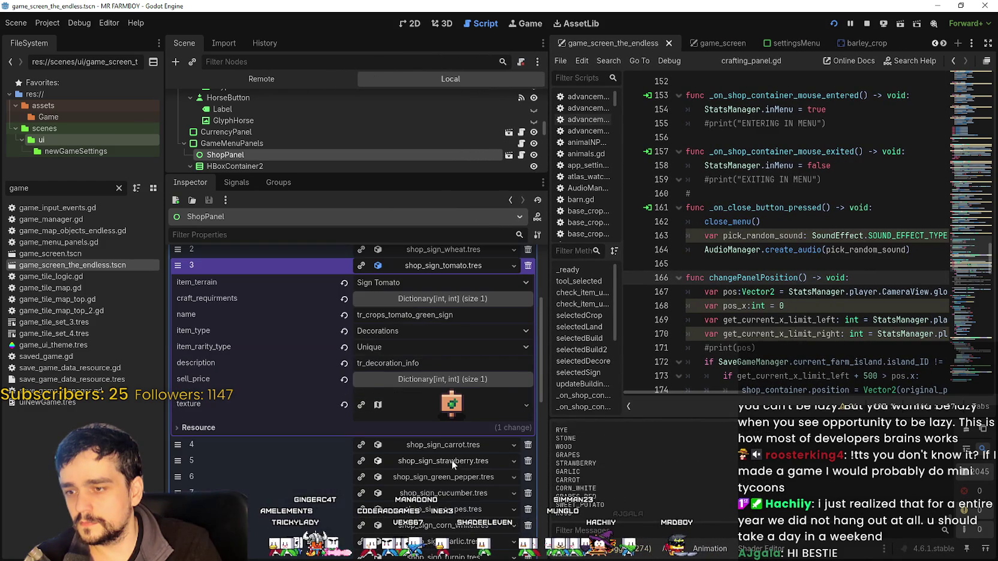
pyautogui.click(455, 411)
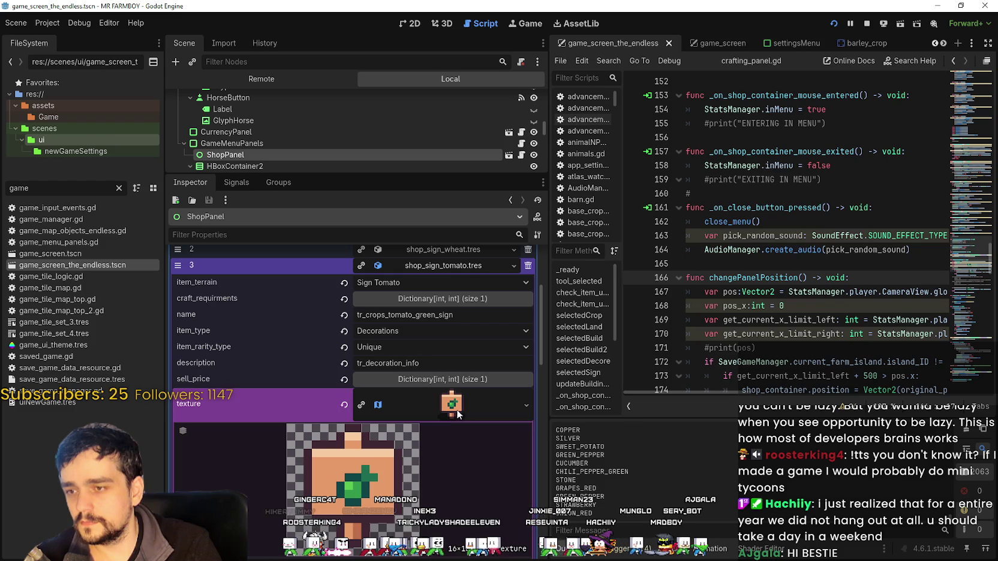
pyautogui.click(456, 410)
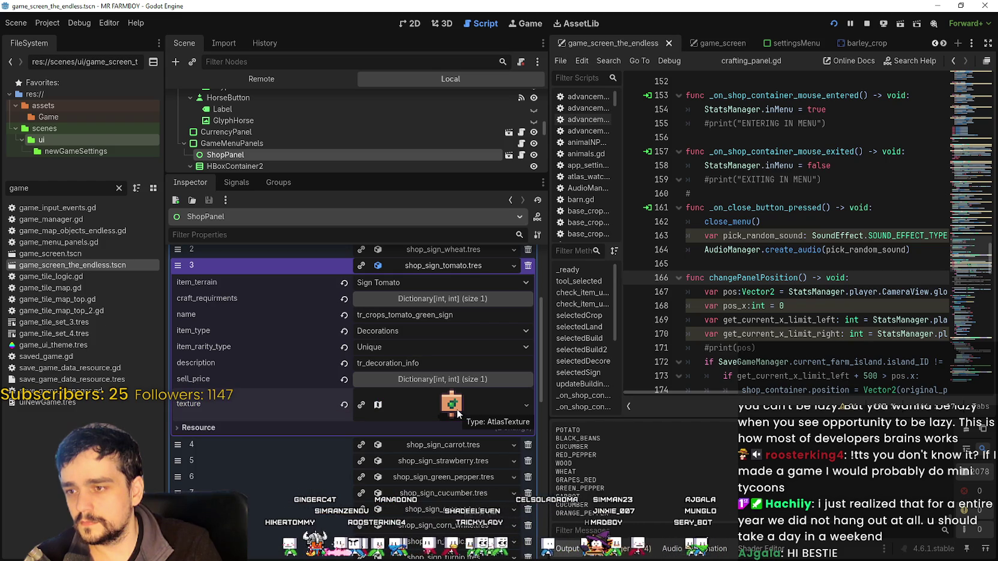
pyautogui.scroll(3, 457, 411)
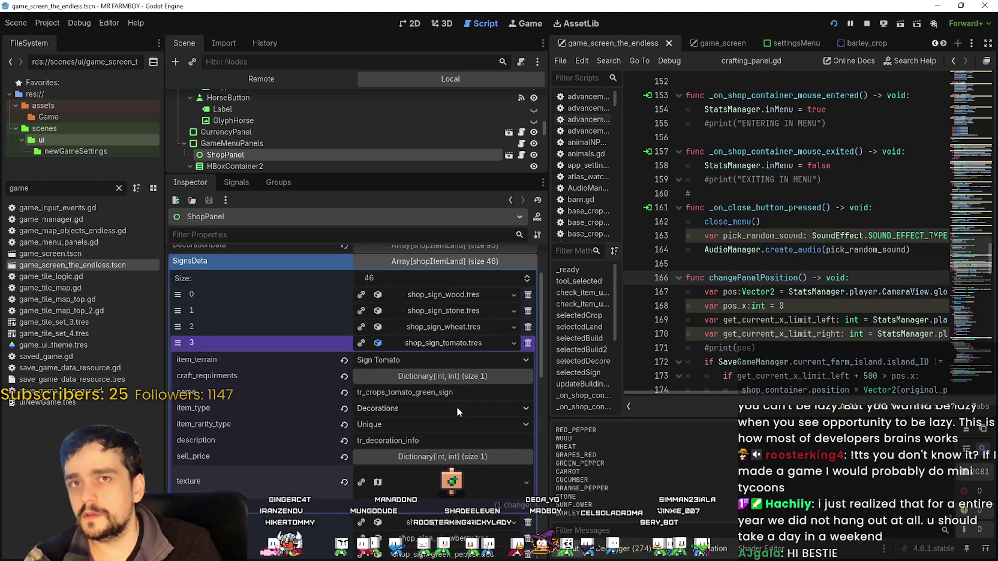
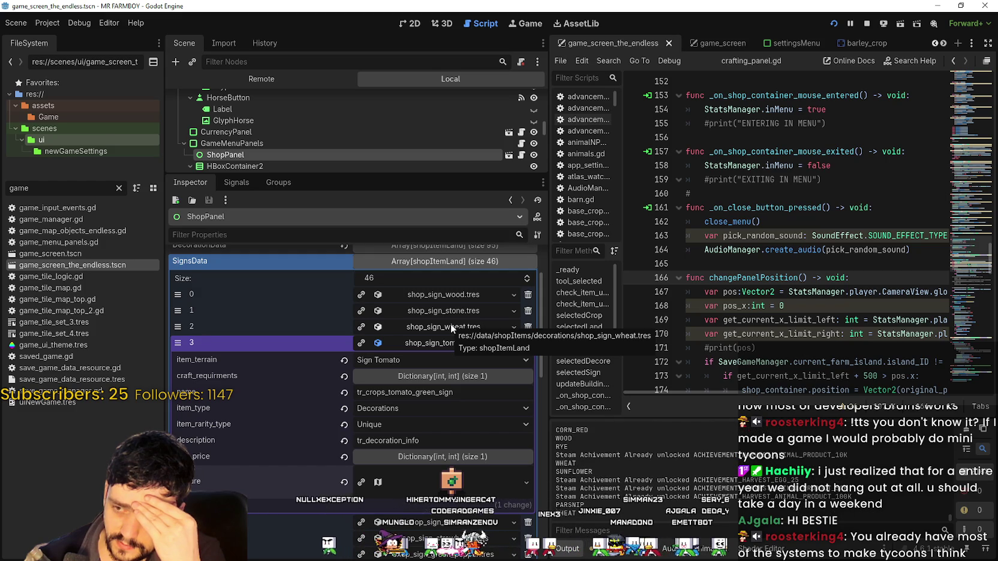
# Step: Switch to the running game and place another sign beside the existing row
pyautogui.hotkey('alt', 'Tab')
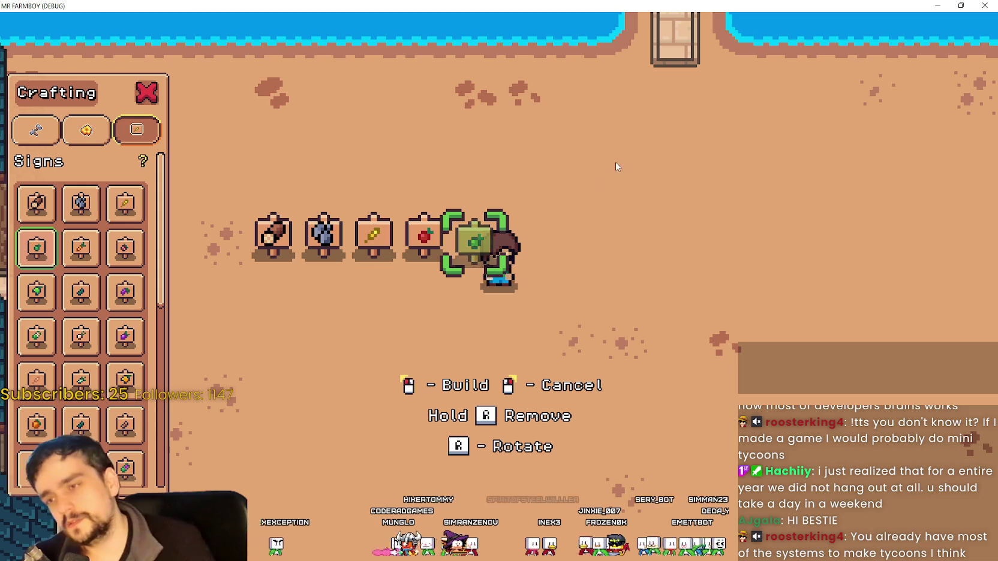
pyautogui.click(81, 246)
pyautogui.click(81, 246)
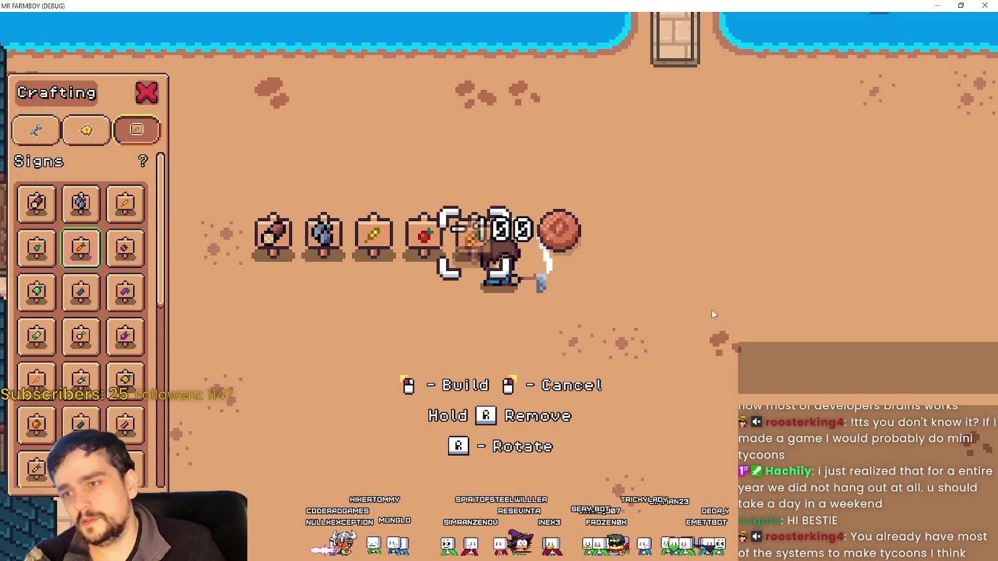
pyautogui.press('d')
# Step: Build the Strawberry and Green Pepper signs next in the row, stepping right between them
pyautogui.click(114, 255)
pyautogui.click(113, 255)
pyautogui.press('d')
pyautogui.click(36, 292)
pyautogui.click(36, 292)
pyautogui.press('d')
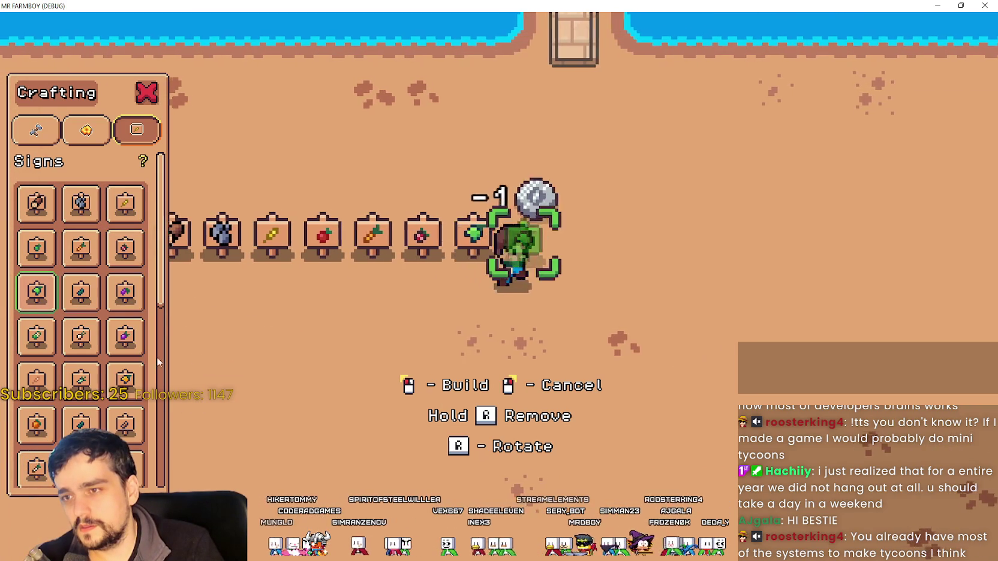
# Step: Add the Cucumber sign and one more sign to the end of the row
pyautogui.click(81, 292)
pyautogui.click(397, 311)
pyautogui.press('d')
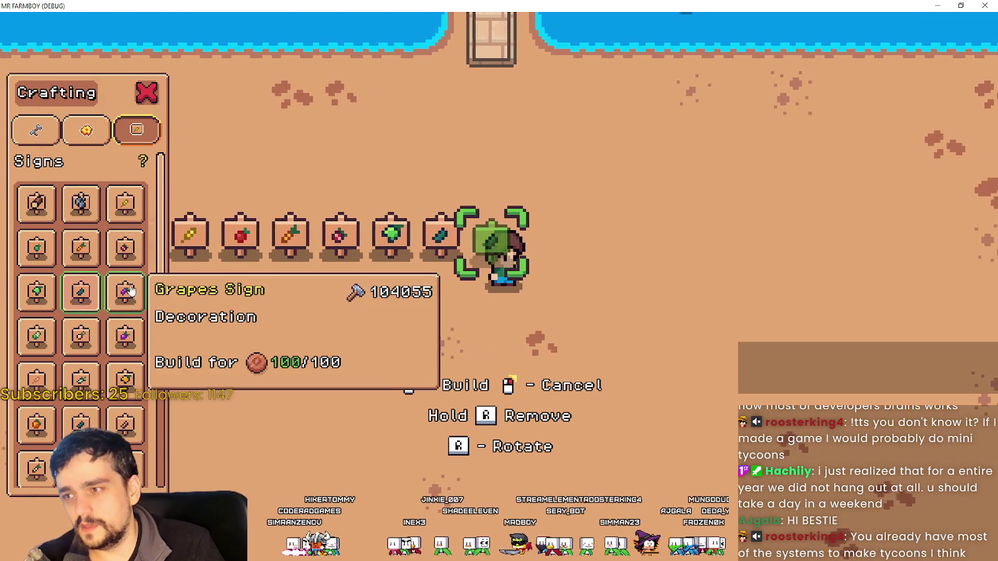
pyautogui.click(71, 300)
pyautogui.press('d')
pyautogui.click(36, 336)
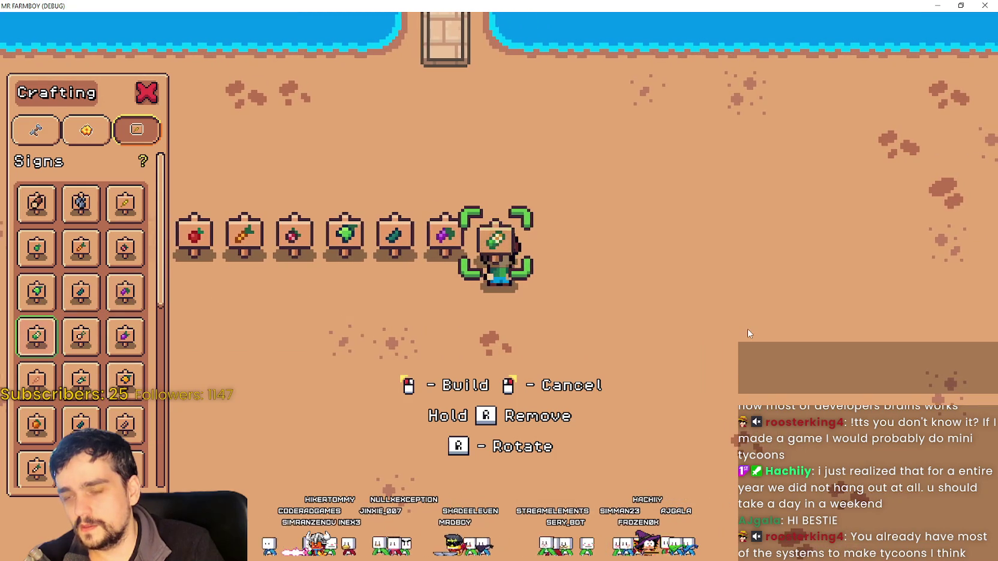
# Step: Walk the player around the farm and cancel the pending sign placement
pyautogui.press('d')
pyautogui.press('a')
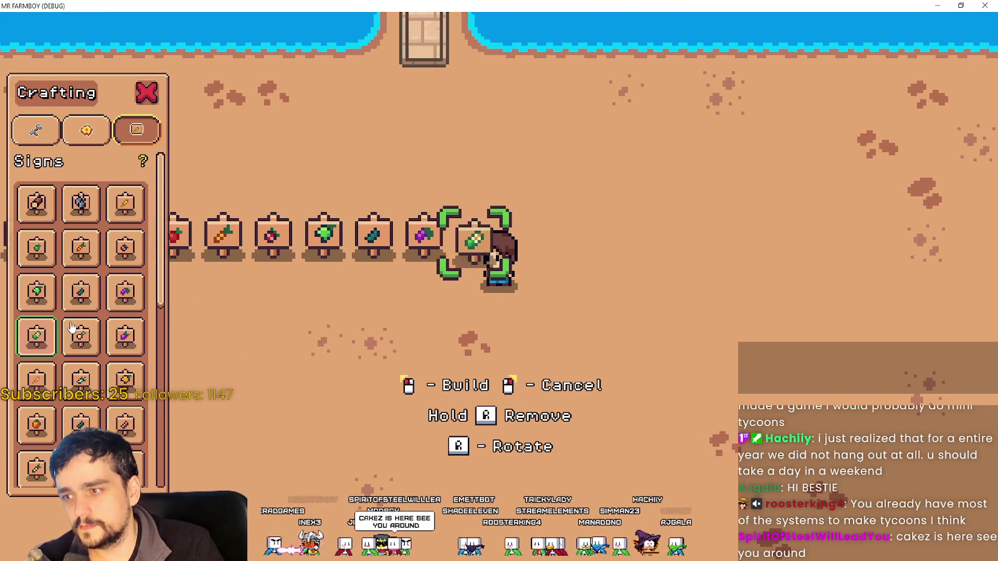
pyautogui.press('d')
pyautogui.press('a')
pyautogui.scroll(-2, 743, 298)
pyautogui.press('d')
pyautogui.press('a')
pyautogui.press('s')
pyautogui.rightClick(646, 358)
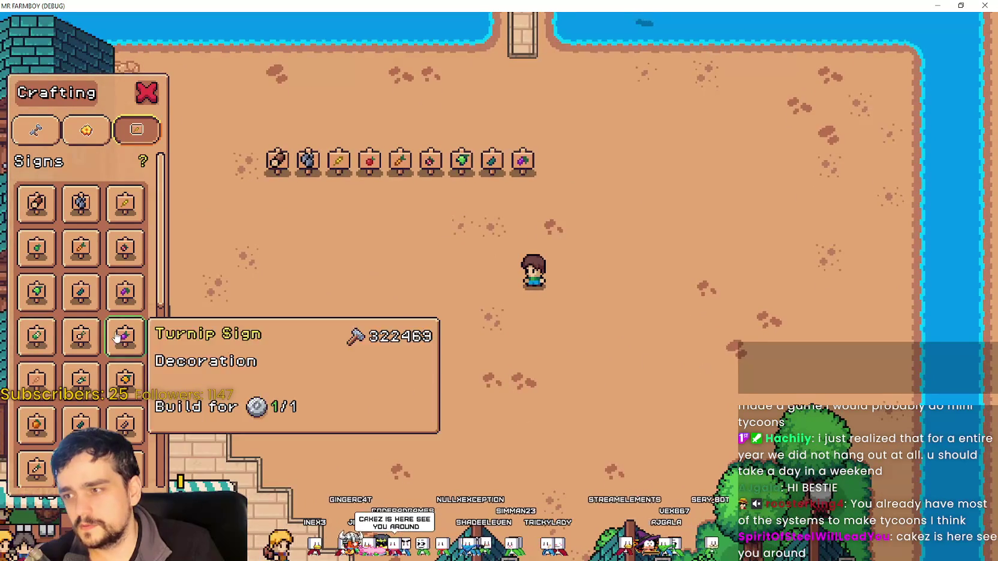
# Step: Pick the corn sign and another sign, placing it on open ground
pyautogui.click(56, 346)
pyautogui.press('a')
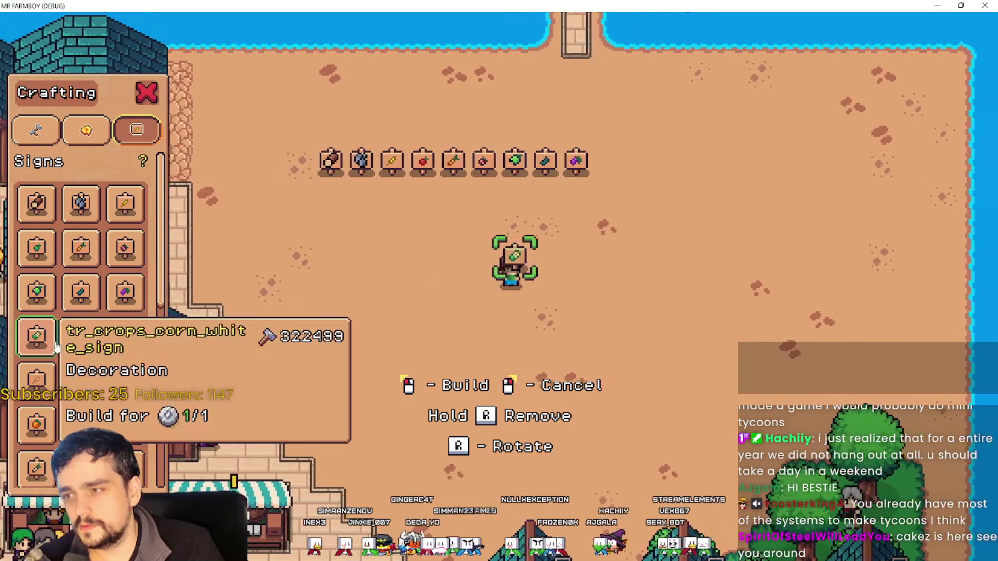
pyautogui.press('d')
pyautogui.click(81, 336)
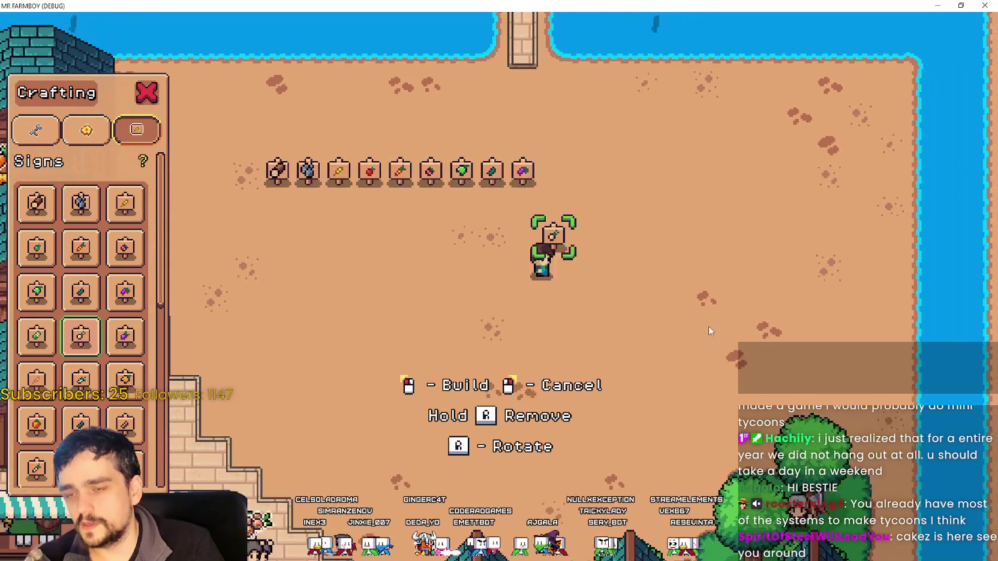
pyautogui.press('w')
pyautogui.press('d')
pyautogui.click(709, 330)
# Step: Place the purple Turnip sign beside the new one and pick the rye sign
pyautogui.click(139, 345)
pyautogui.click(621, 212)
pyautogui.press('a')
pyautogui.press('s')
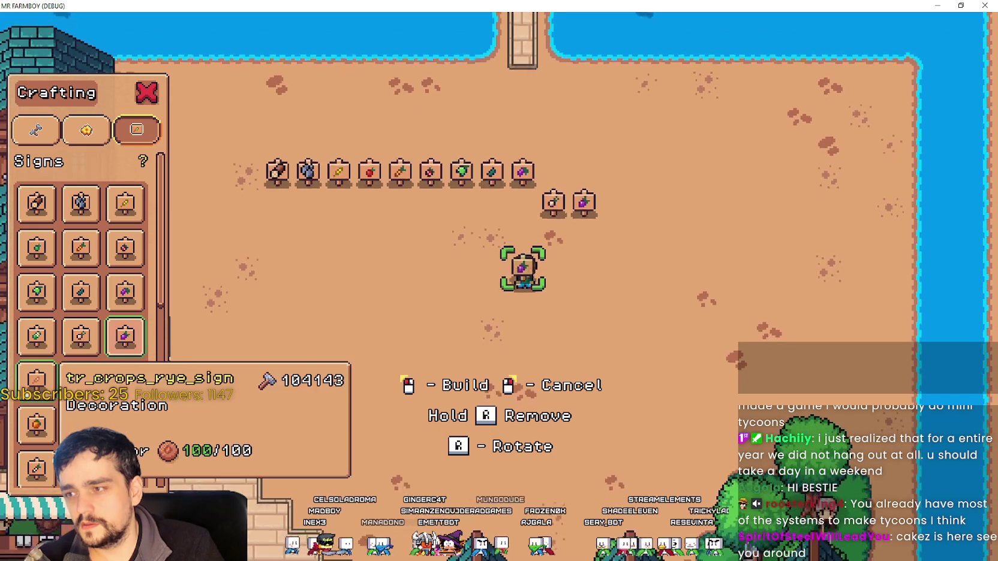
pyautogui.click(36, 378)
pyautogui.press('a')
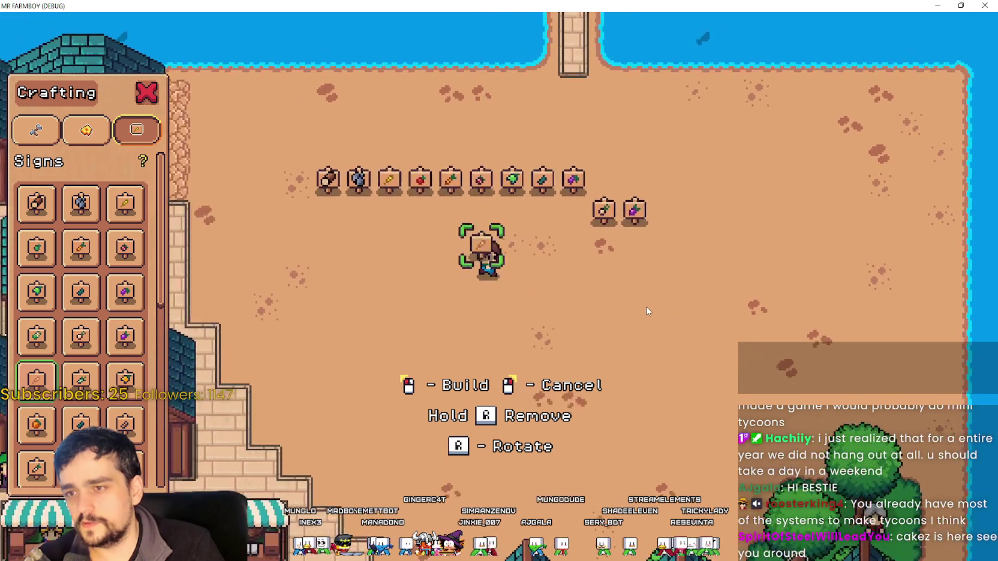
# Step: Leave build mode, pause, and stop the game to return to the editor
pyautogui.press('Escape')
pyautogui.press('Escape')
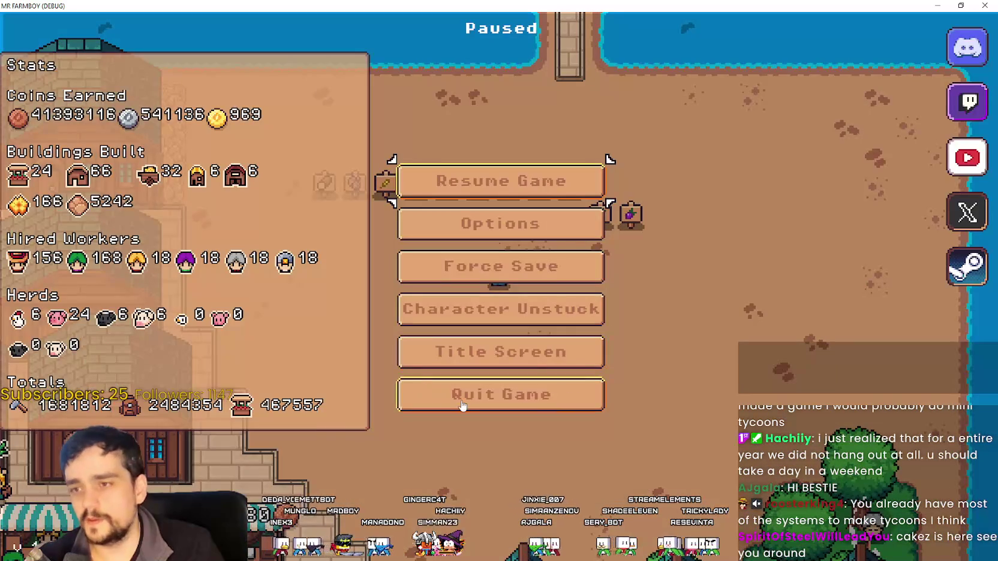
pyautogui.press('Escape')
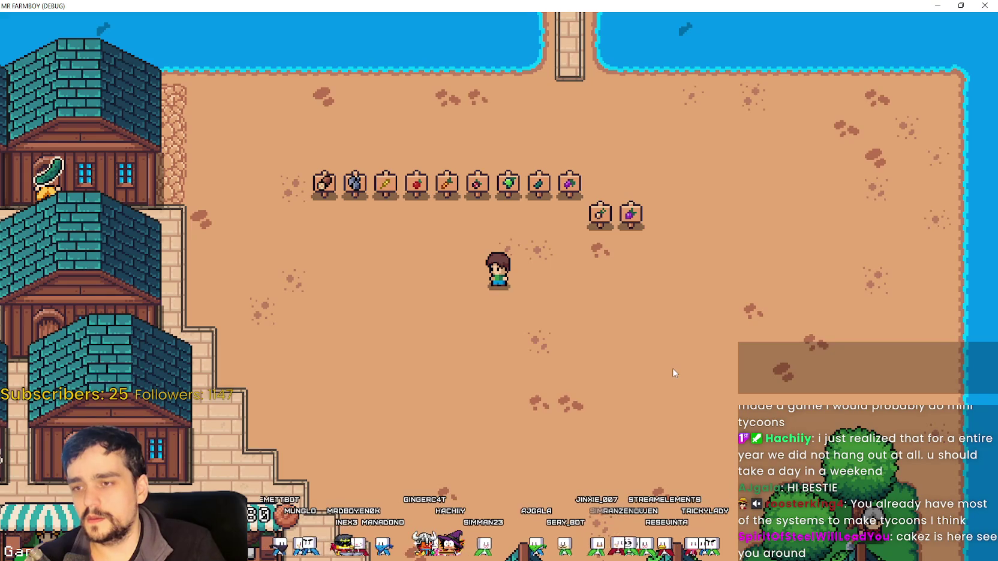
pyautogui.press('F8')
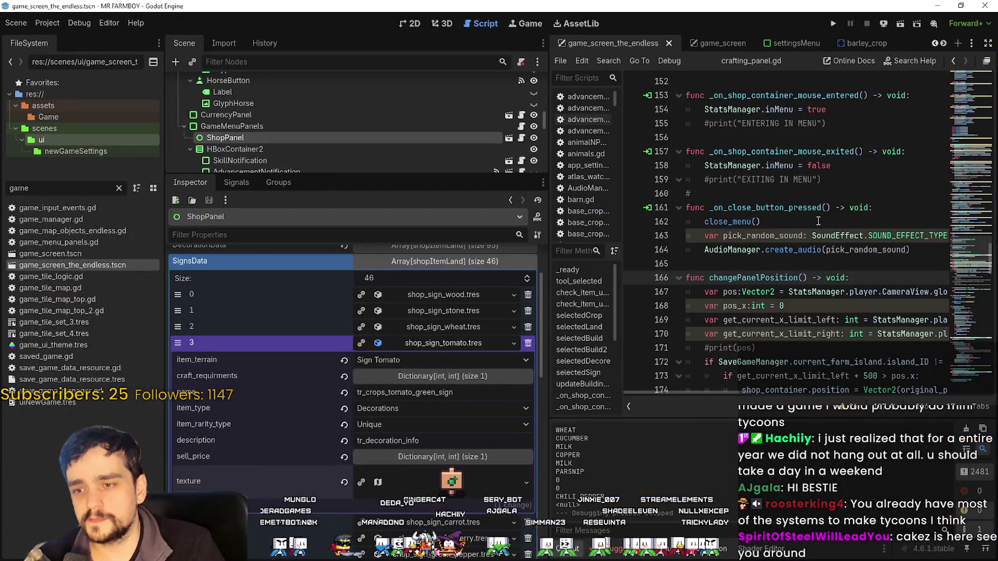
# Step: Search all project files for 'SIGN', open game_tile_map_top.gd at its sign entries, and widen the script
pyautogui.click(779, 231)
pyautogui.hotkey('ctrl', 'shift', 'f')
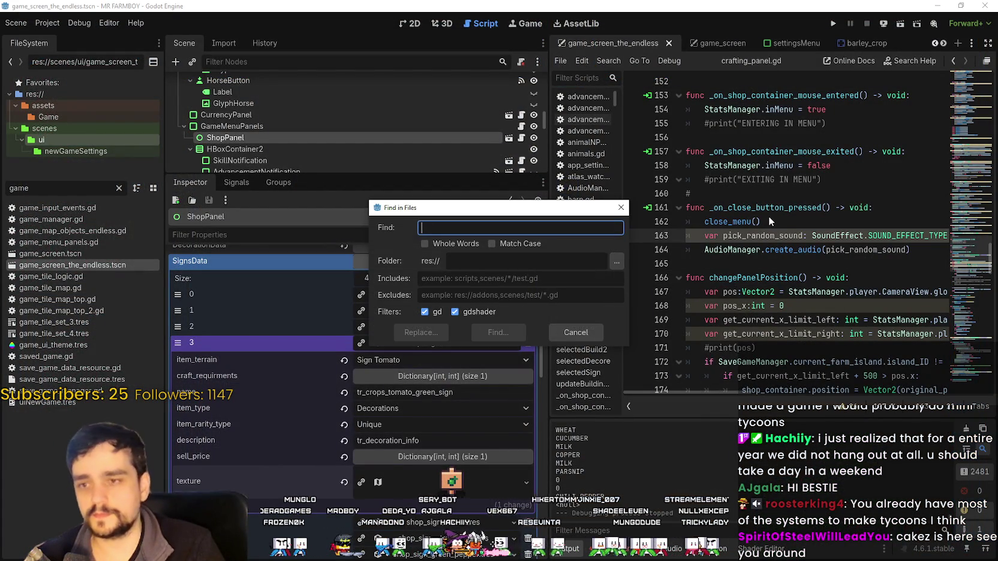
pyautogui.write('SIGN')
pyautogui.press('Return')
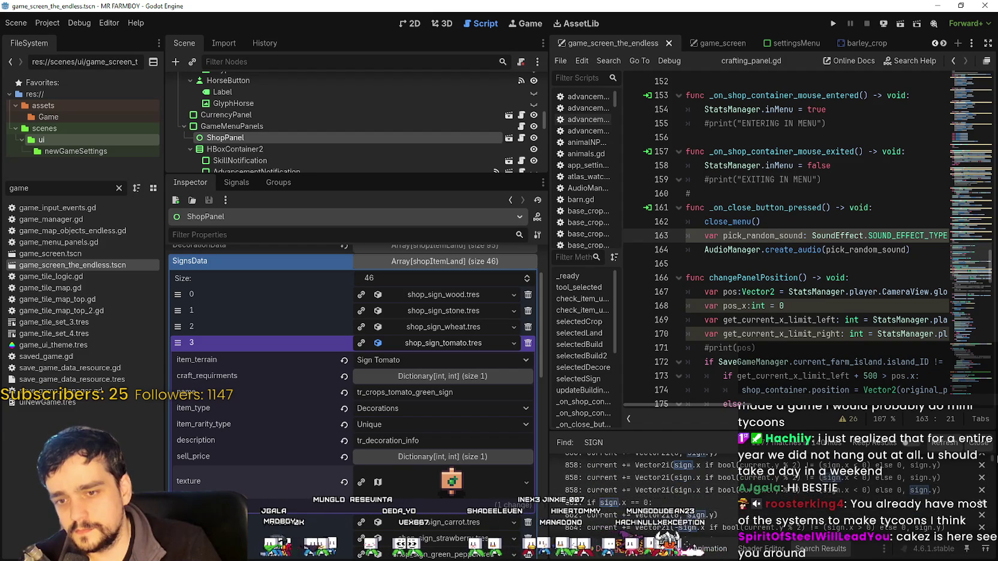
pyautogui.scroll(10, 991, 481)
pyautogui.moveTo(991, 481); pyautogui.dragTo(991, 496)
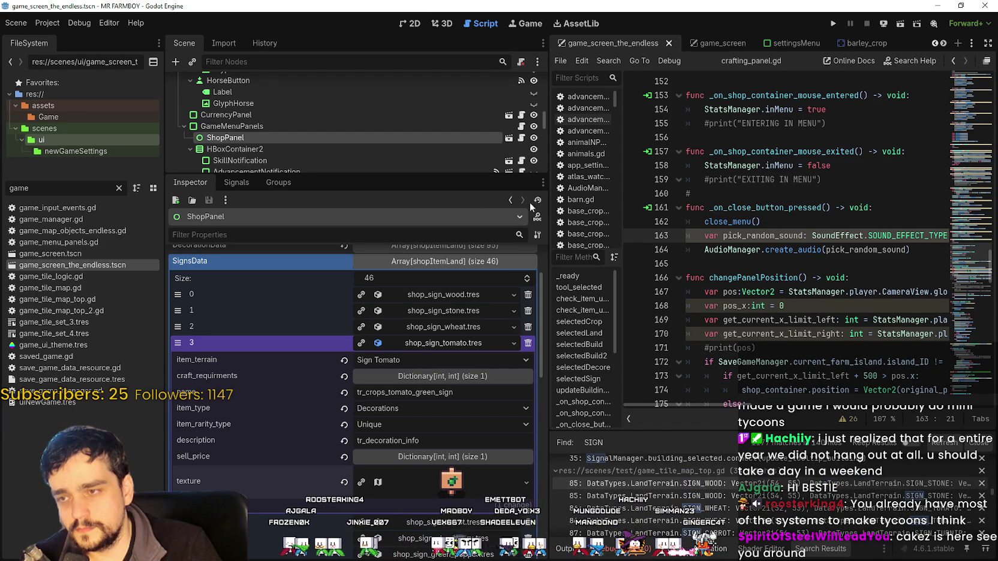
pyautogui.moveTo(548, 205); pyautogui.dragTo(262, 205)
pyautogui.scroll(3, 689, 268)
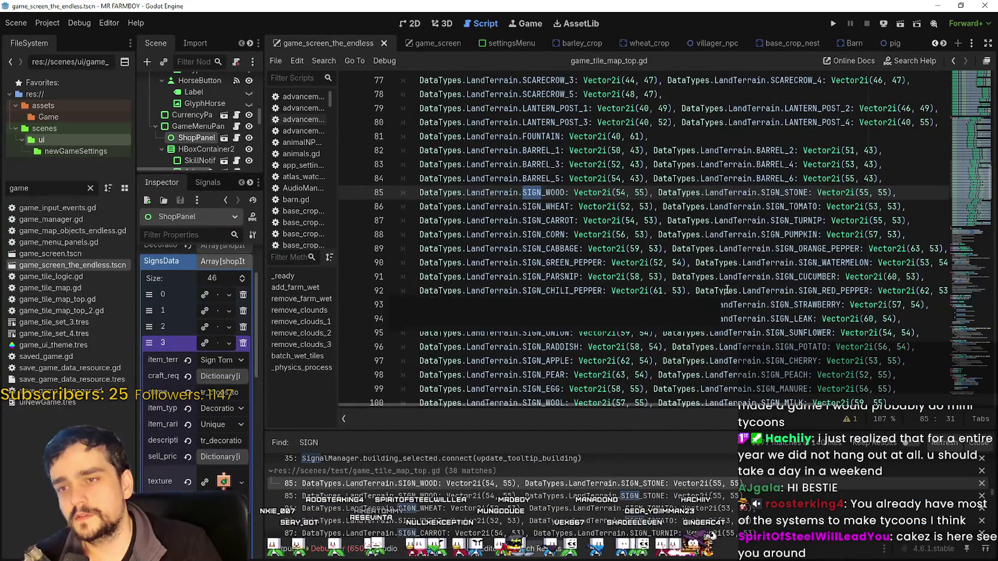
# Step: Review existing terrain dictionary entries like LandTerrain.SIGN_WOOD on line 85 and the barrel entry
pyautogui.scroll(1, 719, 270)
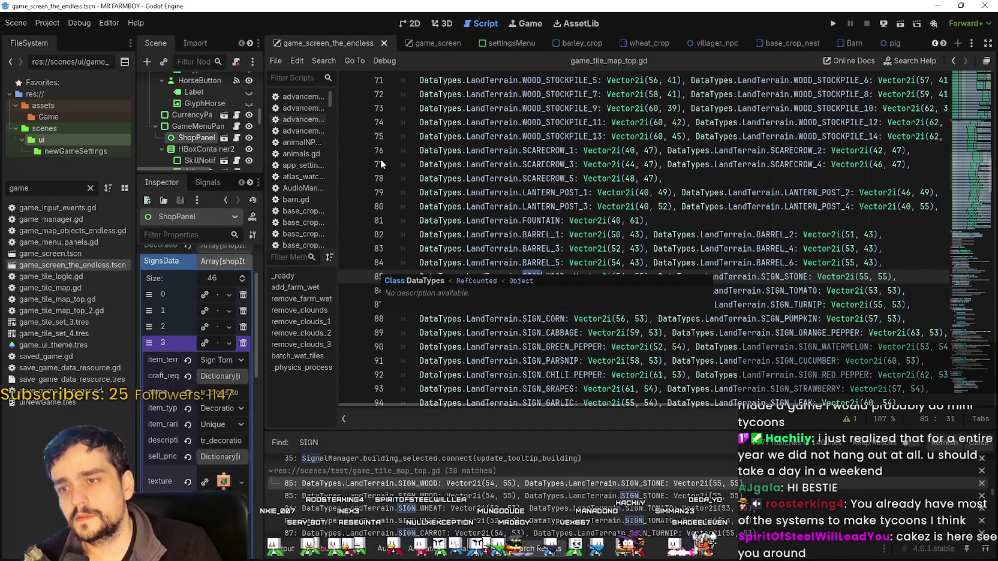
pyautogui.scroll(-6, 550, 213)
pyautogui.scroll(-6, 605, 310)
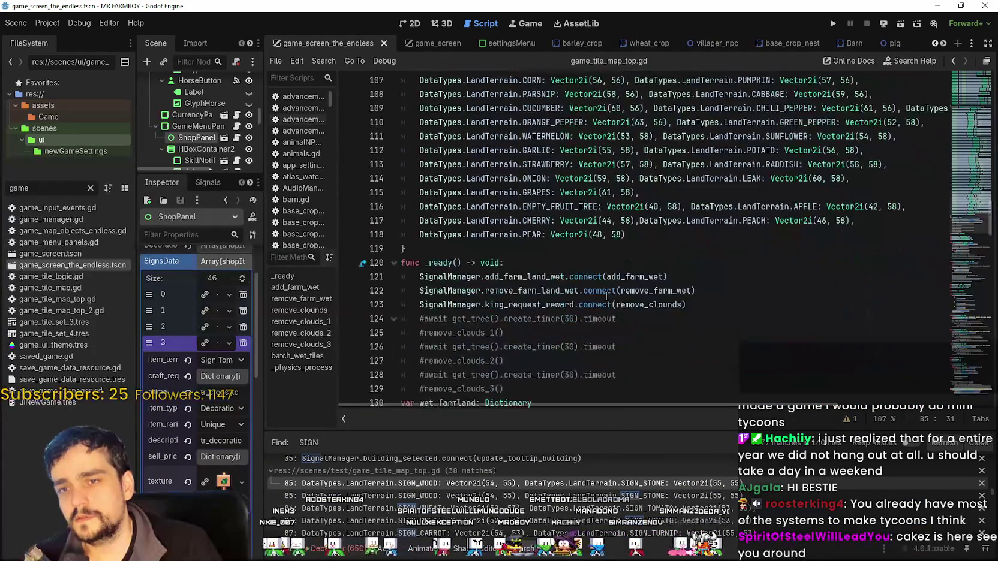
pyautogui.scroll(9, 603, 286)
pyautogui.scroll(3, 603, 286)
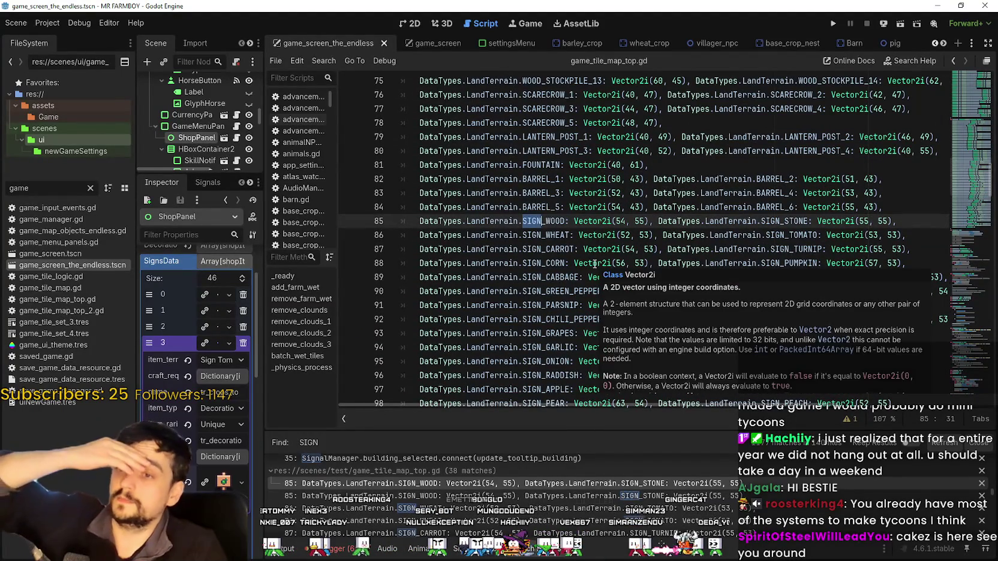
pyautogui.doubleClick(509, 222)
pyautogui.doubleClick(530, 221)
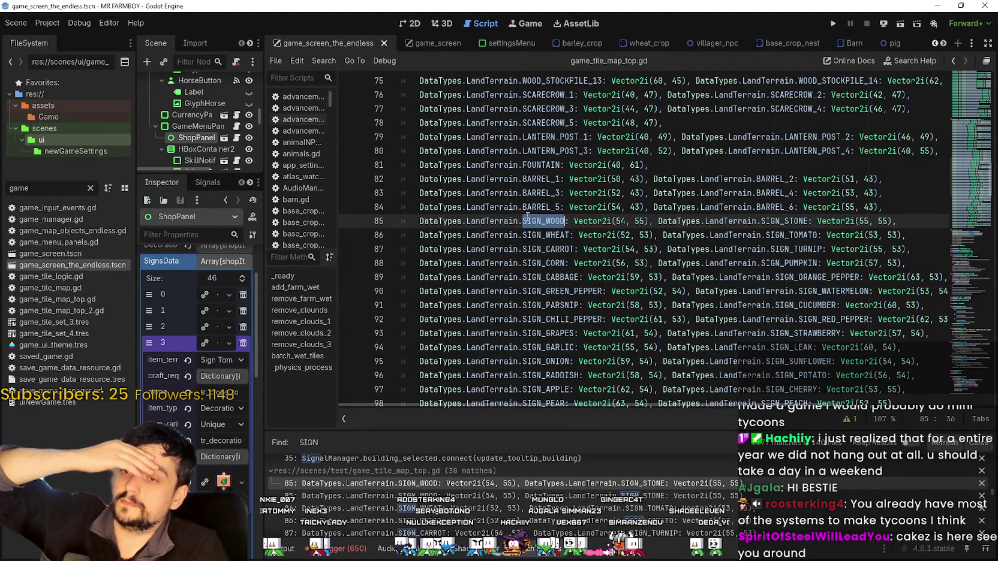
pyautogui.scroll(4, 543, 234)
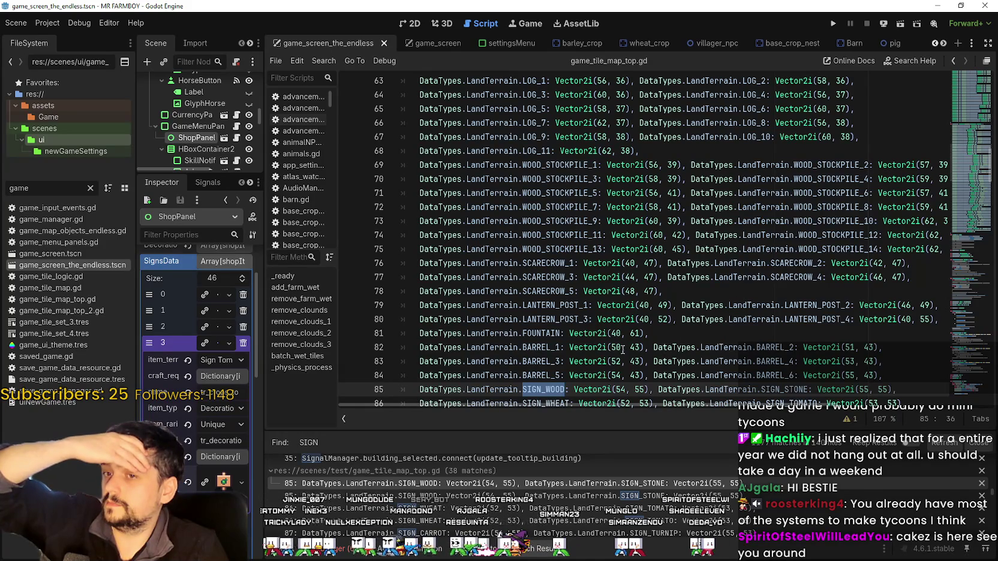
pyautogui.moveTo(612, 348); pyautogui.dragTo(903, 349)
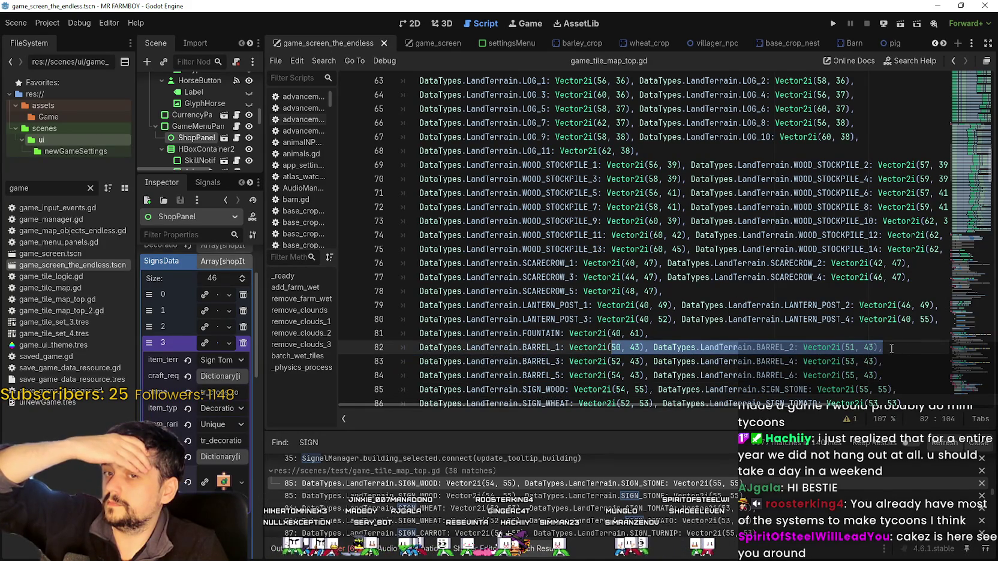
pyautogui.scroll(5, 888, 350)
pyautogui.scroll(-8, 882, 351)
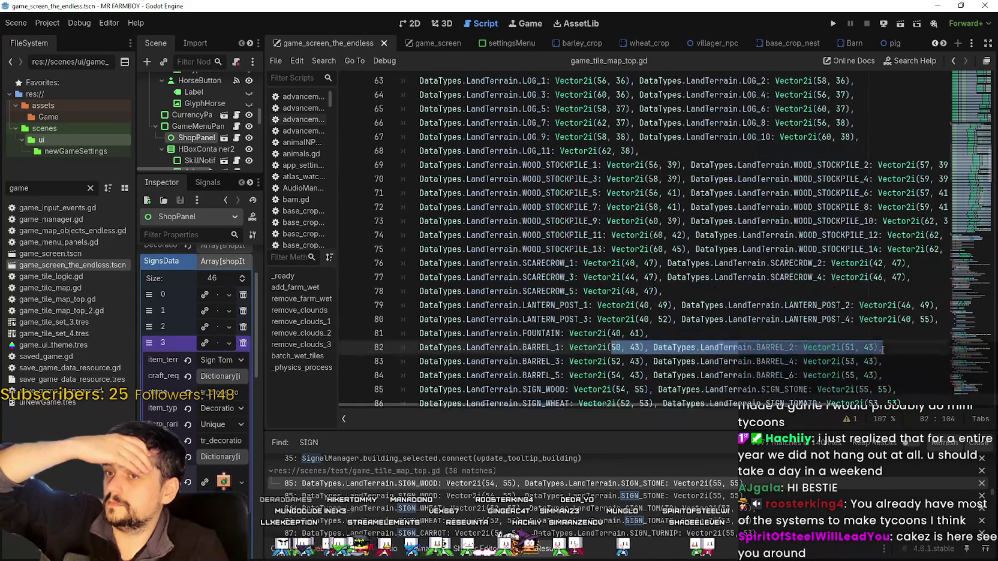
pyautogui.scroll(-10, 877, 342)
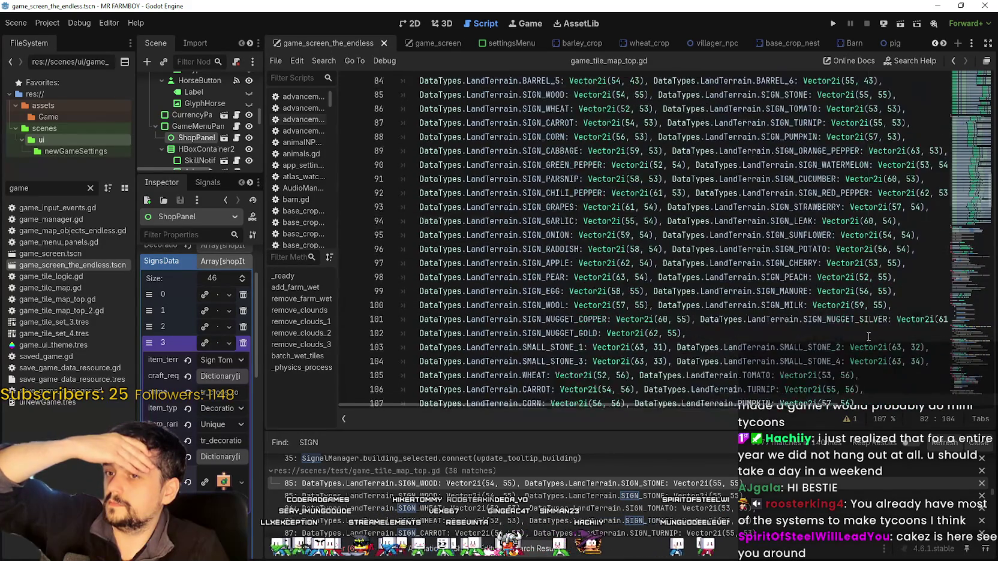
# Step: Start a new 'DataTypes.LandTerrain.' line after the PEAR entry and widen the inspector panel
pyautogui.click(661, 307)
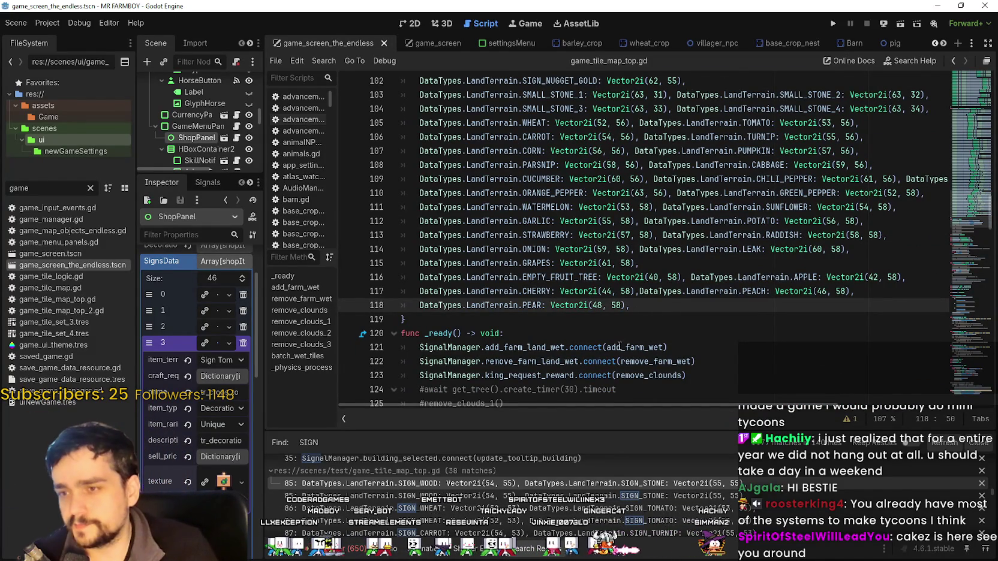
pyautogui.scroll(3, 599, 309)
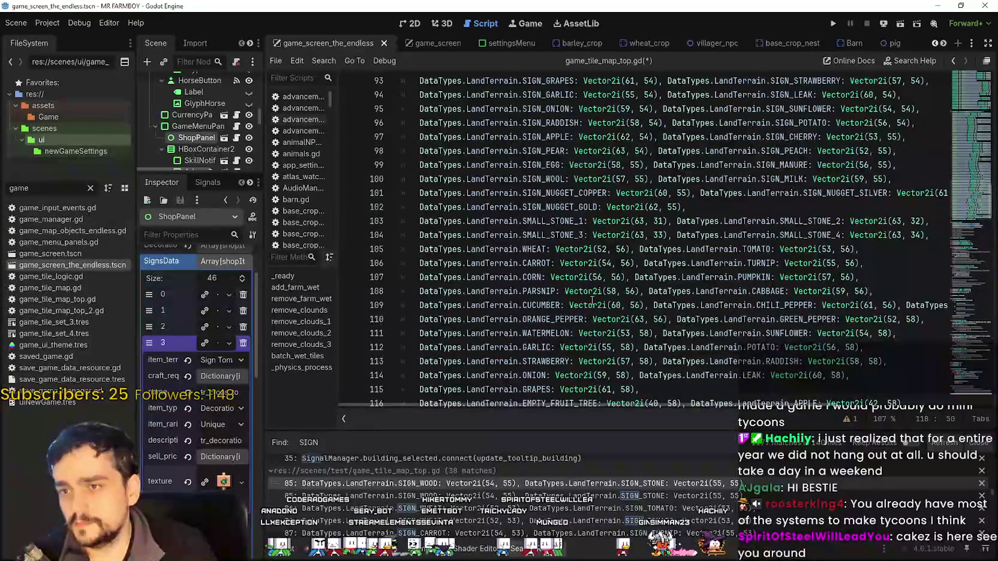
pyautogui.scroll(-4, 592, 300)
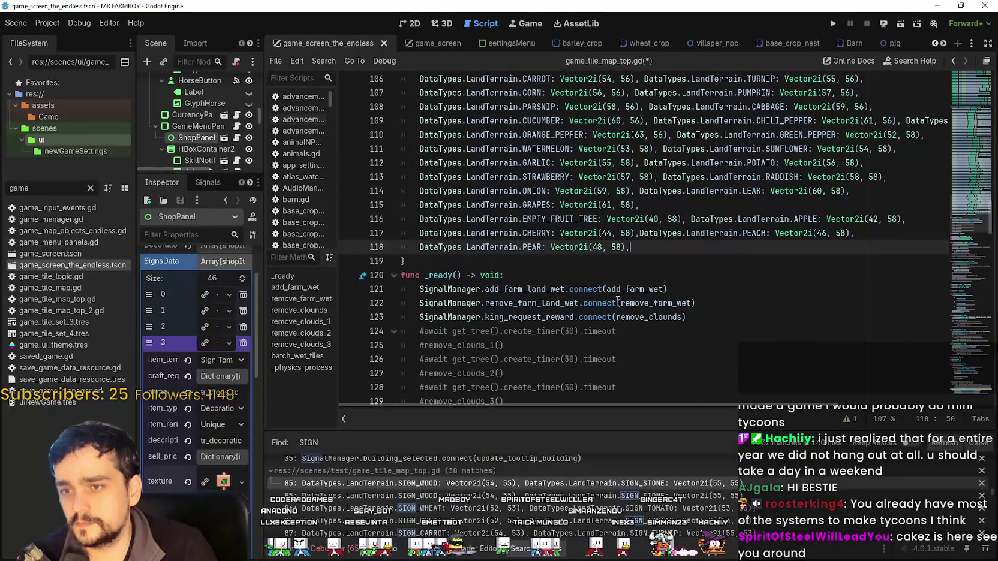
pyautogui.press('Return')
pyautogui.write('DATA')
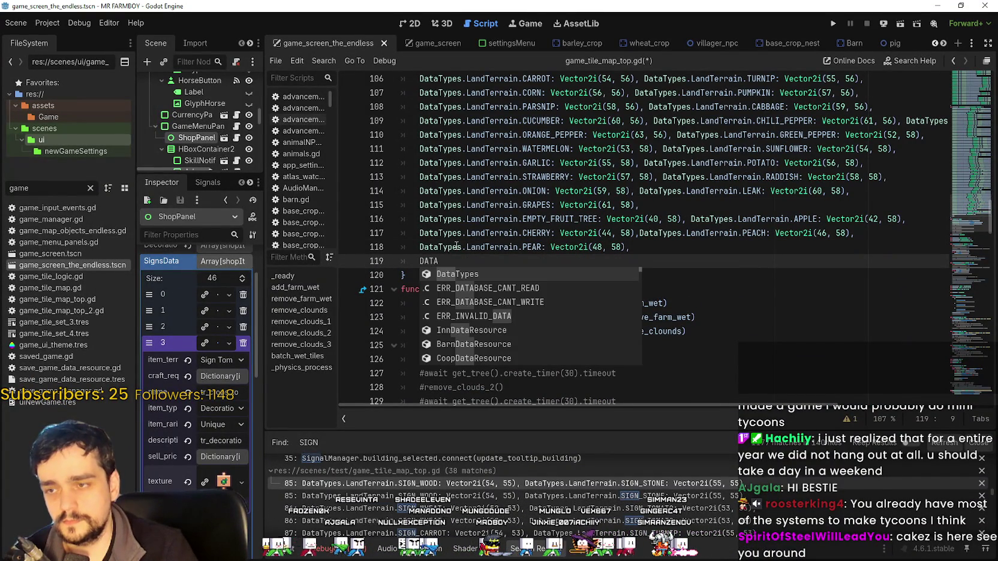
pyautogui.press('Return')
pyautogui.write('.Land')
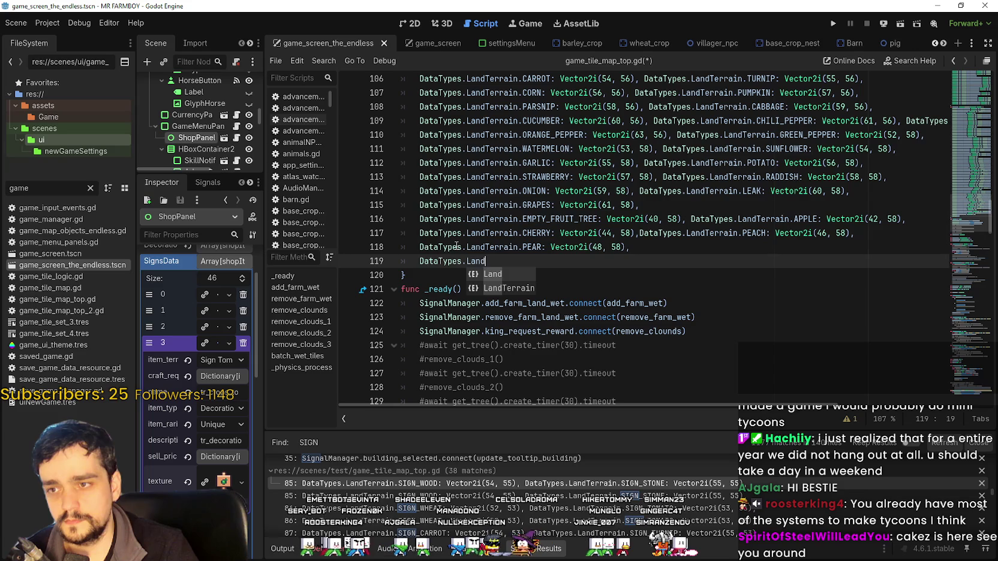
pyautogui.press('Down')
pyautogui.press('Return')
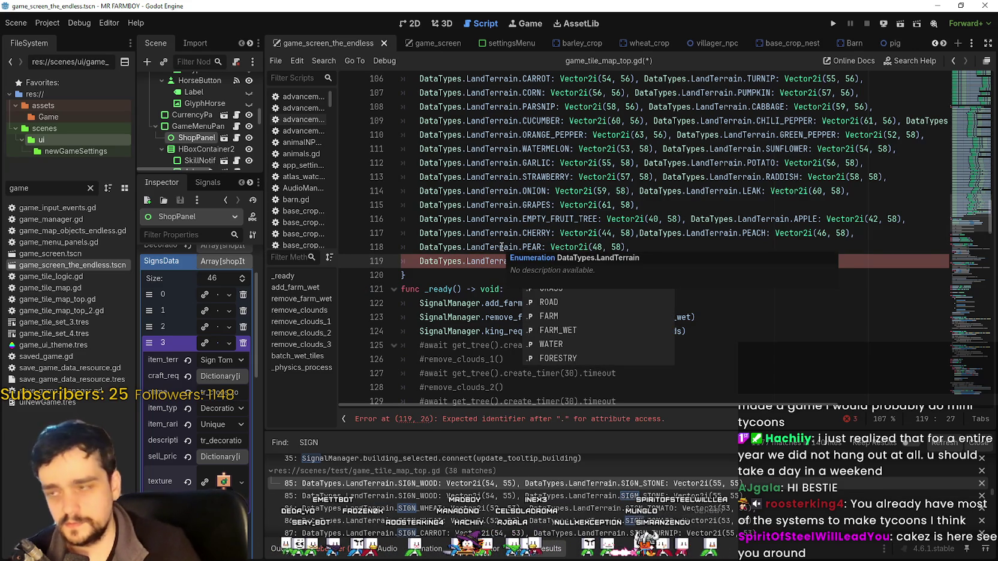
pyautogui.moveTo(262, 300); pyautogui.dragTo(367, 299)
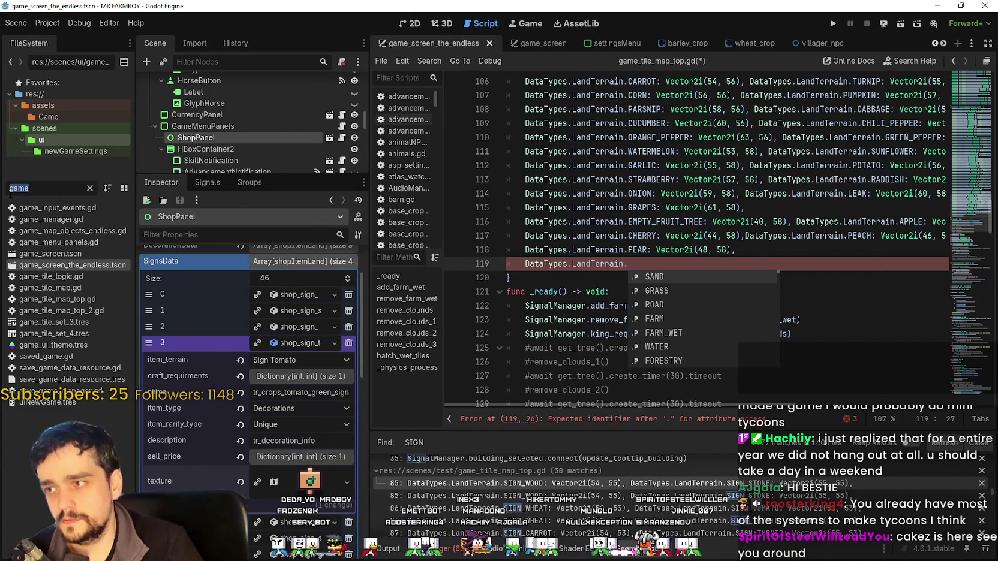
# Step: Filter the FileSystem for 'ty' and open data_types.gd
pyautogui.write('ty')
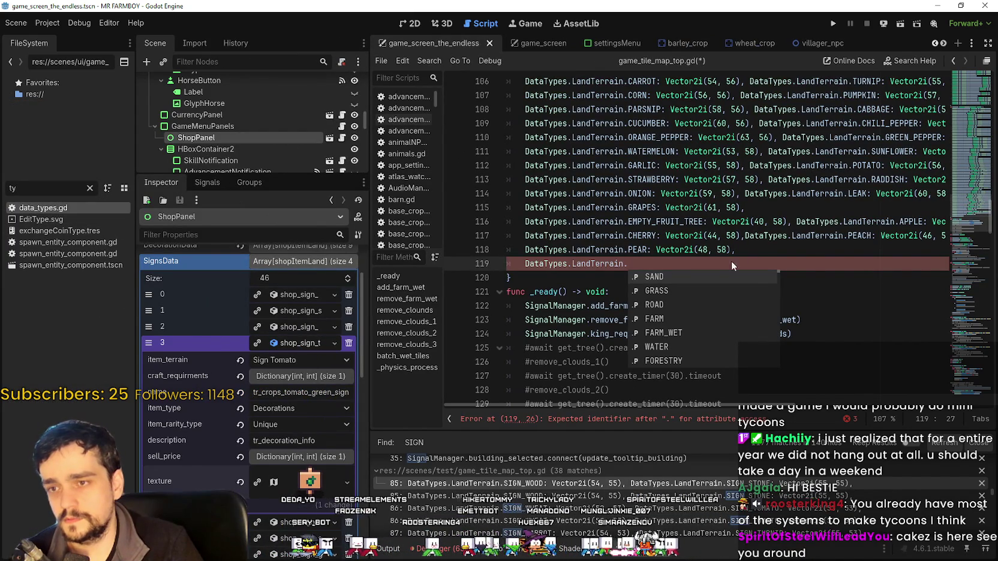
pyautogui.press('Return')
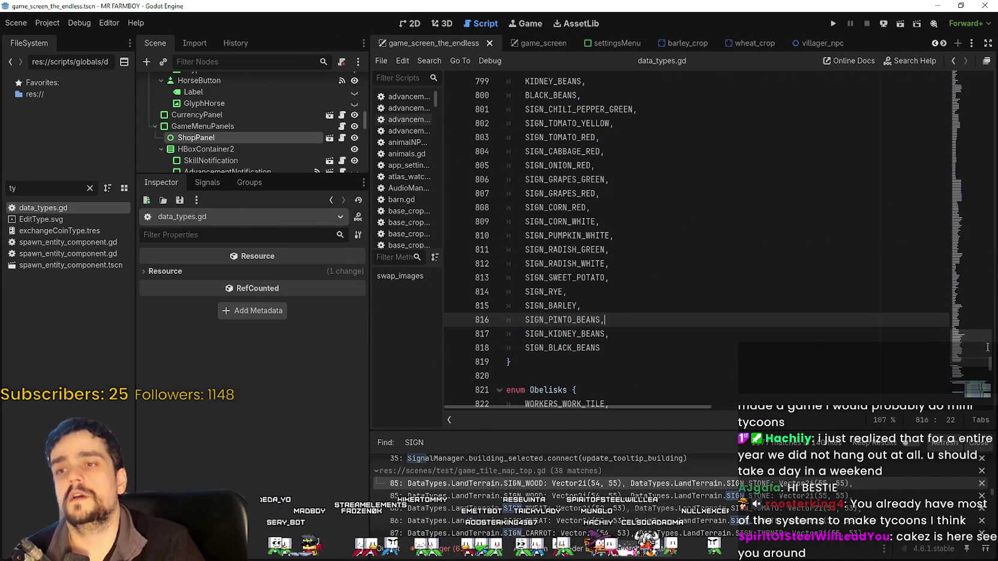
pyautogui.scroll(5, 701, 300)
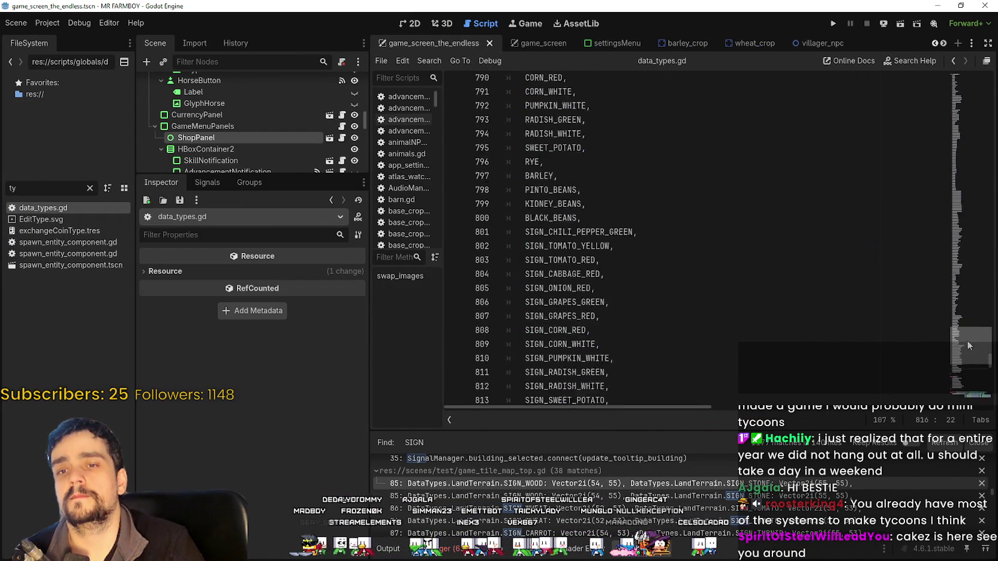
pyautogui.scroll(-4, 648, 300)
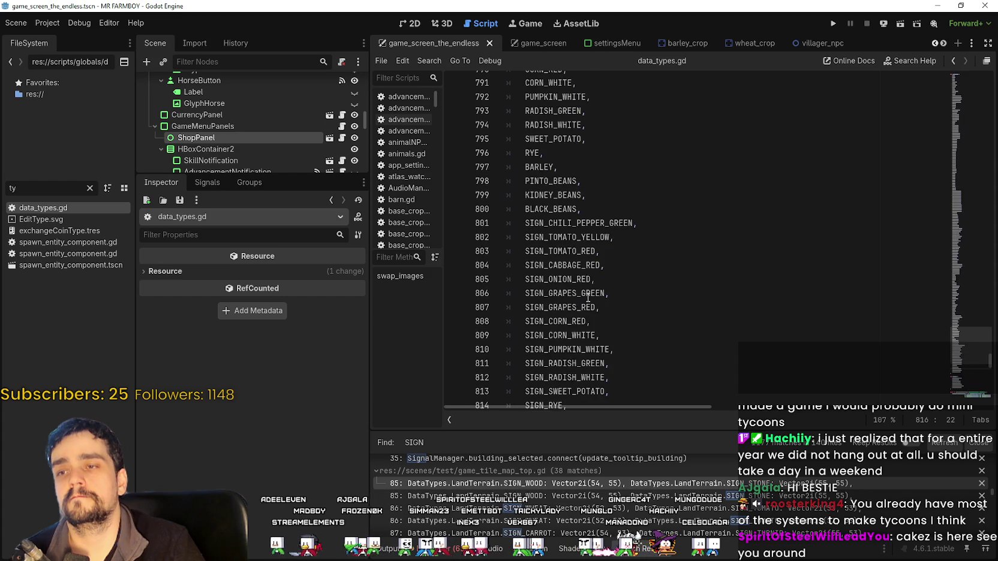
# Step: Select the SIGN_CHILI_PEPPER_GREEN through SIGN_BLACK_BEANS enum names and return to the tile map script
pyautogui.press('Down')
pyautogui.press('Down')
pyautogui.scroll(-2, 618, 359)
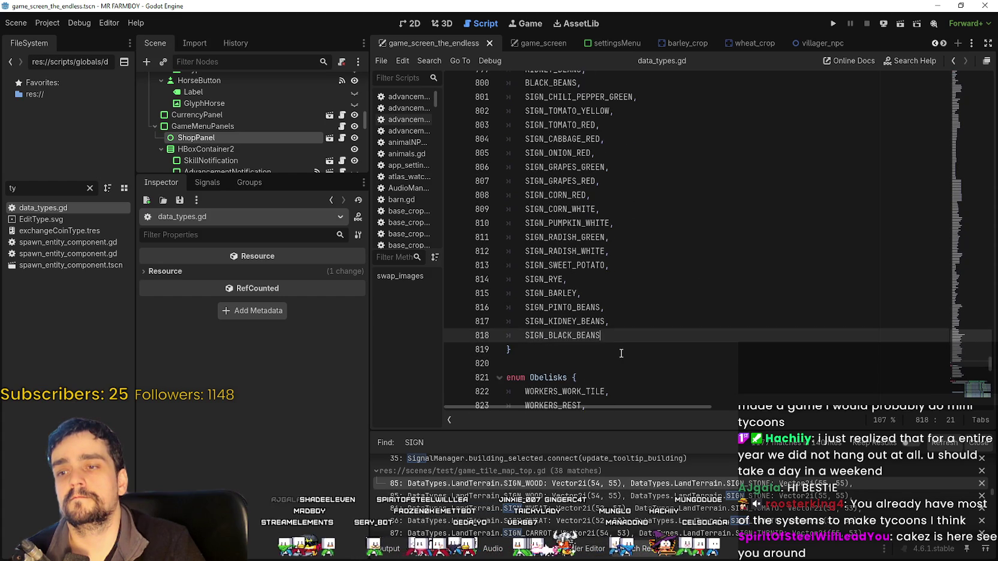
pyautogui.scroll(2, 613, 310)
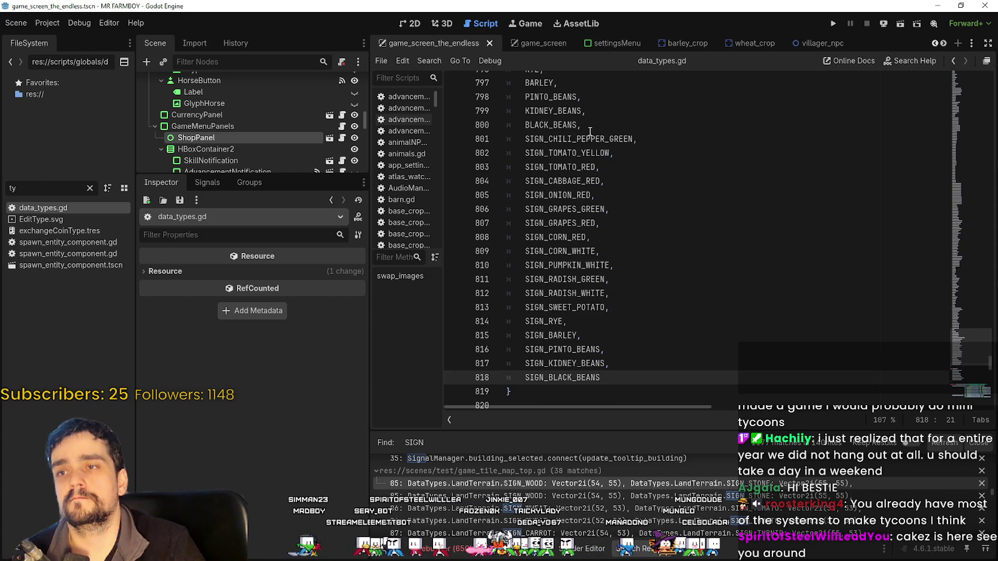
pyautogui.scroll(2, 579, 125)
pyautogui.scroll(-2, 548, 185)
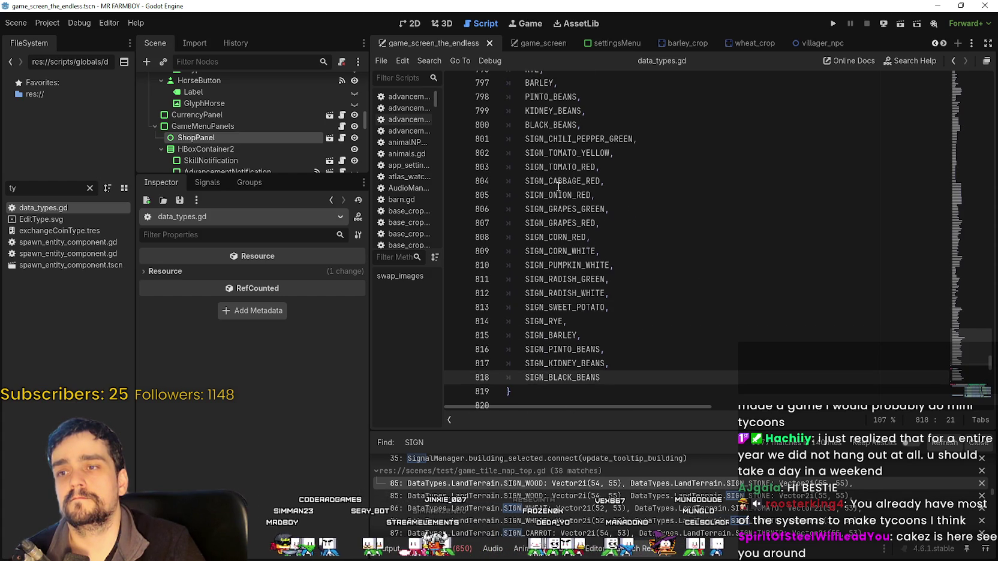
pyautogui.moveTo(601, 377); pyautogui.dragTo(485, 140)
pyautogui.hotkey('ctrl', 'c')
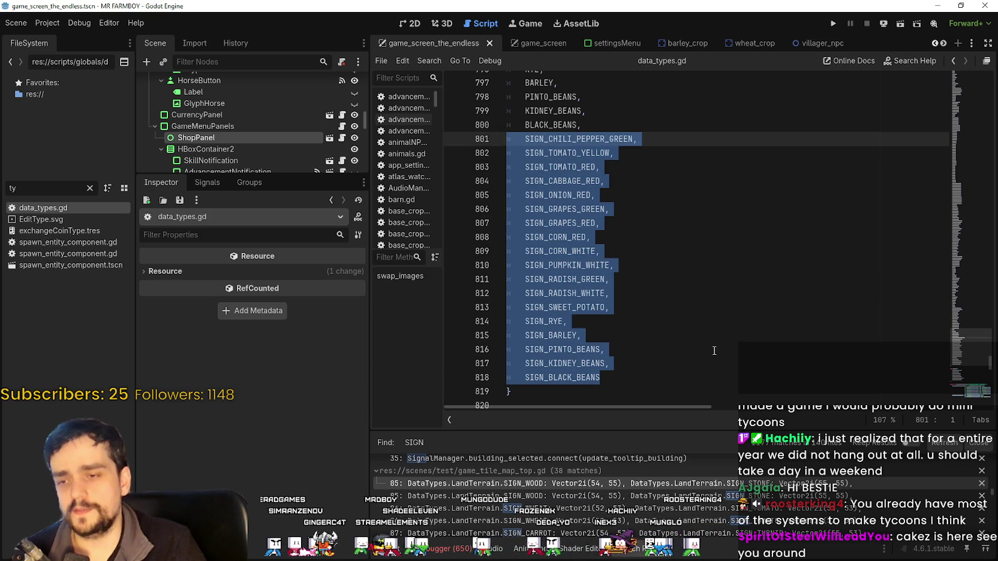
pyautogui.click(675, 486)
pyautogui.scroll(-6, 637, 330)
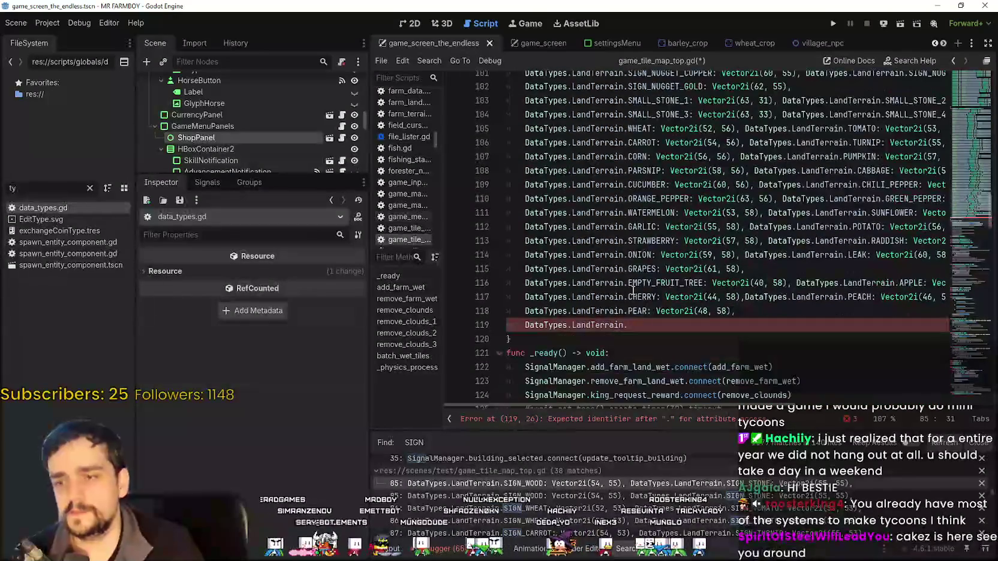
# Step: Replace the unfinished line 119 with the pasted list of sign names
pyautogui.click(677, 208)
pyautogui.click(642, 199)
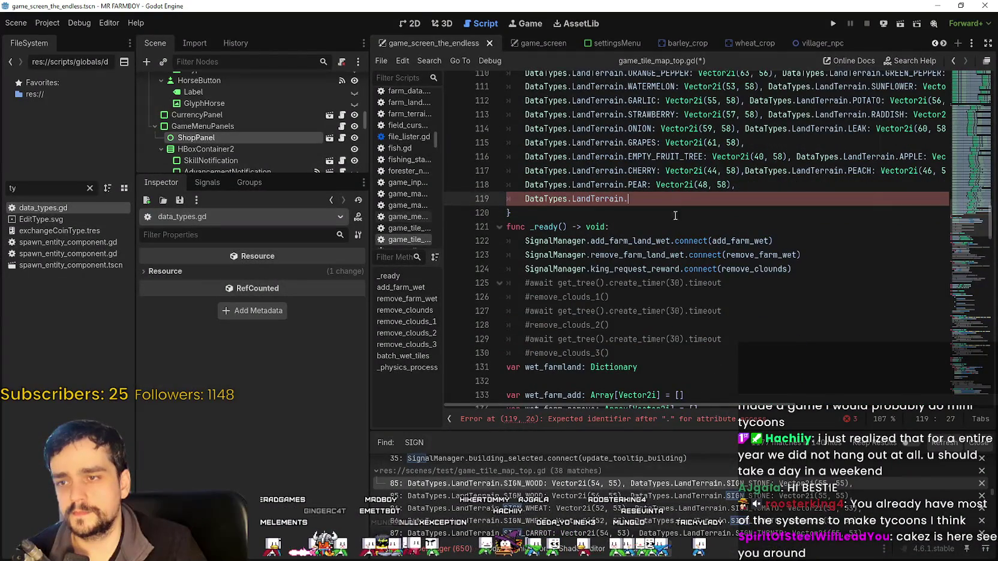
pyautogui.hotkey('shift', 'Home')
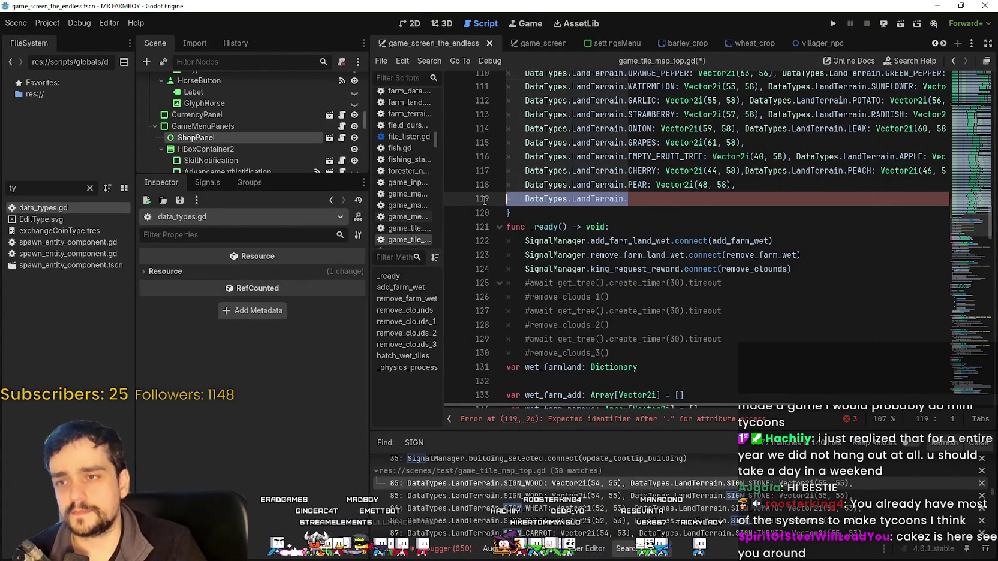
pyautogui.hotkey('ctrl', 'v')
# Step: Add the DataTypes.LandTerrain. prefix to SIGN_CHILI_PEPPER_GREEN, SIGN_TOMATO_YELLOW and SIGN_TOMATO_RED
pyautogui.click(725, 156)
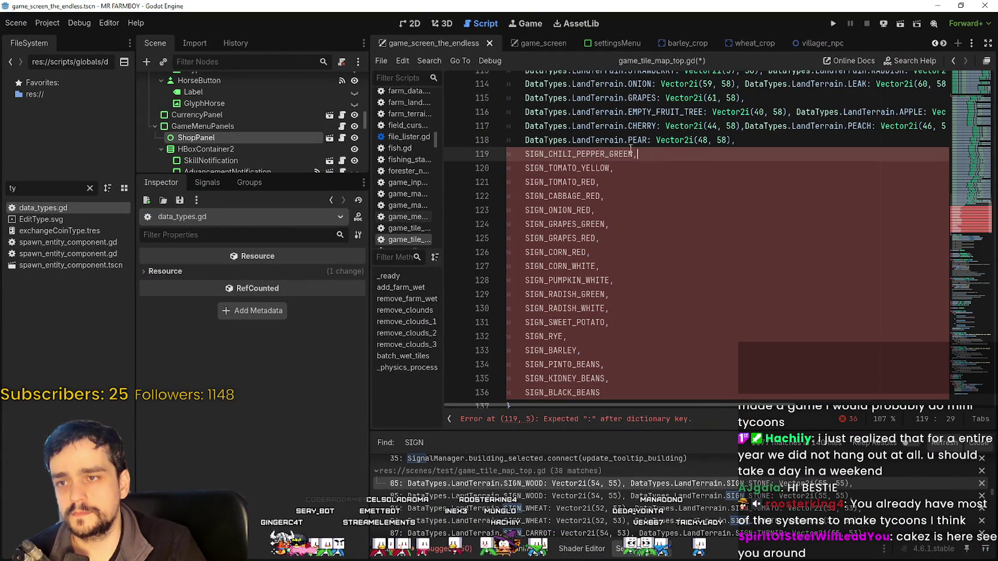
pyautogui.moveTo(628, 139); pyautogui.dragTo(525, 139)
pyautogui.hotkey('ctrl', 'c')
pyautogui.click(525, 154)
pyautogui.hotkey('ctrl', 'v')
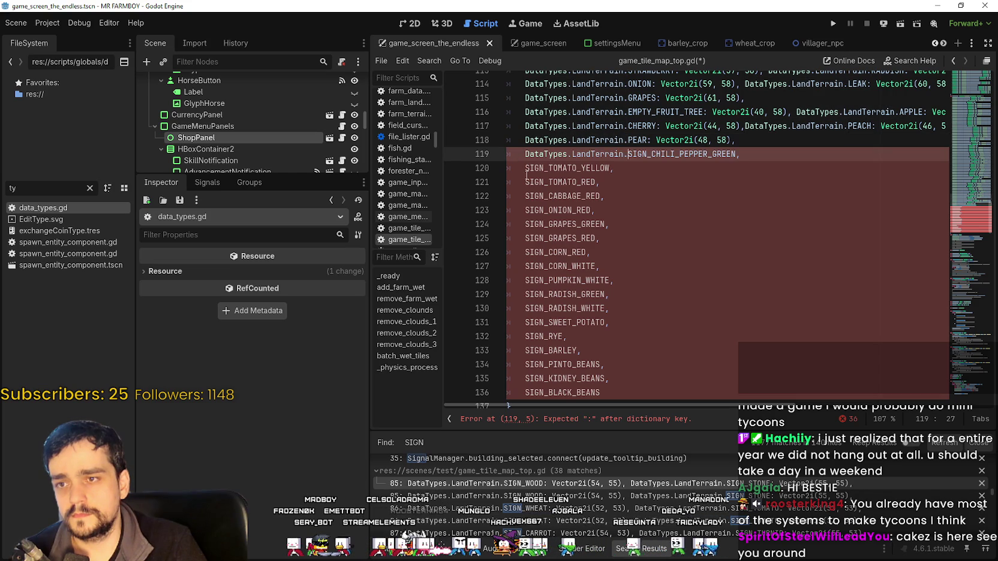
pyautogui.click(525, 168)
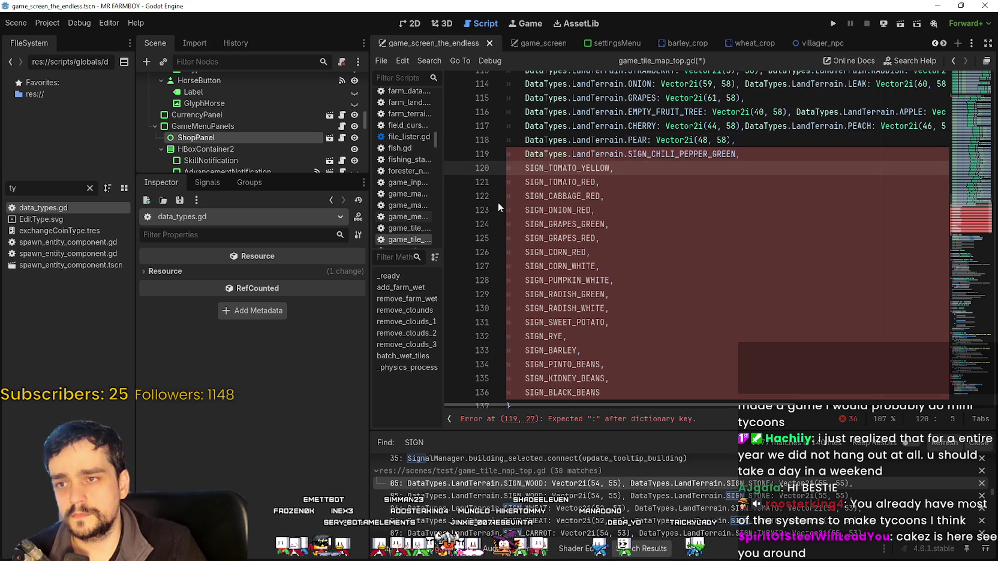
pyautogui.hotkey('ctrl', 'v')
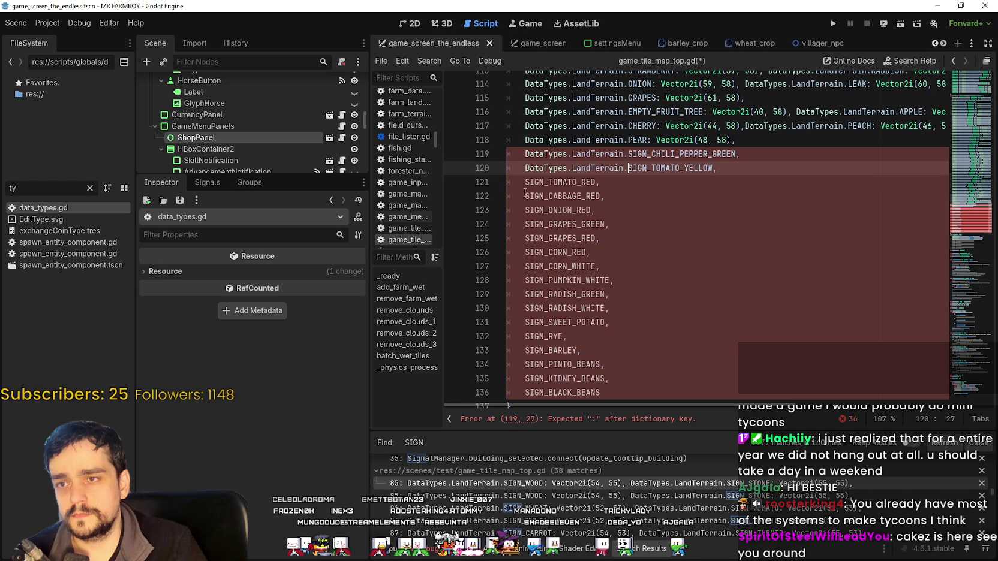
pyautogui.click(525, 182)
pyautogui.hotkey('ctrl', 'v')
# Step: Prefix SIGN_CABBAGE_RED, SIGN_ONION_RED, both GRAPES signs and both CORN signs with DataTypes.LandTerrain
pyautogui.click(524, 198)
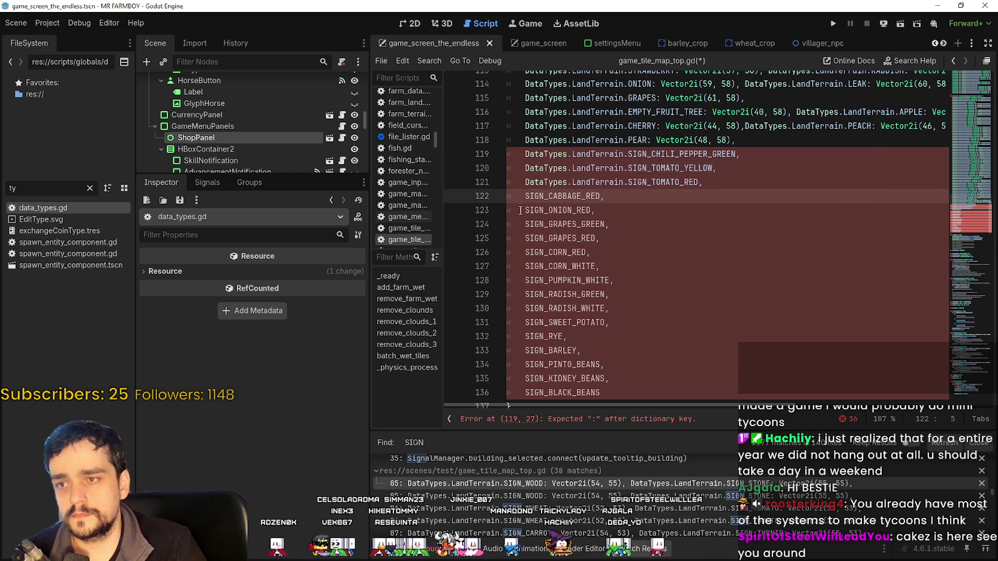
pyautogui.hotkey('ctrl', 'v')
pyautogui.click(526, 209)
pyautogui.hotkey('ctrl', 'v')
pyautogui.click(526, 224)
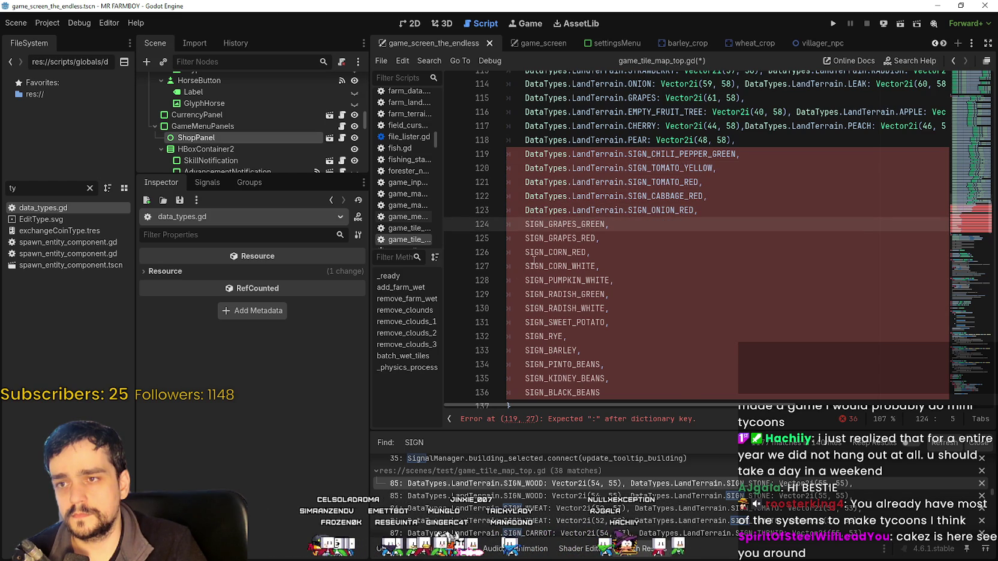
pyautogui.hotkey('ctrl', 'v')
pyautogui.click(526, 238)
pyautogui.hotkey('ctrl', 'v')
pyautogui.click(525, 252)
pyautogui.hotkey('ctrl', 'v')
pyautogui.click(521, 269)
pyautogui.hotkey('ctrl', 'v')
# Step: Prefix SIGN_PUMPKIN_WHITE, both RADISH signs, SIGN_SWEET_POTATO and SIGN_RYE with DataTypes.LandTerrain
pyautogui.click(523, 282)
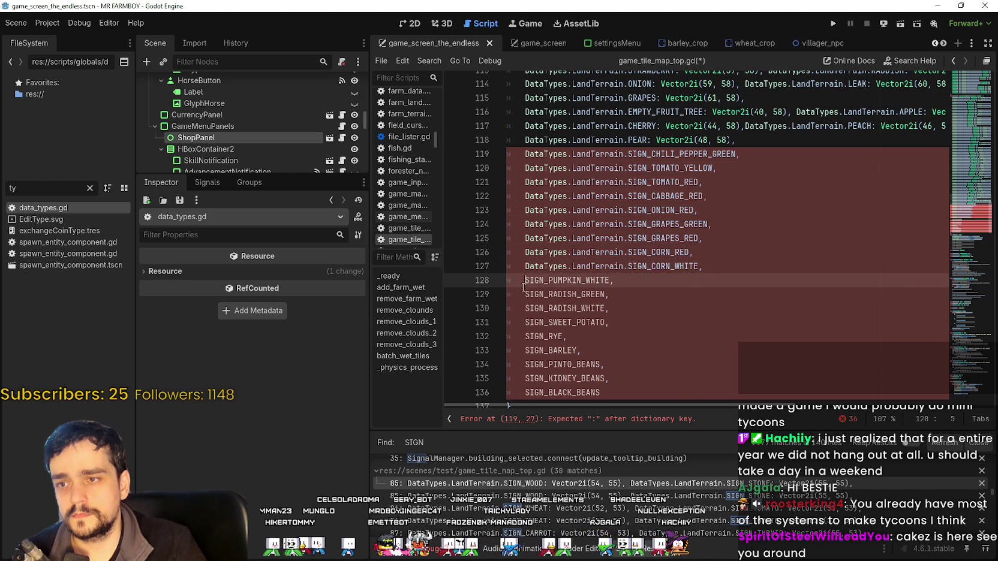
pyautogui.hotkey('ctrl', 'v')
pyautogui.click(523, 293)
pyautogui.hotkey('ctrl', 'v')
pyautogui.click(521, 308)
pyautogui.hotkey('ctrl', 'v')
pyautogui.scroll(-2, 522, 300)
pyautogui.click(522, 237)
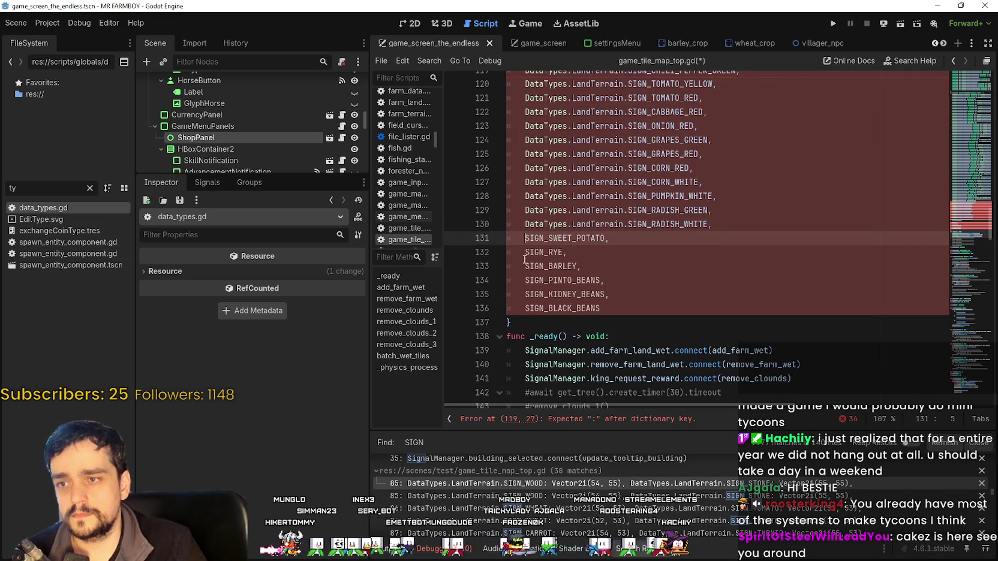
pyautogui.hotkey('ctrl', 'v')
pyautogui.click(523, 252)
pyautogui.hotkey('ctrl', 'v')
# Step: Prefix SIGN_BARLEY and the PINTO, KIDNEY and BLACK BEANS signs, then select PEAR's atlas coordinates
pyautogui.click(524, 266)
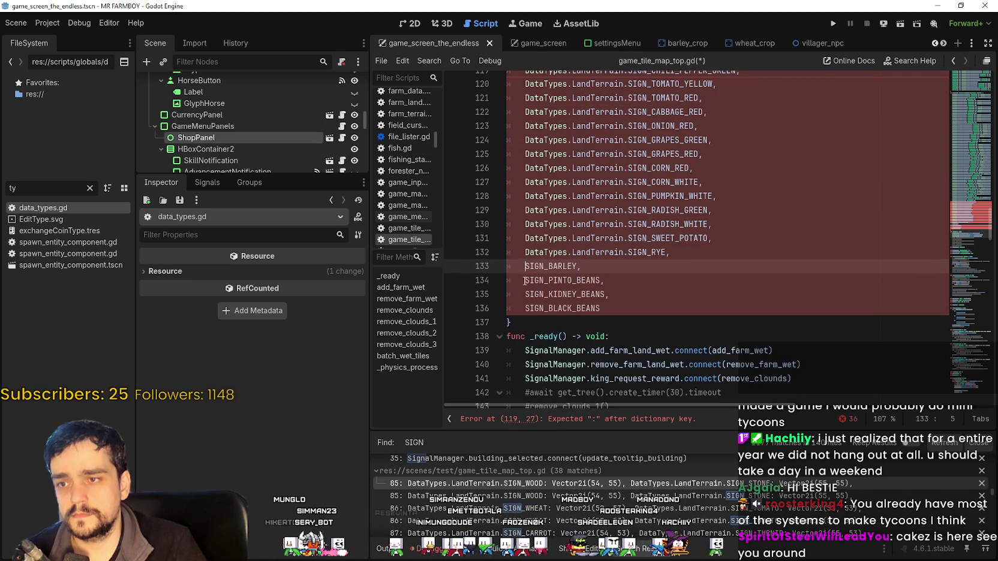
pyautogui.hotkey('ctrl', 'v')
pyautogui.click(525, 281)
pyautogui.hotkey('ctrl', 'v')
pyautogui.click(523, 294)
pyautogui.hotkey('ctrl', 'v')
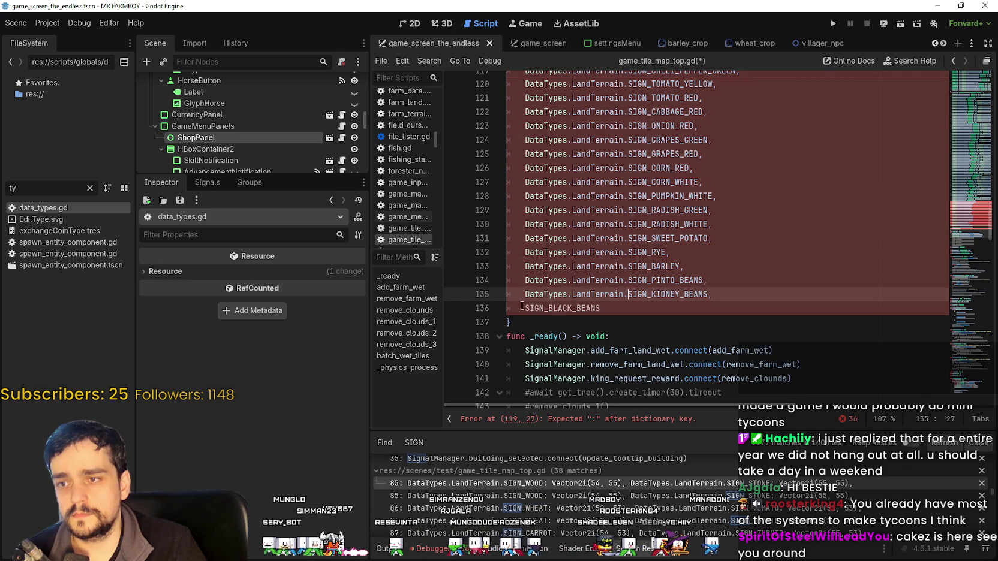
pyautogui.click(522, 308)
pyautogui.hotkey('ctrl', 'v')
pyautogui.scroll(3, 803, 243)
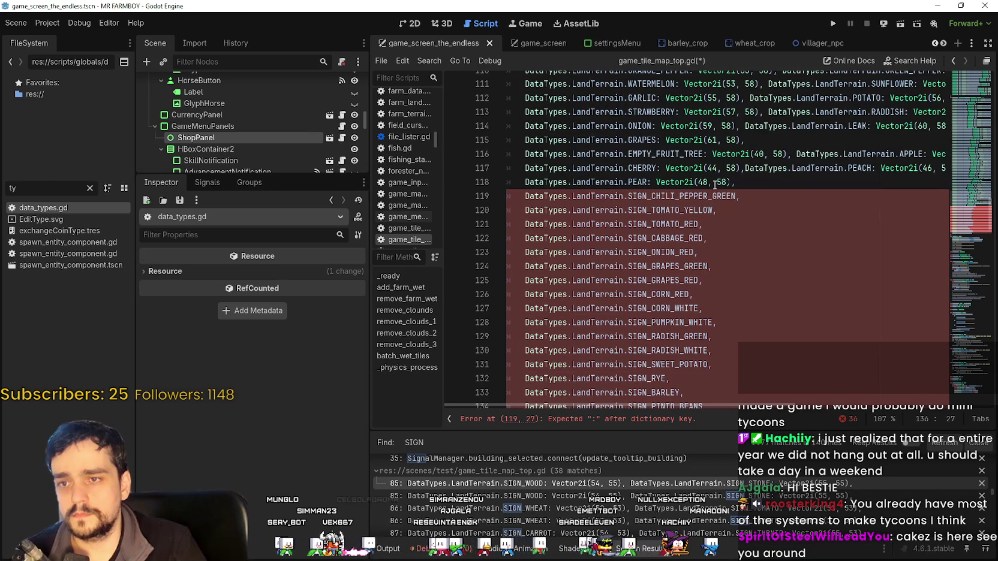
pyautogui.moveTo(731, 182); pyautogui.dragTo(646, 183)
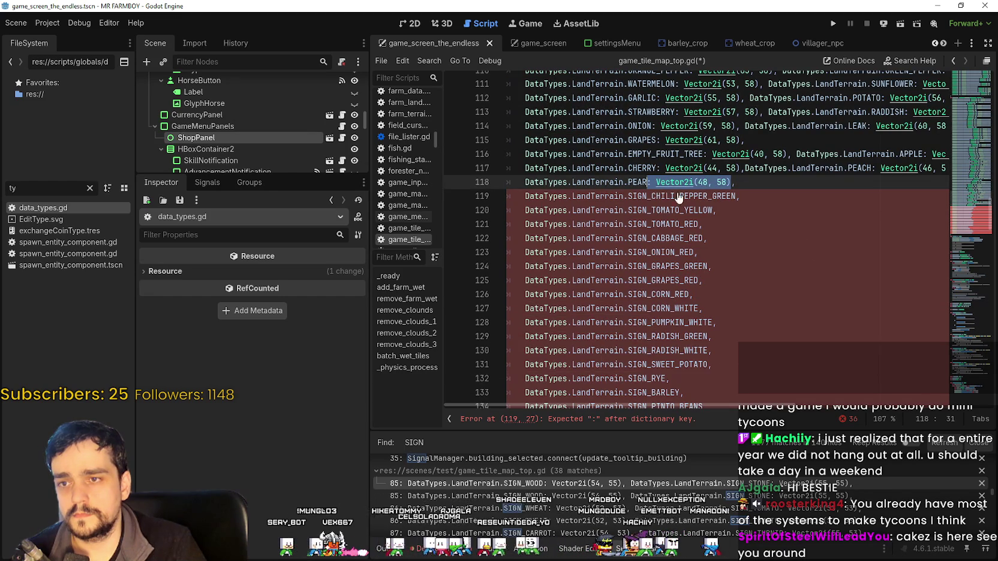
# Step: Paste Vector2i(48, 58) into SIGN_CHILI_PEPPER_GREEN, SIGN_TOMATO_RED and SIGN_CABBAGE_RED
pyautogui.hotkey('ctrl', 'c')
pyautogui.click(734, 196)
pyautogui.hotkey('ctrl', 'v')
pyautogui.click(714, 210)
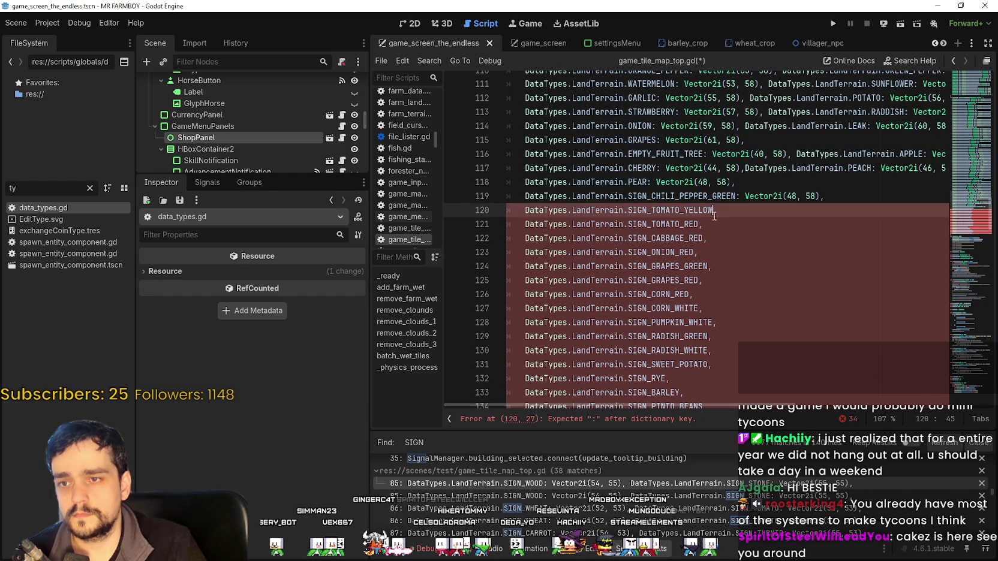
pyautogui.click(701, 223)
pyautogui.hotkey('ctrl', 'v')
pyautogui.click(704, 238)
pyautogui.hotkey('ctrl', 'v')
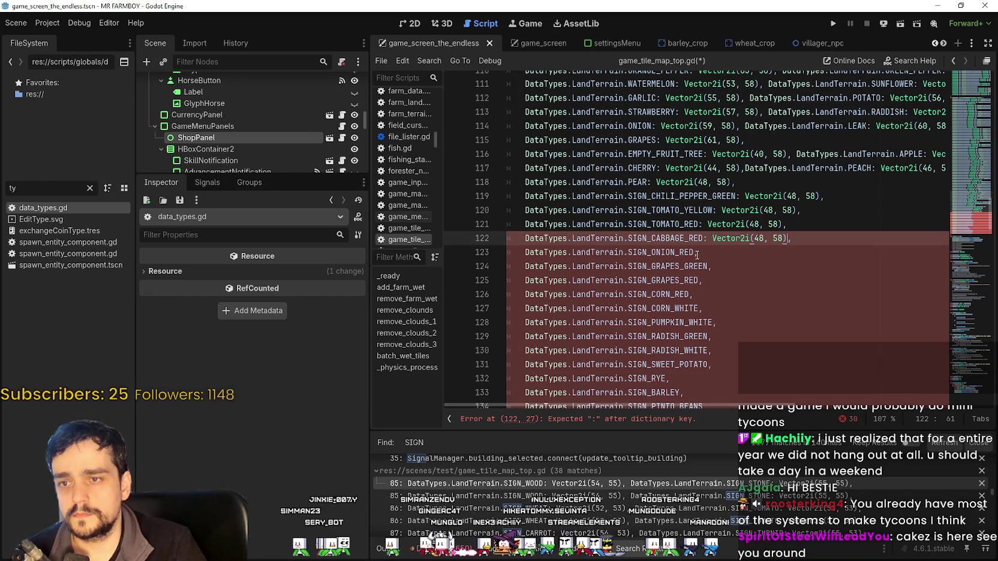
# Step: Give SIGN_CORN_RED, SIGN_RADISH_WHITE and SIGN_SWEET_POTATO the Vector2i(48, 58) coordinates
pyautogui.click(695, 253)
pyautogui.click(708, 266)
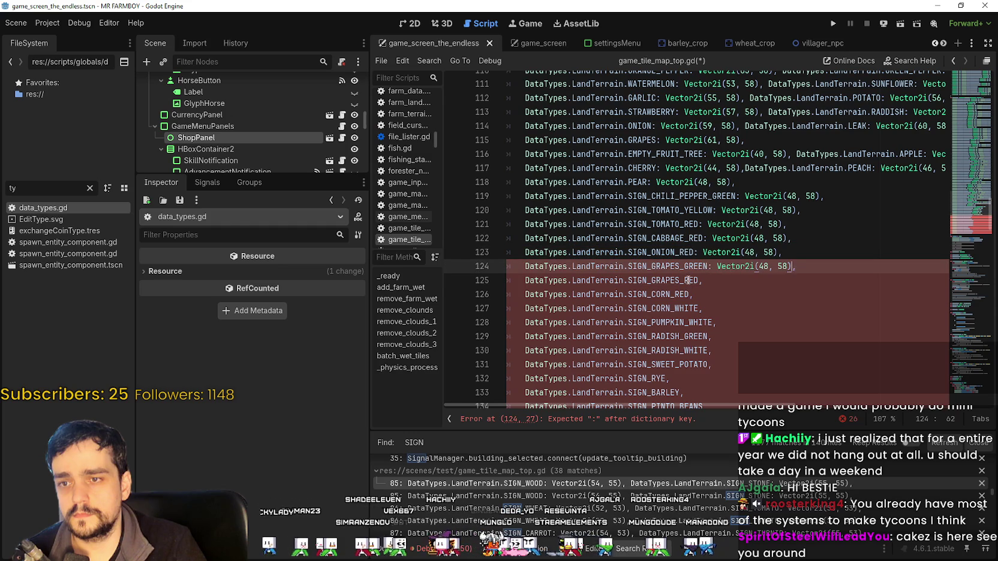
pyautogui.click(699, 281)
pyautogui.click(693, 295)
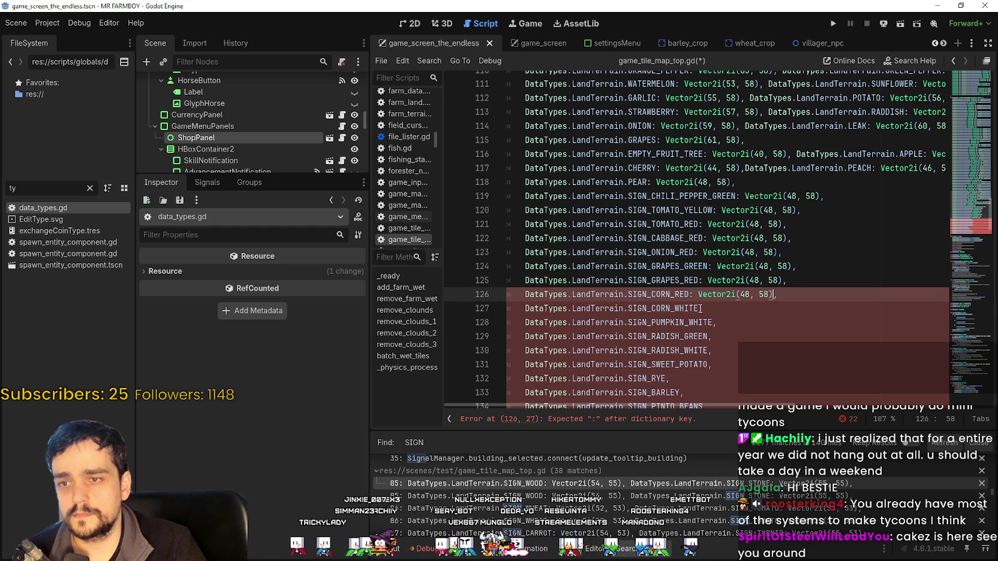
pyautogui.hotkey('ctrl', 'v')
pyautogui.click(700, 308)
pyautogui.click(712, 322)
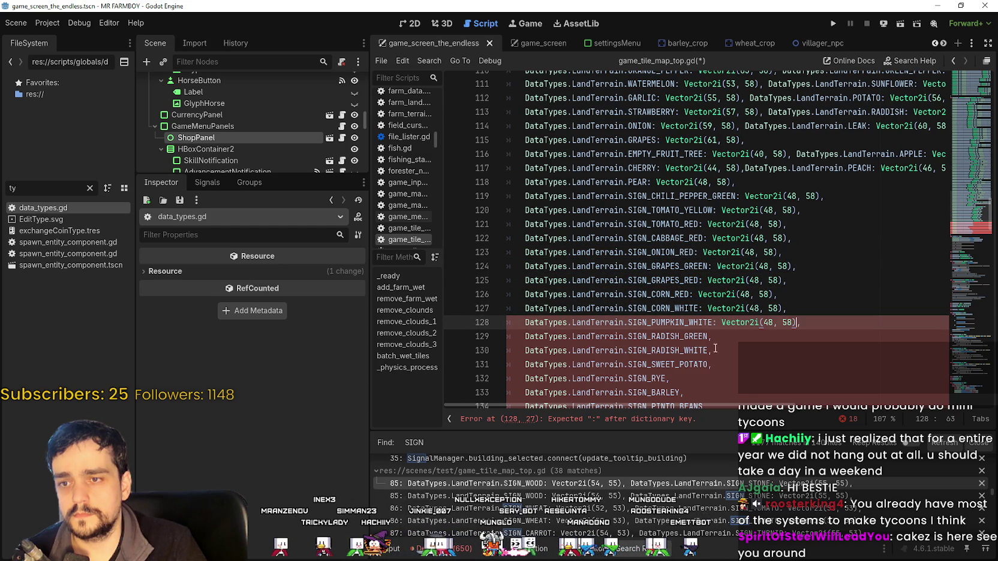
pyautogui.click(709, 337)
pyautogui.click(710, 351)
pyautogui.hotkey('ctrl', 'v')
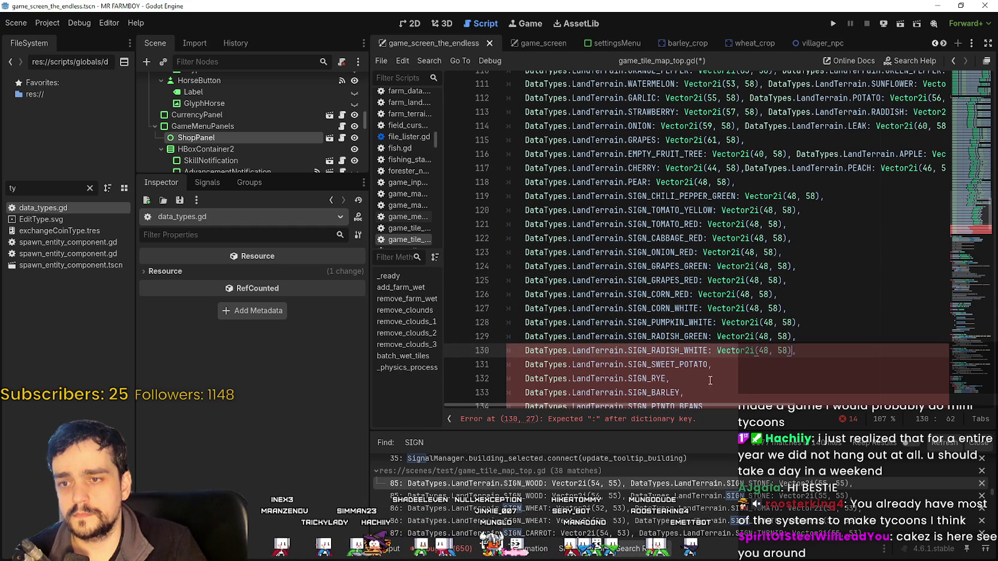
pyautogui.click(711, 364)
pyautogui.hotkey('ctrl', 'v')
# Step: Add Vector2i(48, 58) to SIGN_BARLEY and the pinto, kidney and black bean signs
pyautogui.scroll(-2, 711, 367)
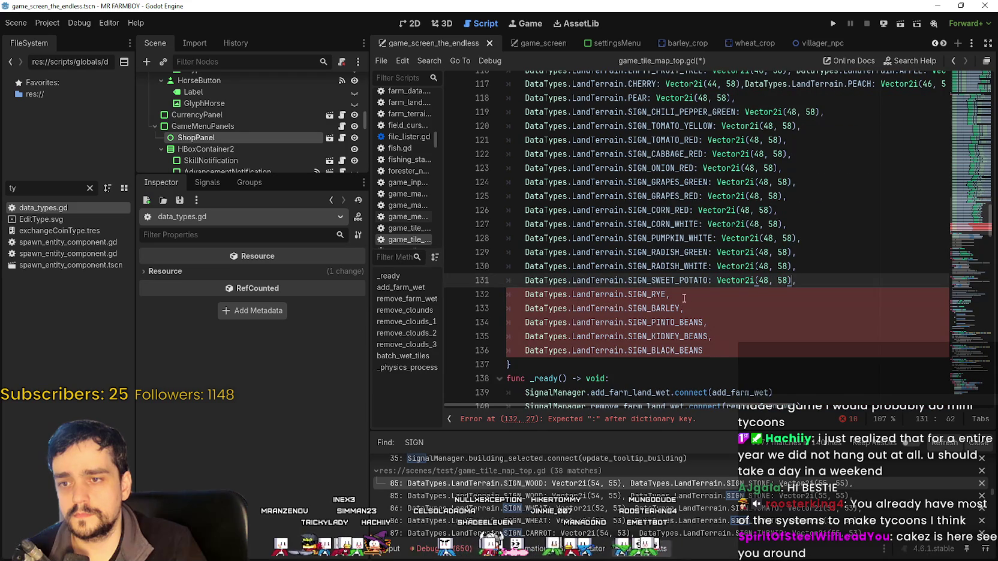
pyautogui.click(667, 294)
pyautogui.click(683, 309)
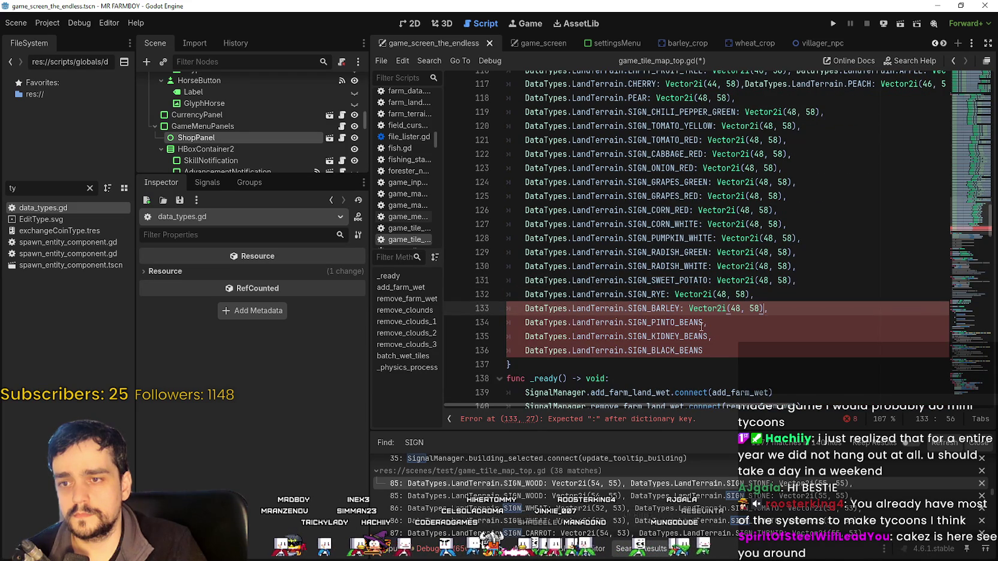
pyautogui.click(703, 324)
pyautogui.click(713, 336)
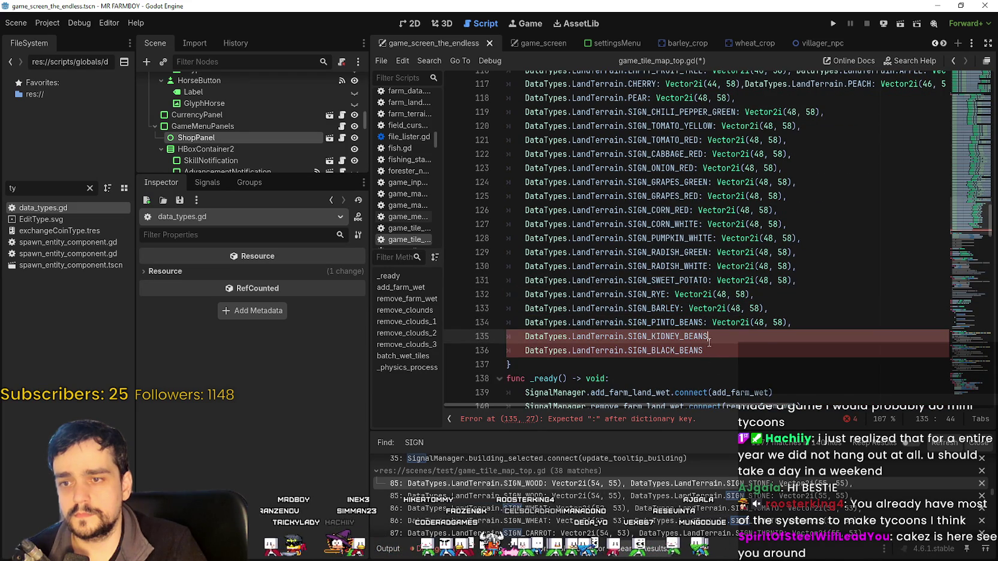
pyautogui.click(704, 356)
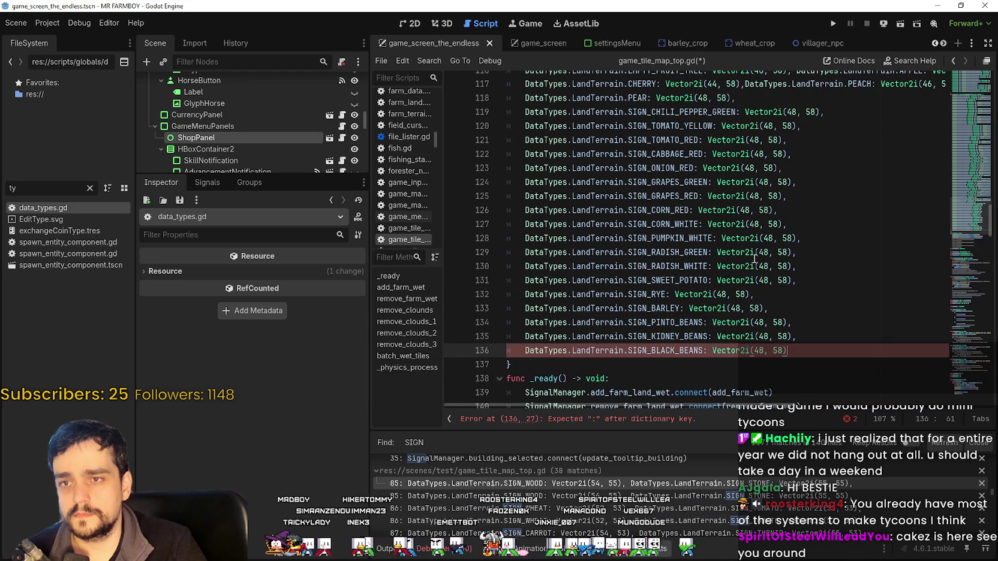
pyautogui.scroll(2, 750, 255)
pyautogui.click(733, 183)
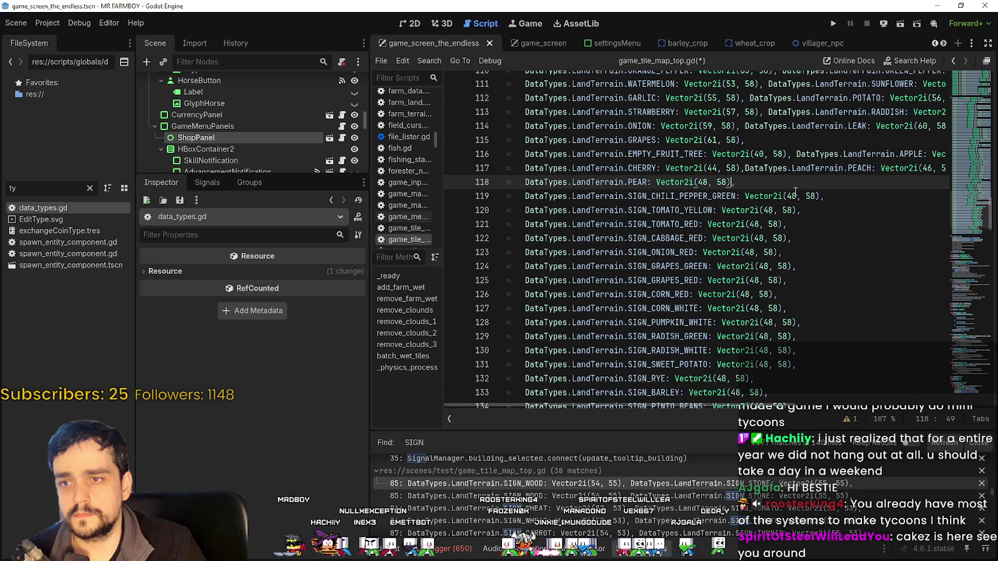
pyautogui.click(827, 196)
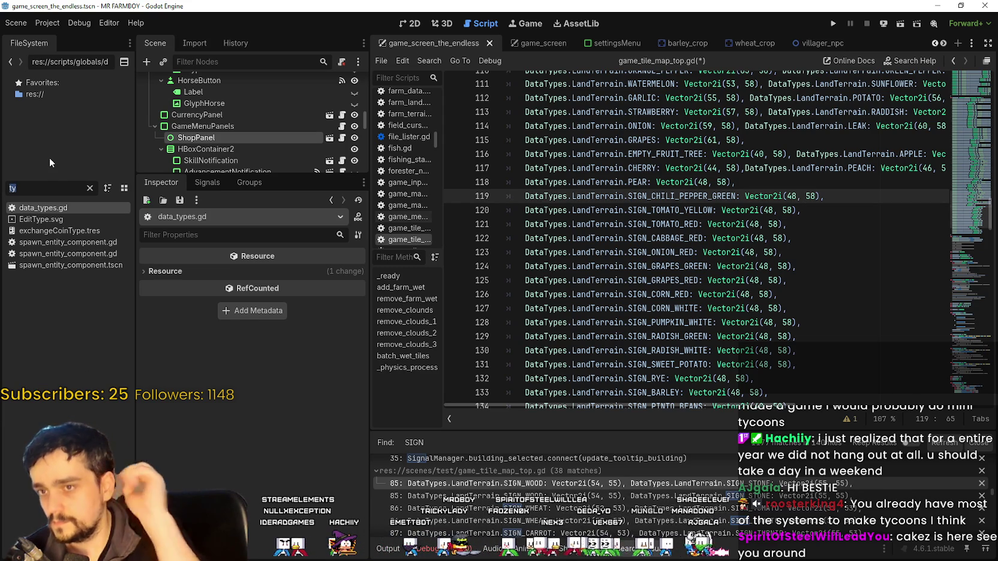
# Step: Replace SIGN_TOMATO_YELLOW's 48, 58 with TOMATO's coordinates 53, 56 on line 120
pyautogui.scroll(4, 784, 312)
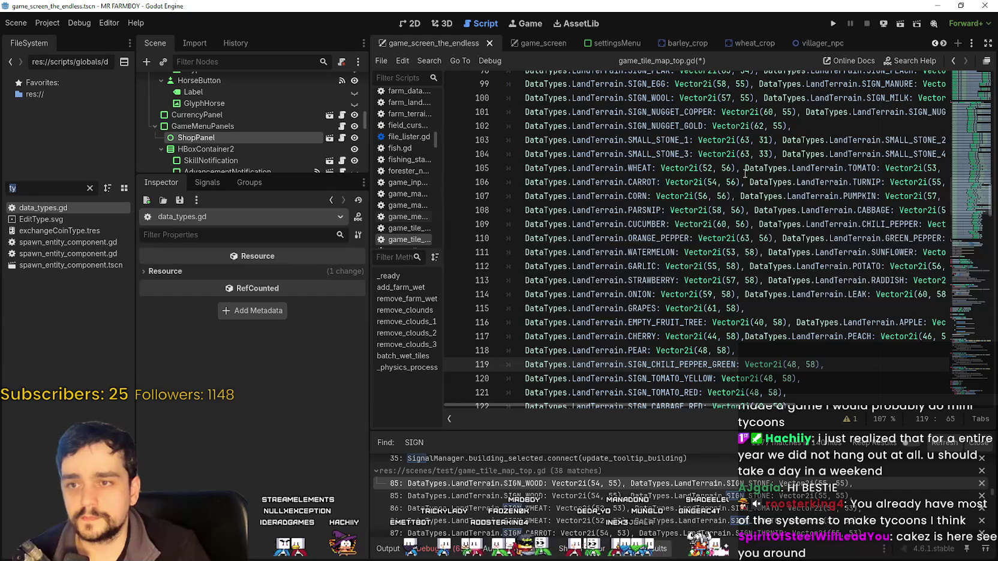
pyautogui.moveTo(927, 167)
pyautogui.mouseDown()
pyautogui.moveTo(939, 166)
pyautogui.moveTo(894, 168)
pyautogui.mouseUp()
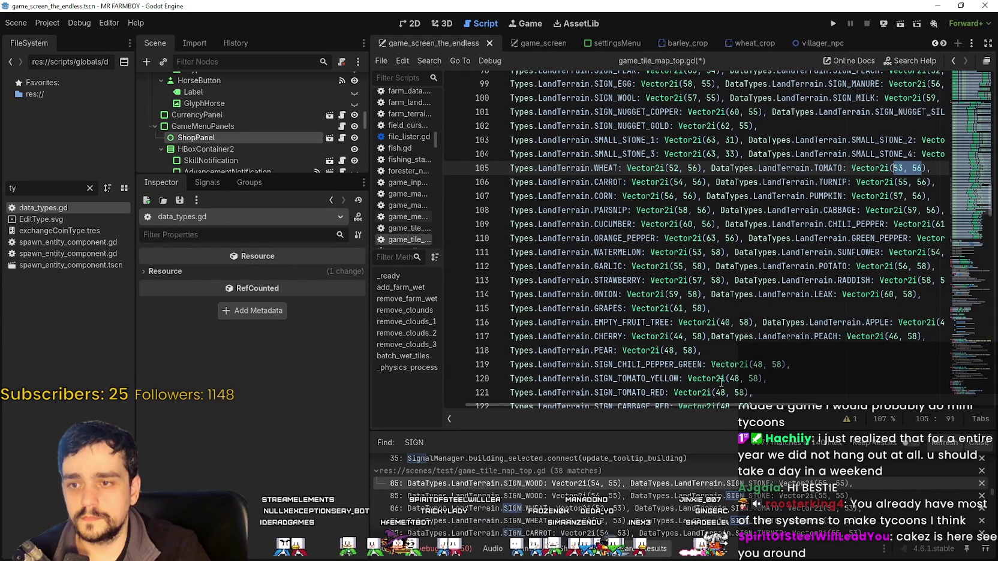
pyautogui.moveTo(757, 378); pyautogui.dragTo(729, 378)
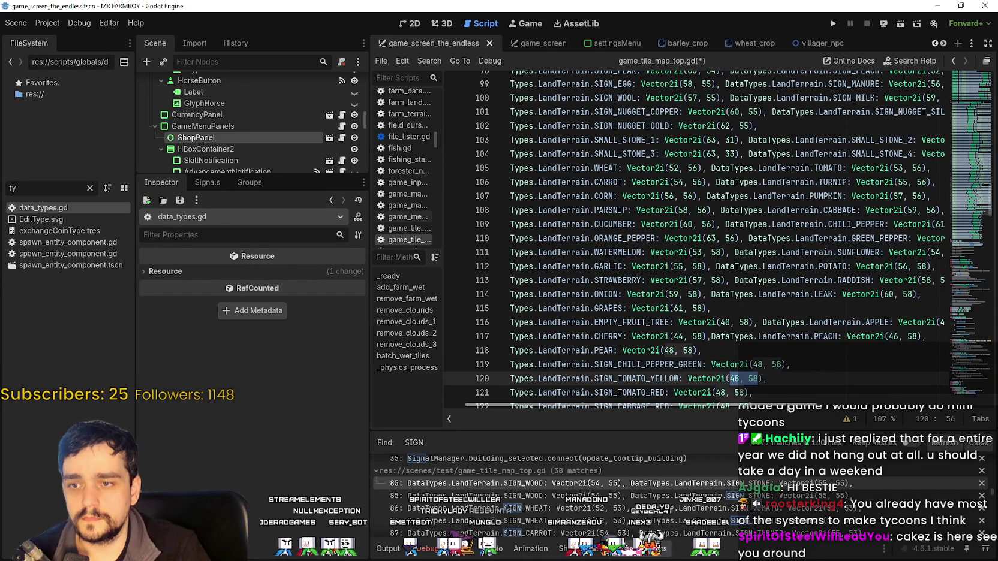
pyautogui.hotkey('ctrl', 'v')
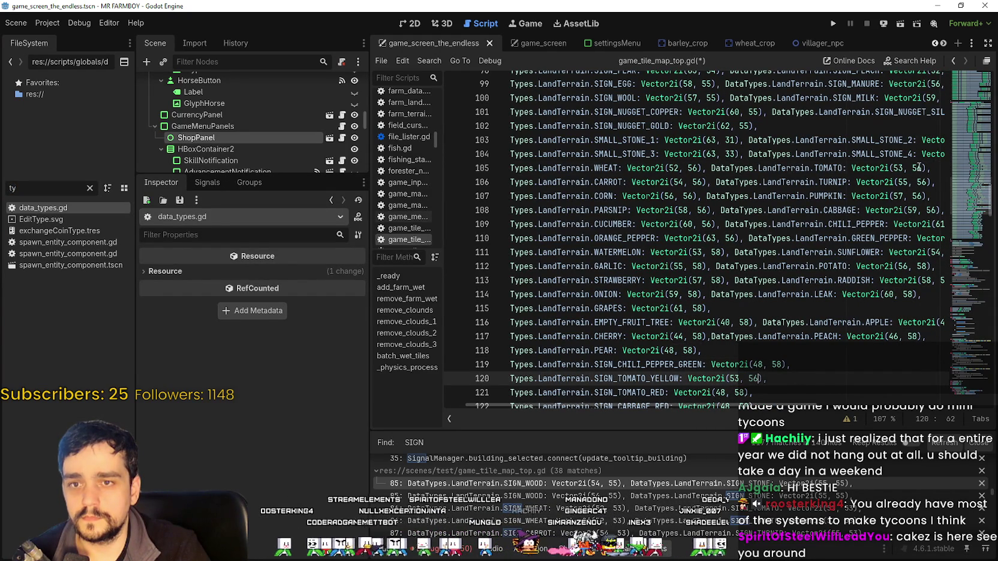
pyautogui.click(900, 169)
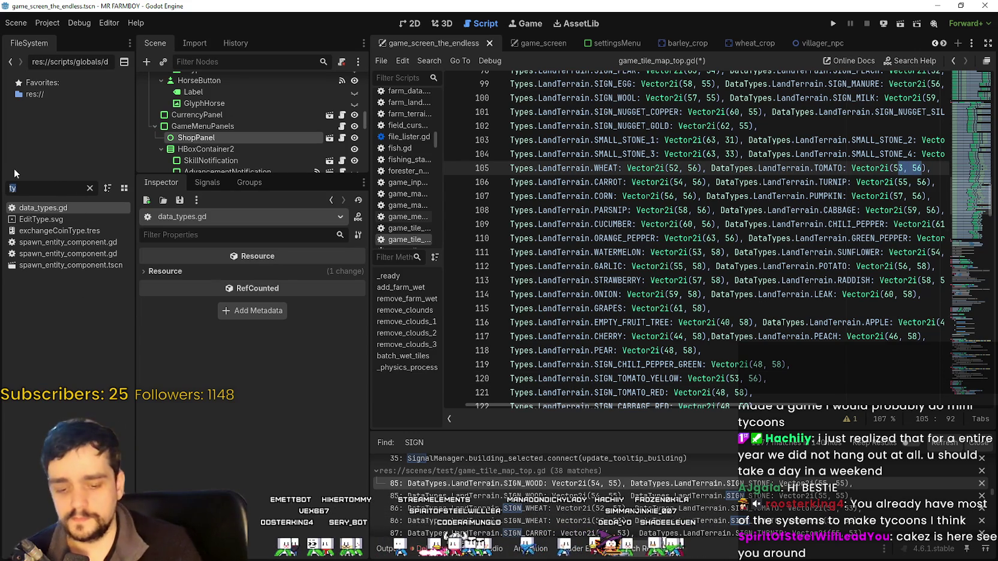
# Step: Filter the FileSystem by 'test' and open test_scene_everything.tscn
pyautogui.write('test')
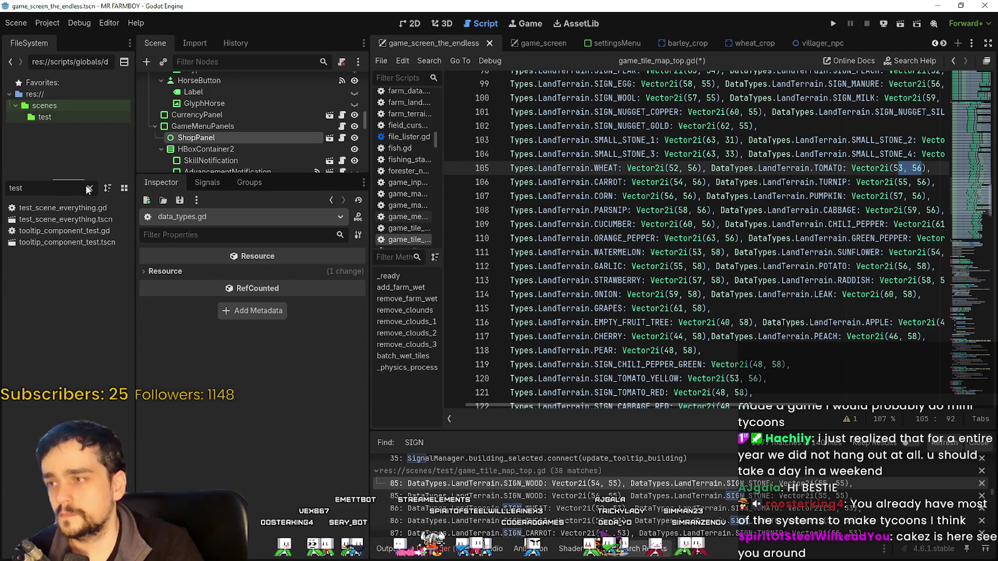
pyautogui.click(78, 223)
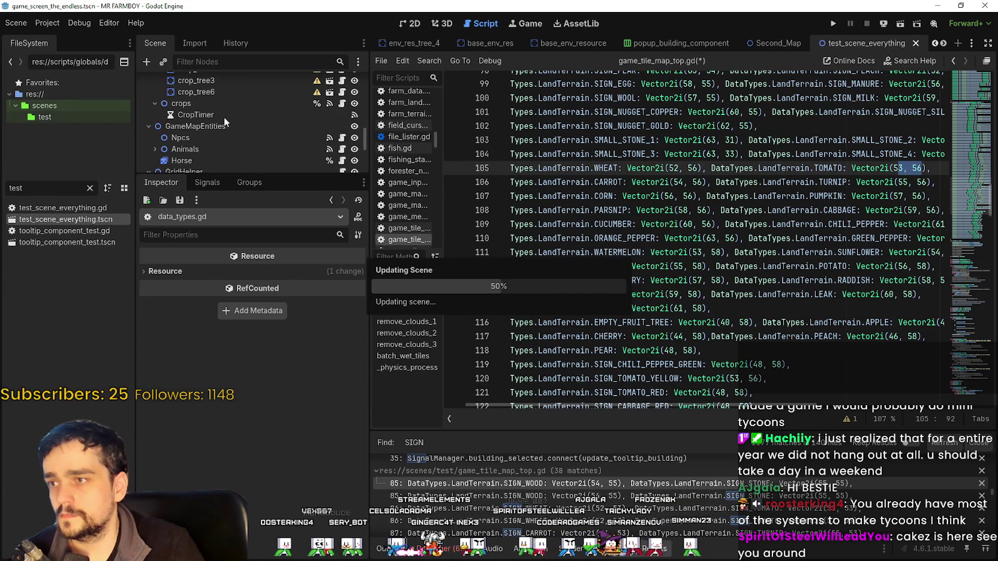
pyautogui.scroll(-3, 238, 139)
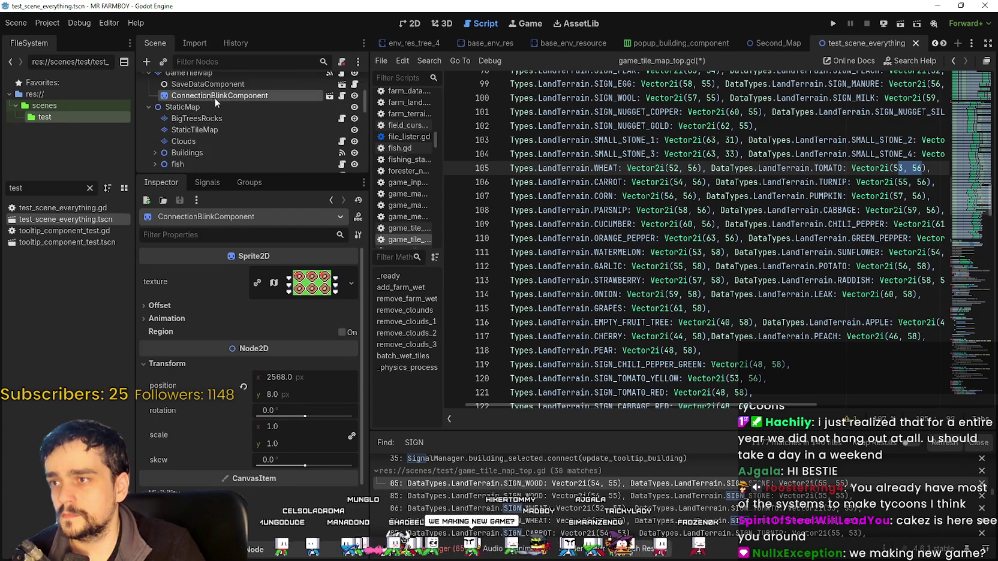
pyautogui.scroll(1, 218, 121)
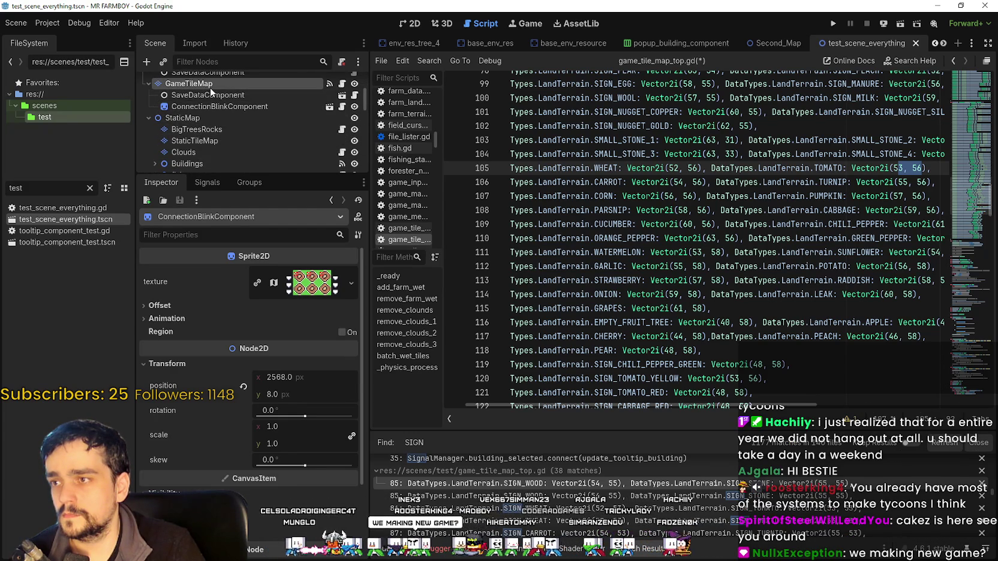
# Step: Select the GameTileMapTop layer, enlarge the TileMap panel and show the terrainSet.png atlas
pyautogui.click(210, 86)
pyautogui.scroll(-3, 209, 138)
pyautogui.scroll(-1, 212, 140)
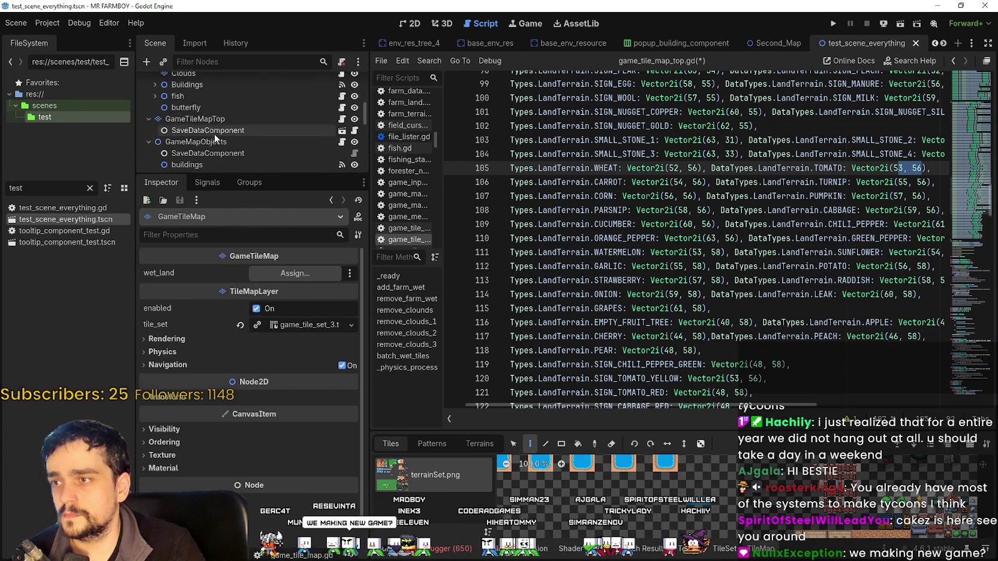
pyautogui.click(216, 118)
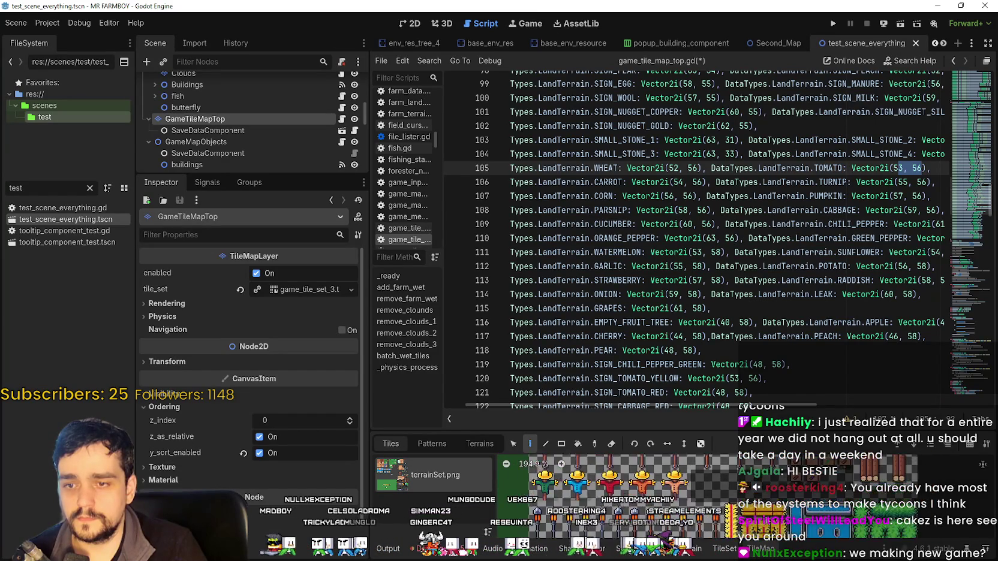
pyautogui.scroll(-5, 803, 515)
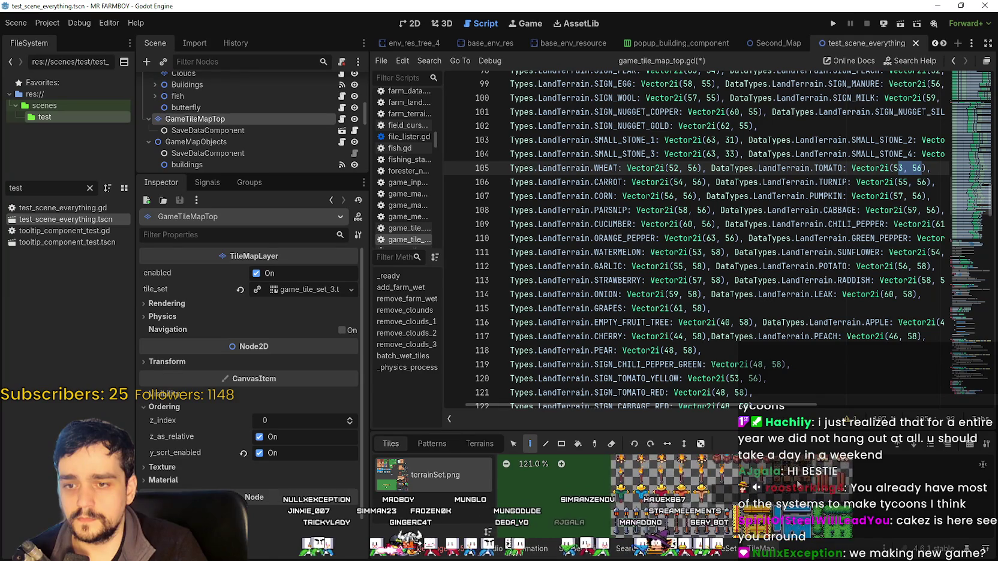
pyautogui.moveTo(751, 428); pyautogui.dragTo(737, 329)
pyautogui.scroll(3, 734, 363)
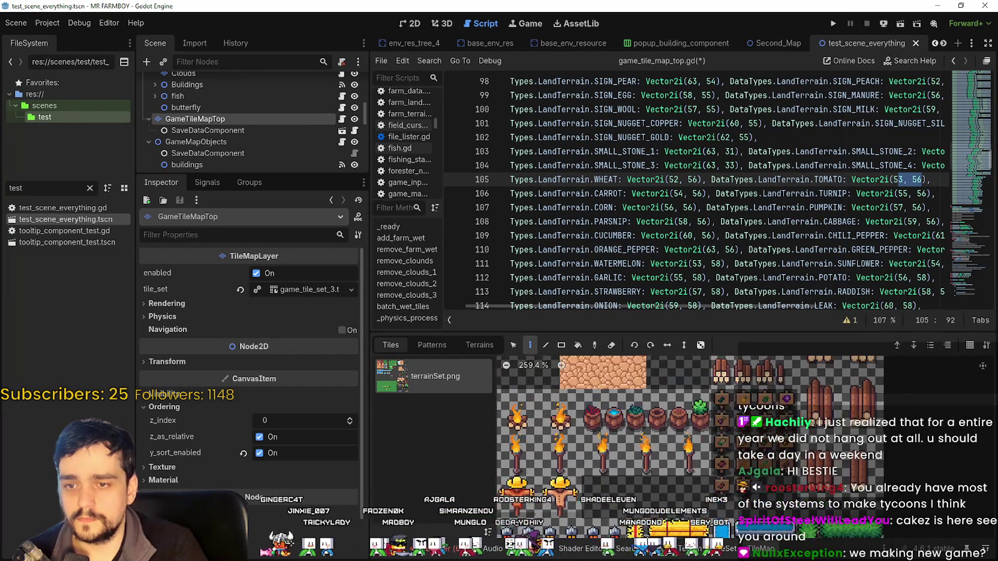
pyautogui.hscroll(2, 690, 444)
pyautogui.click(725, 555)
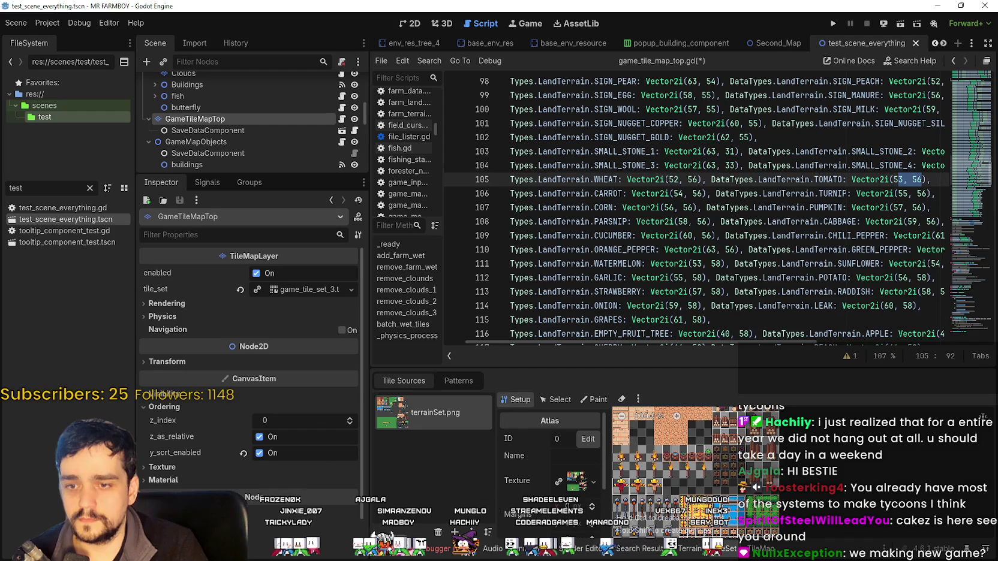
pyautogui.scroll(-3, 732, 488)
pyautogui.scroll(3, 732, 434)
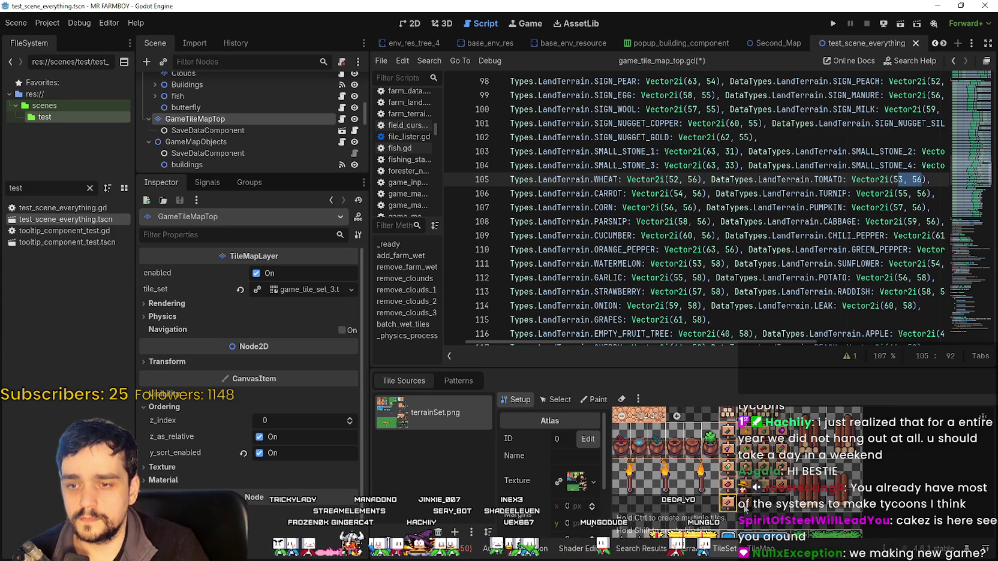
pyautogui.click(587, 400)
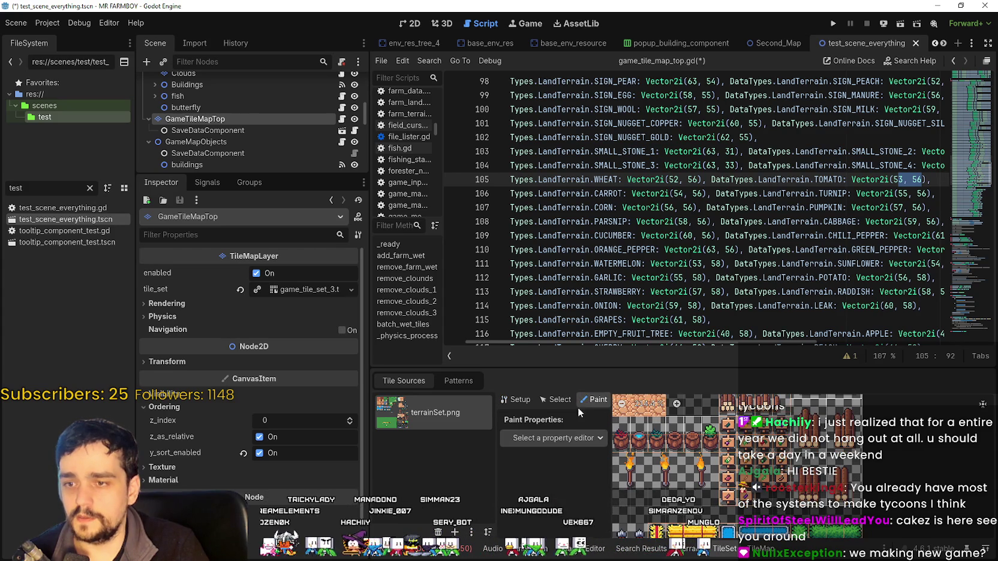
pyautogui.click(563, 438)
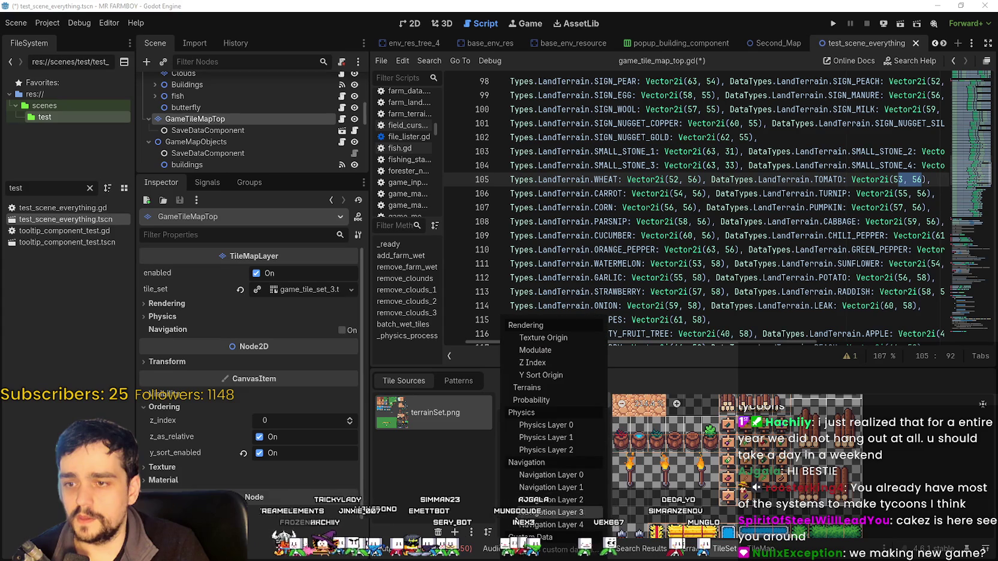
pyautogui.click(545, 339)
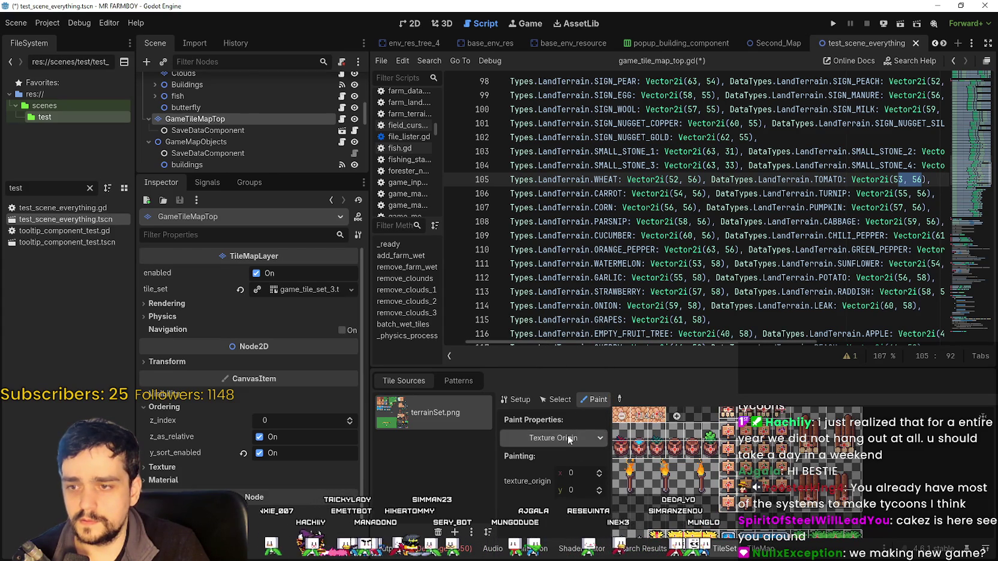
pyautogui.click(567, 437)
pyautogui.click(542, 351)
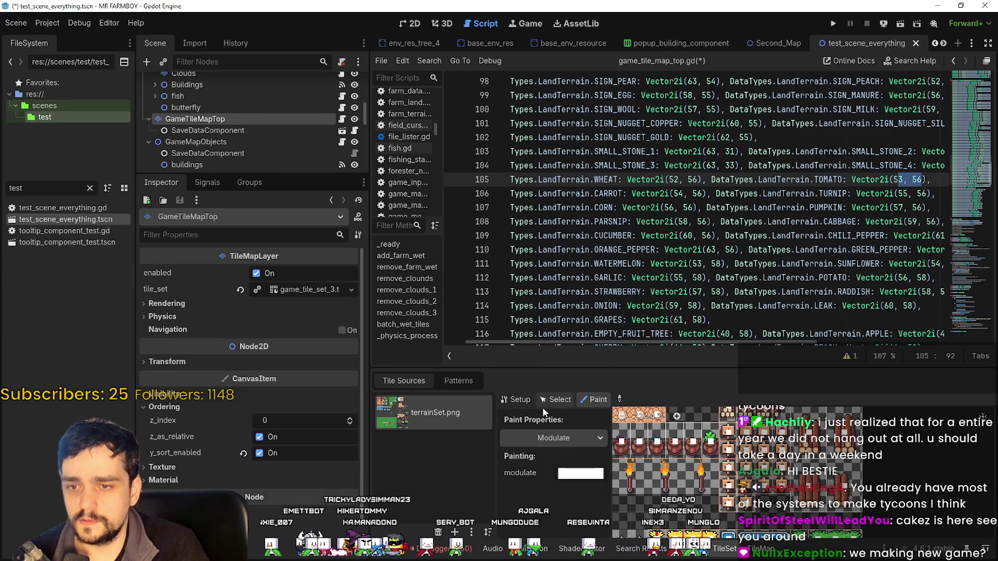
pyautogui.click(564, 439)
pyautogui.click(554, 366)
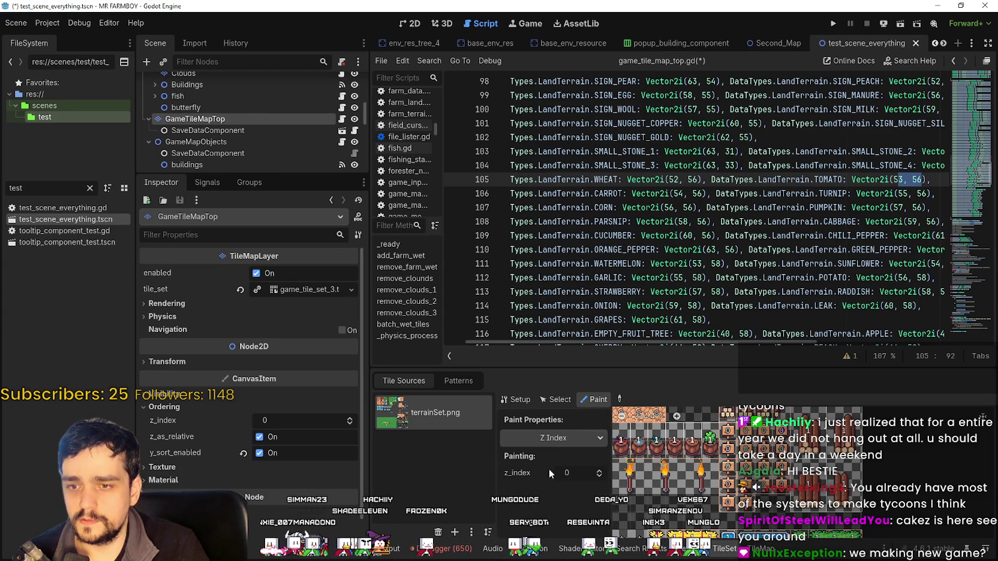
pyautogui.click(569, 438)
pyautogui.click(561, 380)
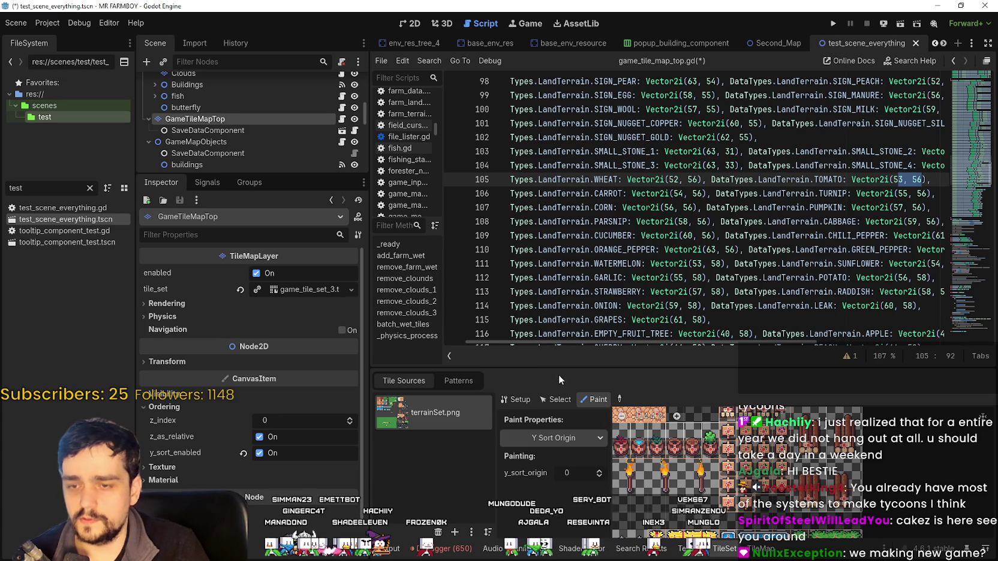
pyautogui.click(565, 437)
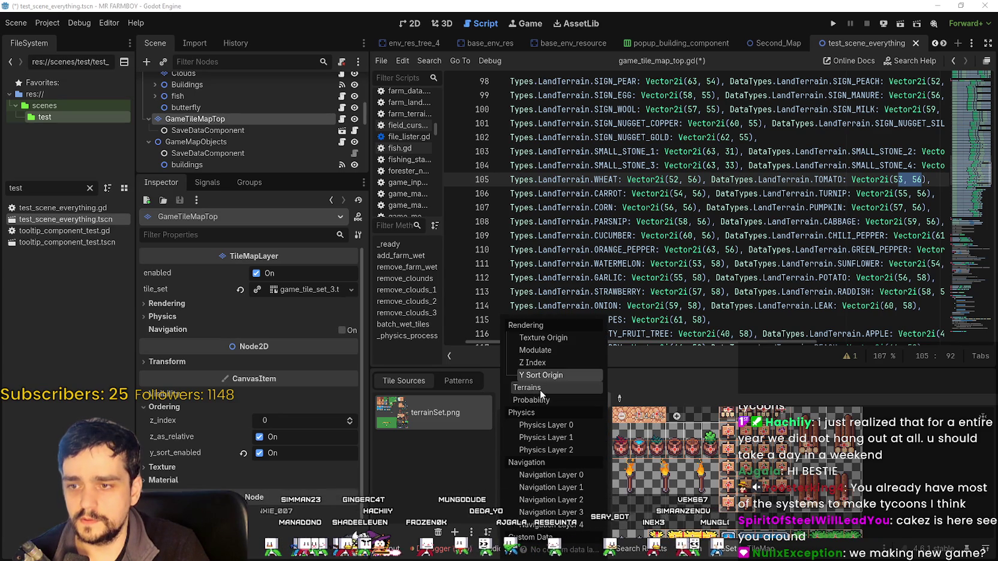
pyautogui.click(563, 430)
pyautogui.click(575, 438)
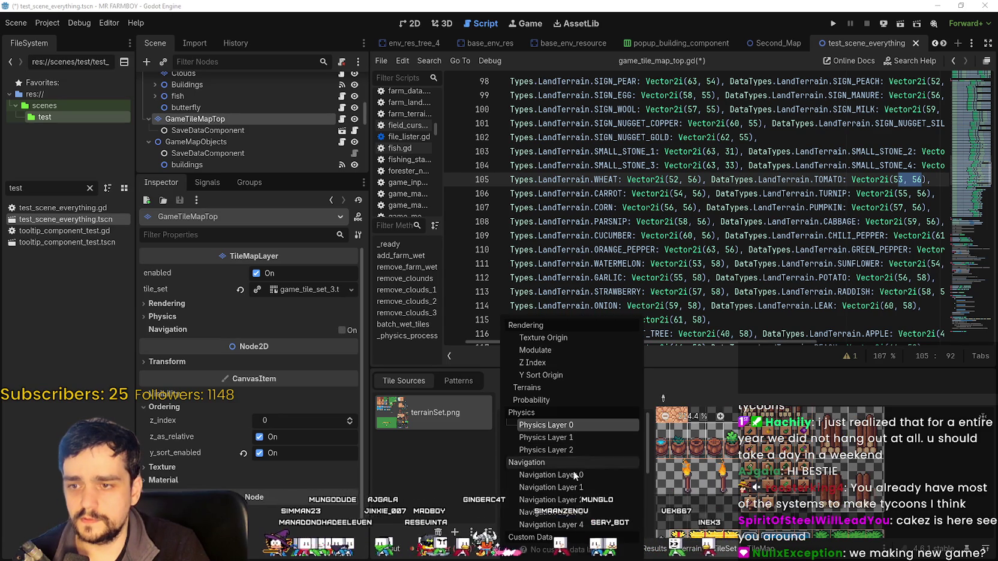
pyautogui.click(722, 366)
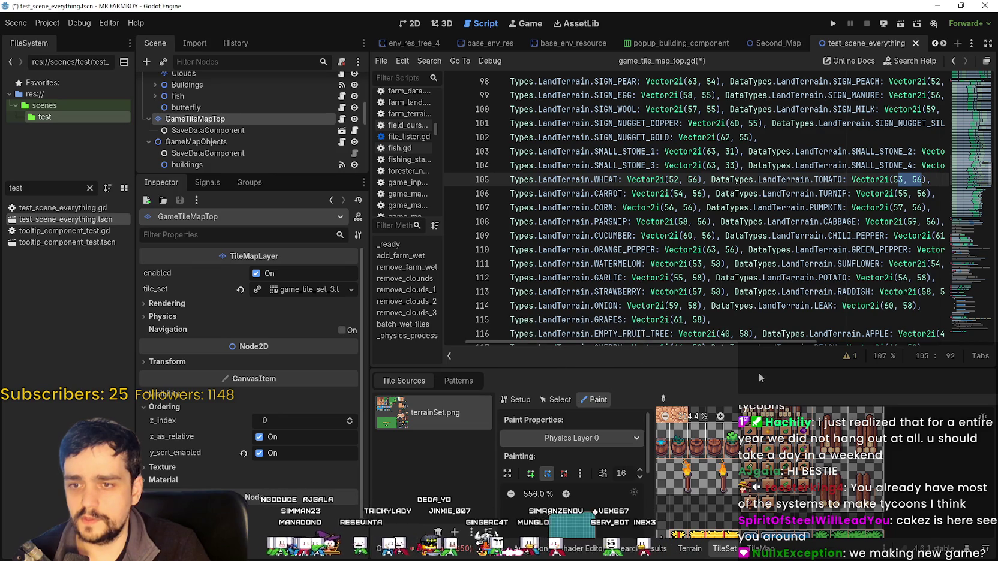
pyautogui.click(556, 399)
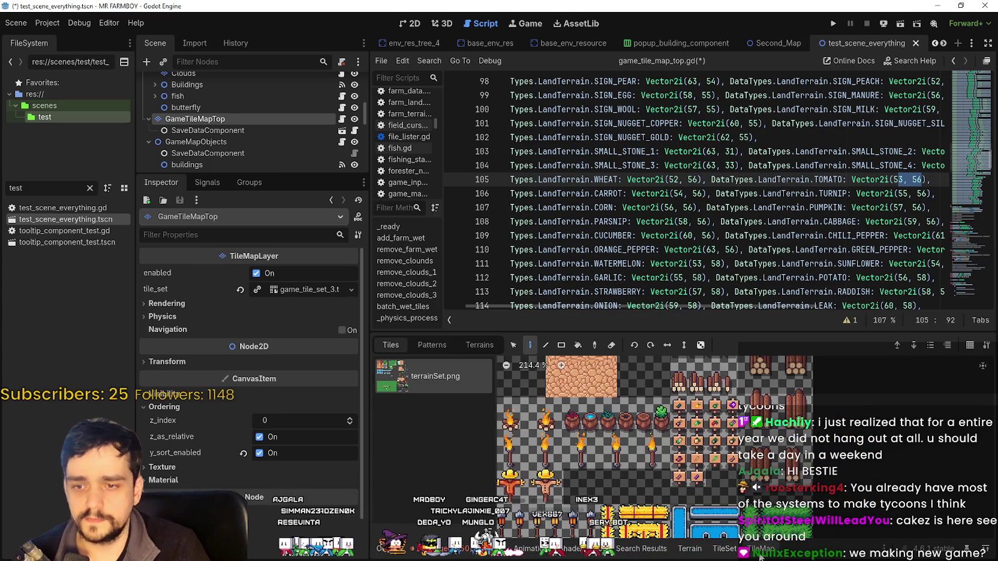